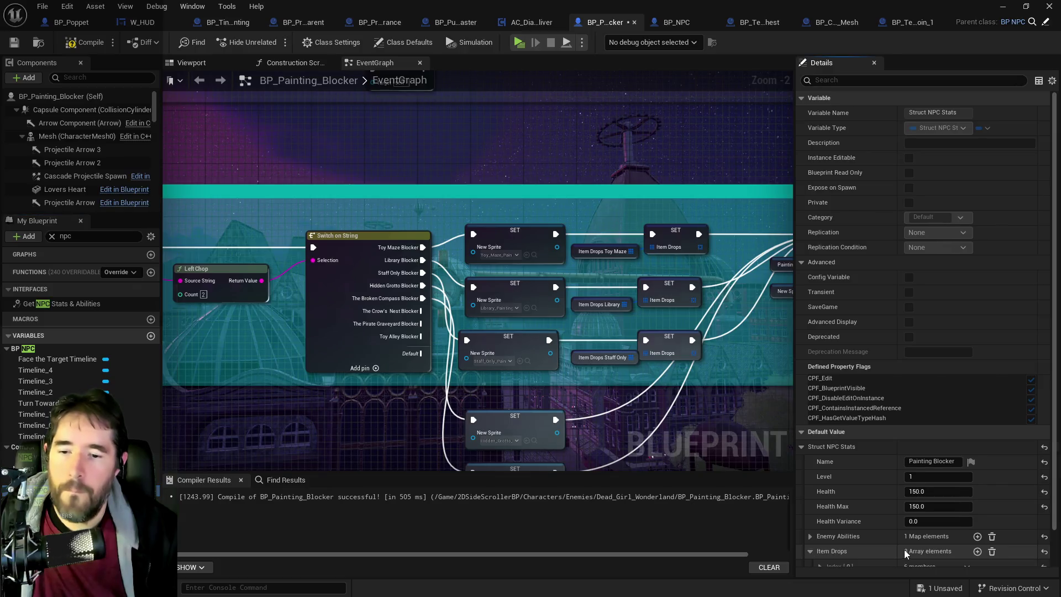
- Copy Struct NPC Stats' Item Drops and try pasting them into Item Drops Toy Maze's default
right_click(887, 516)
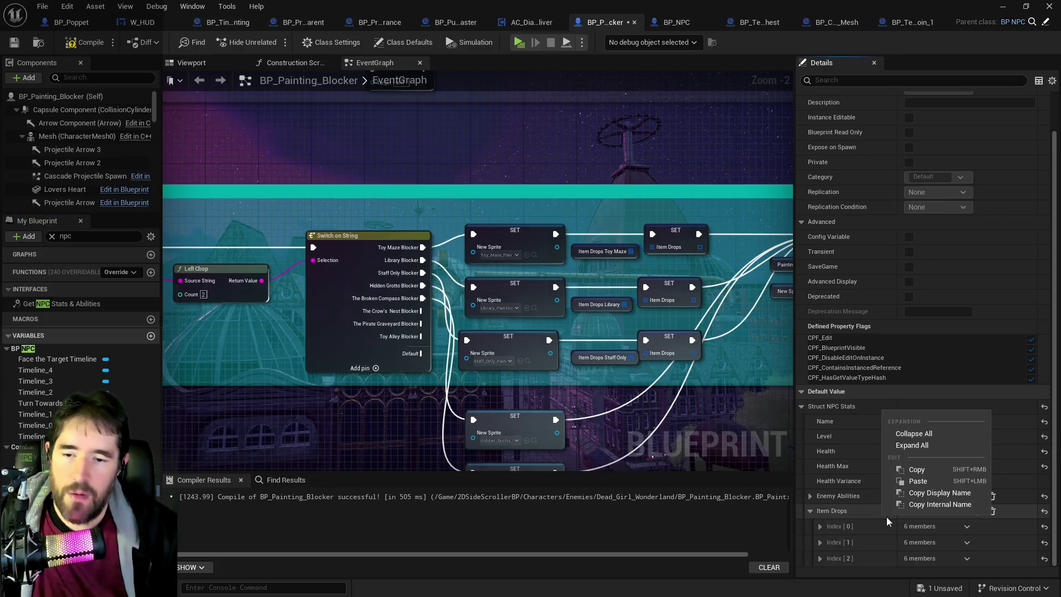
left_click(914, 469)
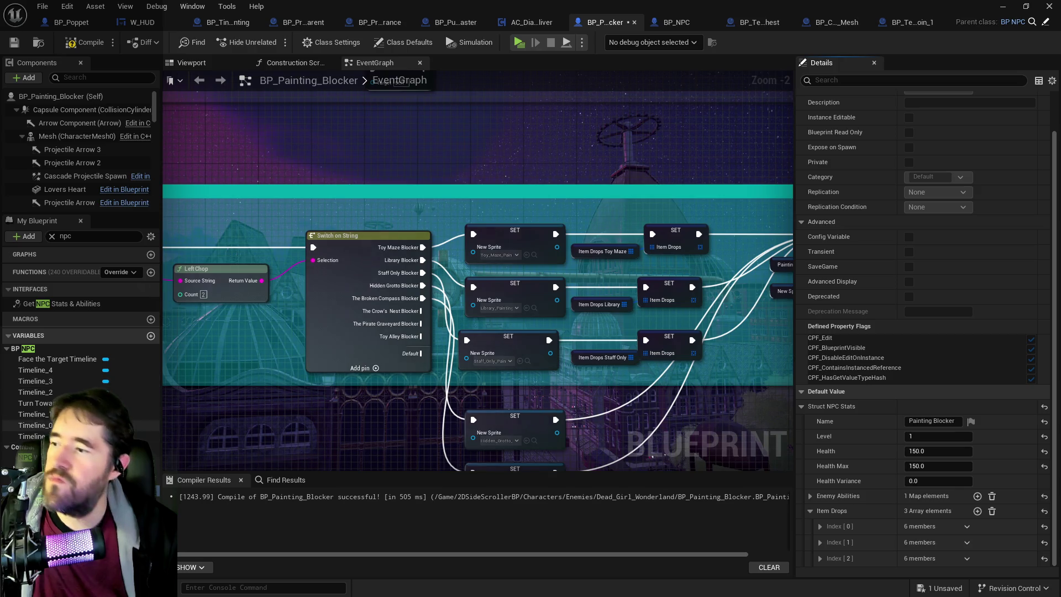
left_click(579, 254)
right_click(880, 433)
left_click(902, 472)
right_click(884, 428)
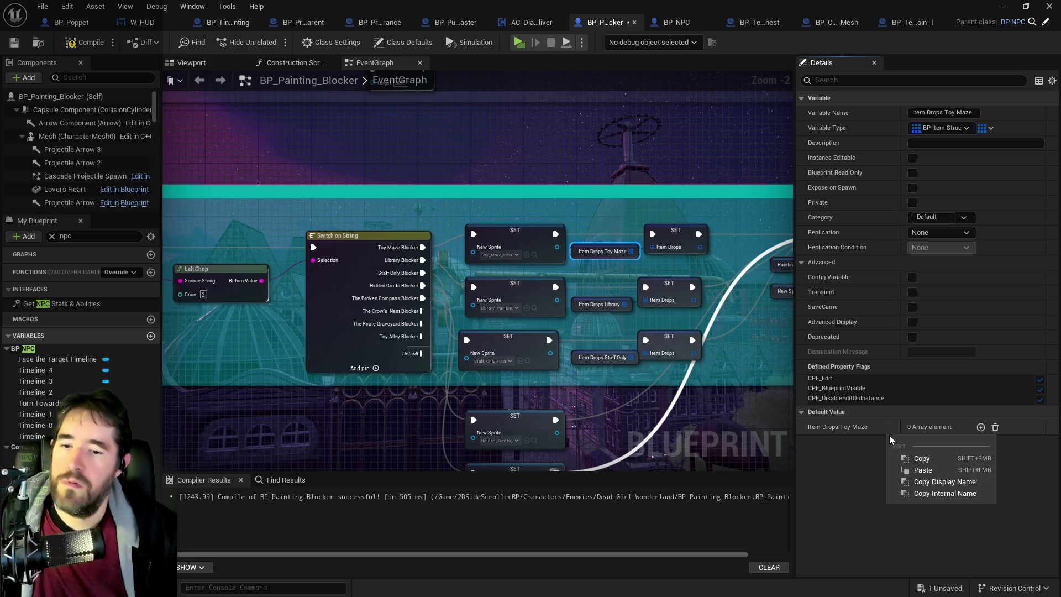
left_click(910, 469)
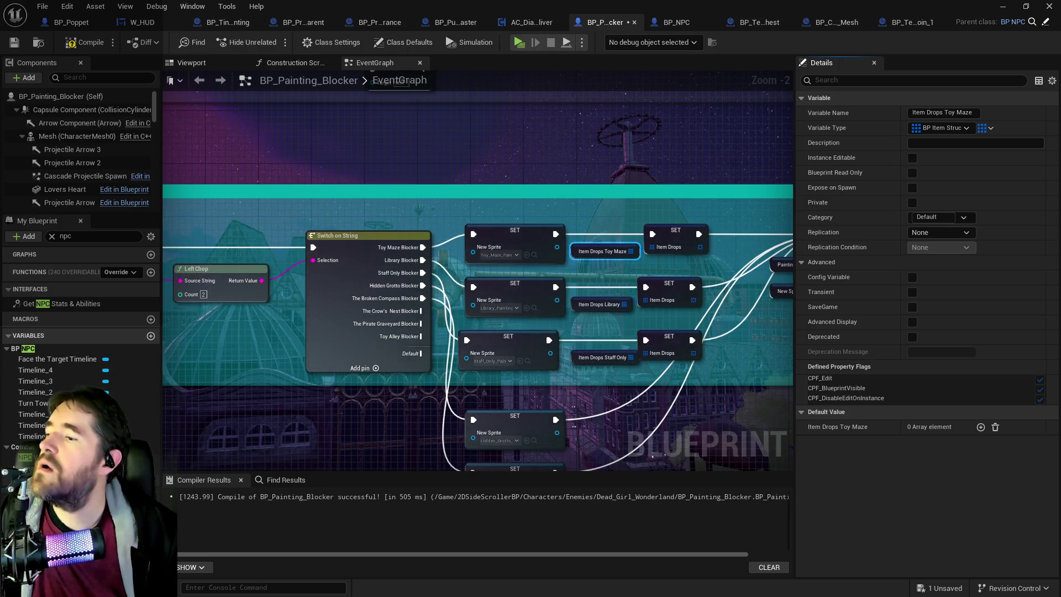
- Recopy the expanded Item Drops list and paste its three drops into Item Drops Toy Maze
left_click(33, 490)
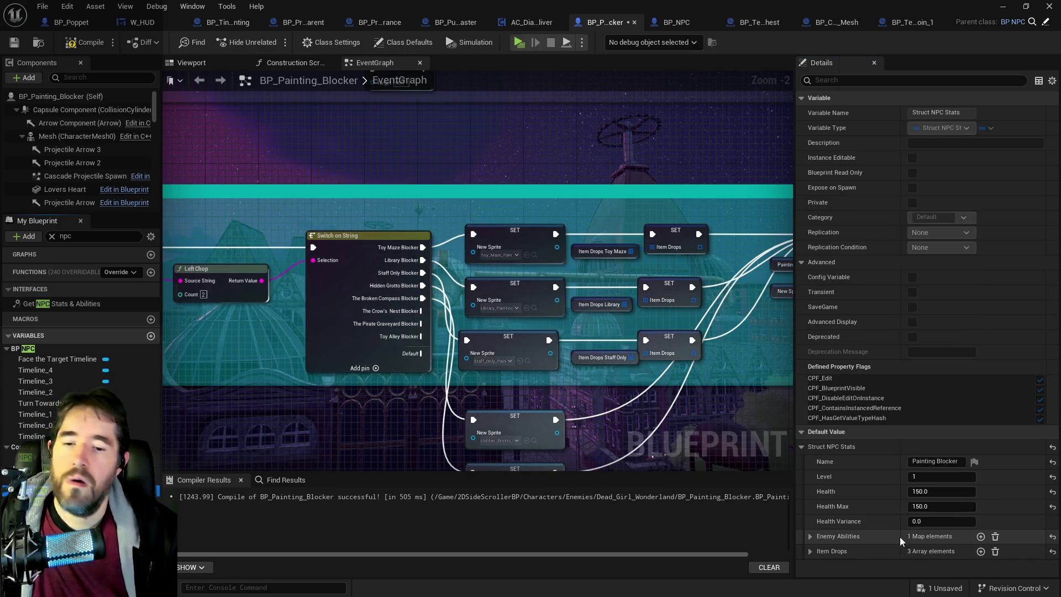
left_click(811, 551)
scroll(877, 544, "down", 2)
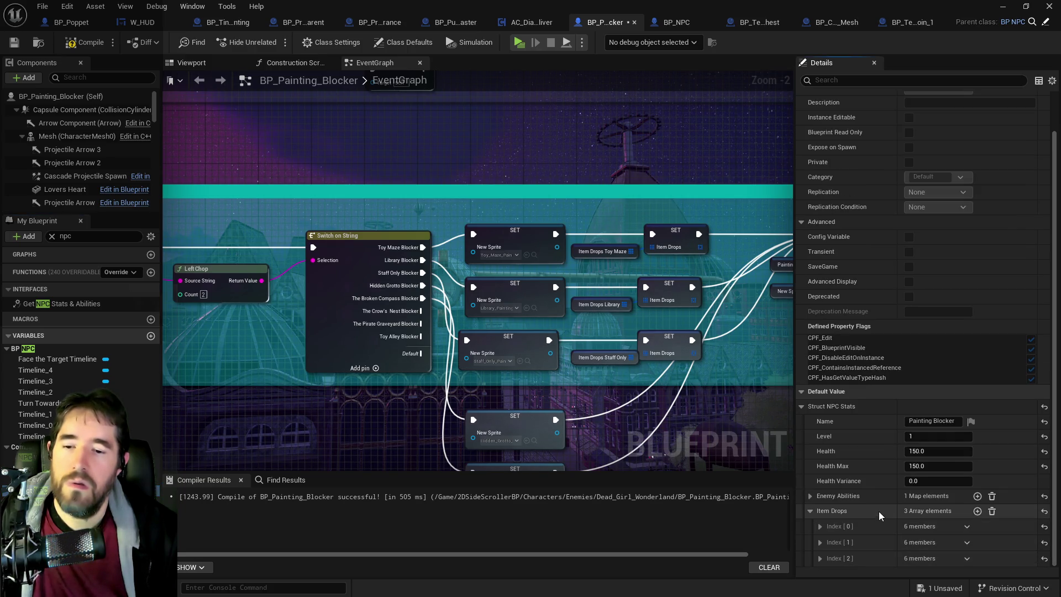
right_click(879, 511)
left_click(937, 501)
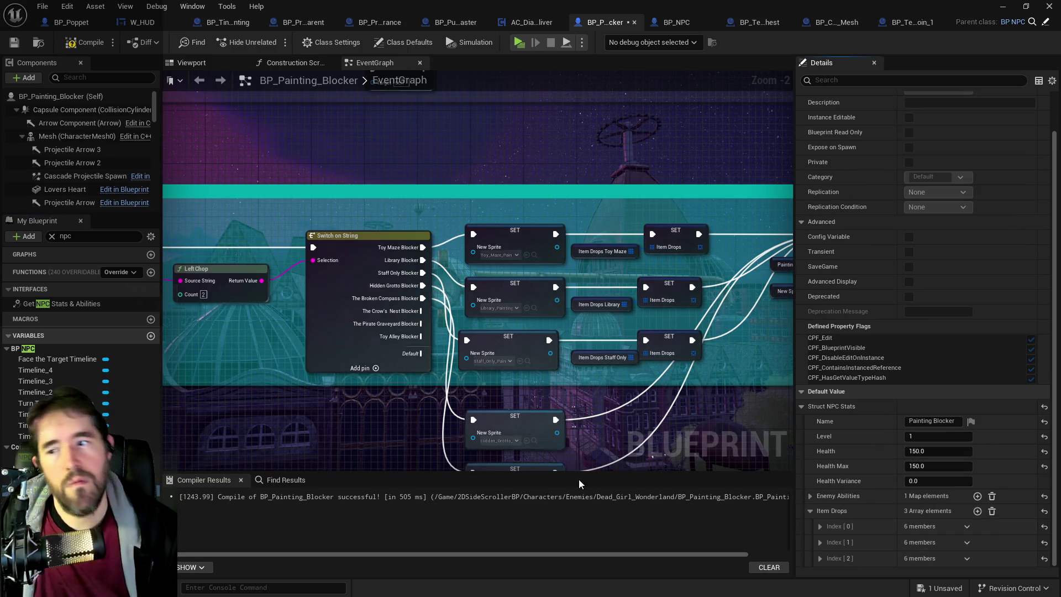
left_click(603, 251)
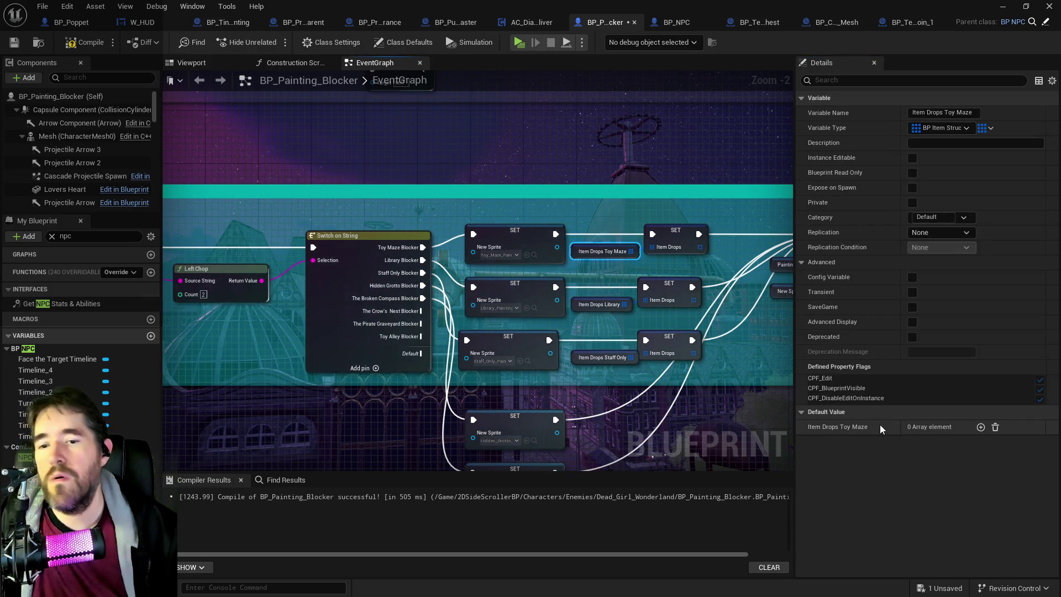
right_click(881, 426)
left_click(907, 460)
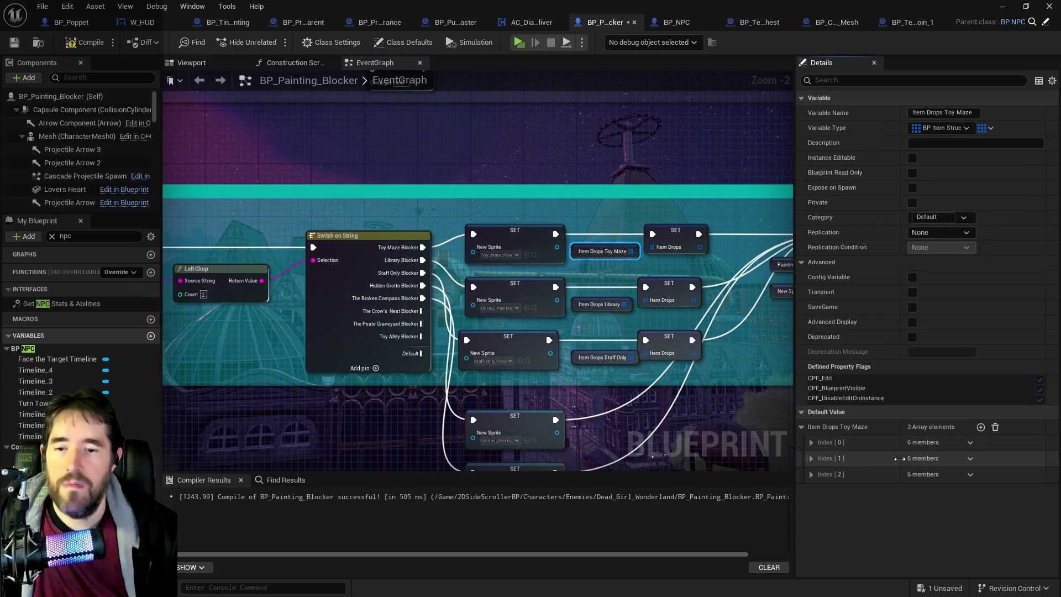
- Inspect the pasted drop entries, then bring up the Collectibles > Money folder
left_click(814, 441)
left_click(814, 441)
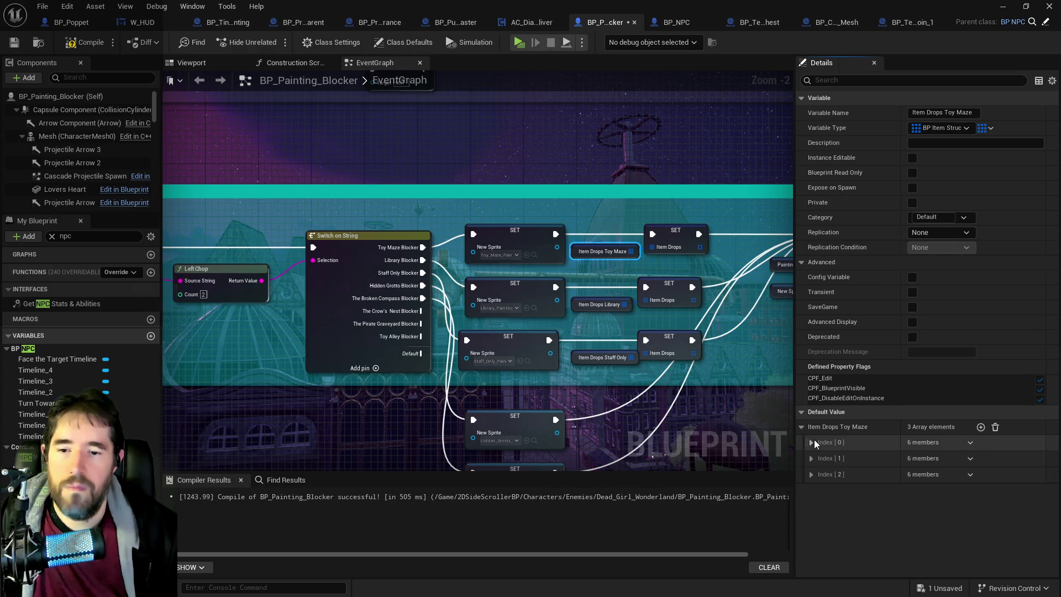
left_click(812, 474)
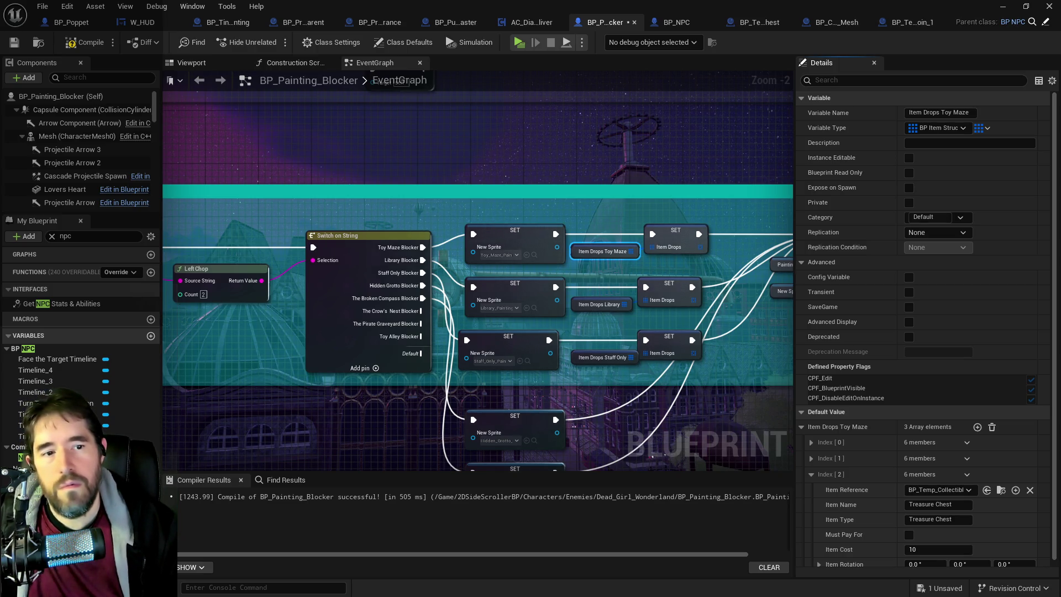
left_click(1001, 490)
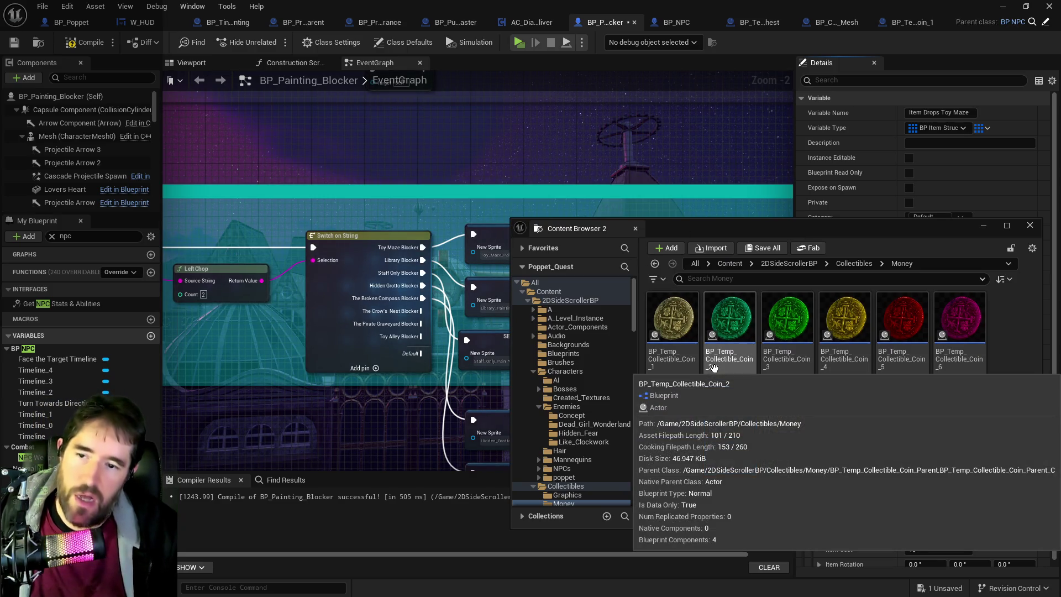
- Rename the blue coin blueprint to BP_Temp_Collectible_Coin_1000
left_click(719, 437)
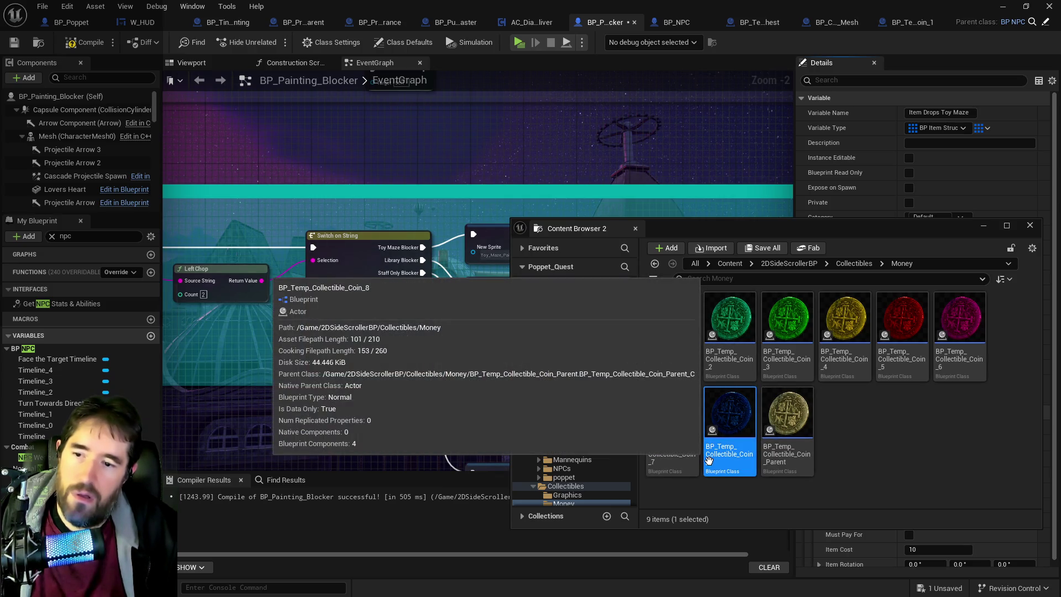
left_click(710, 461)
key("End")
type("_8")
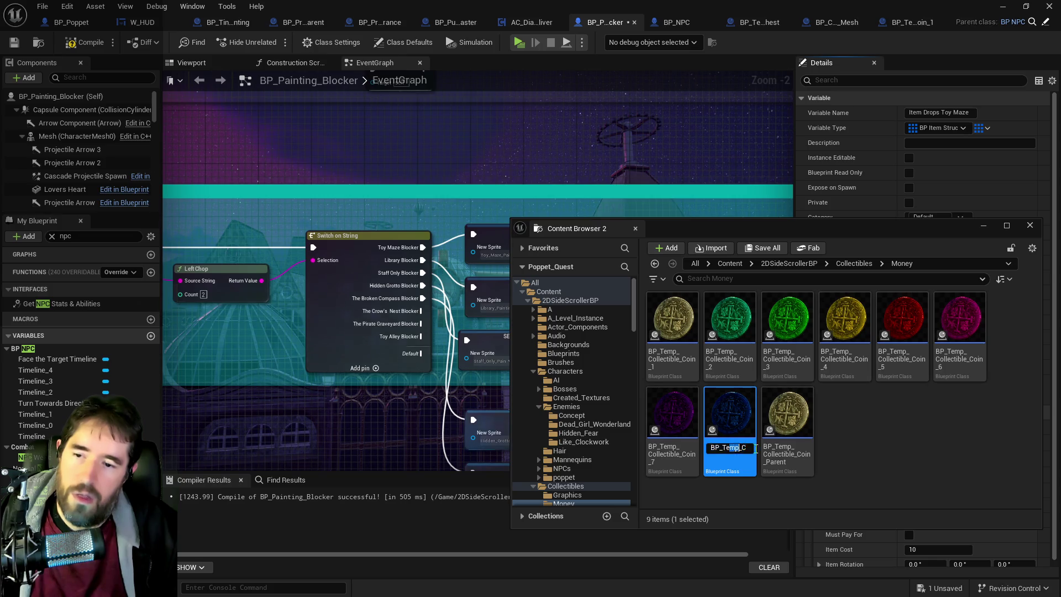
key("BackSpace")
type("100")
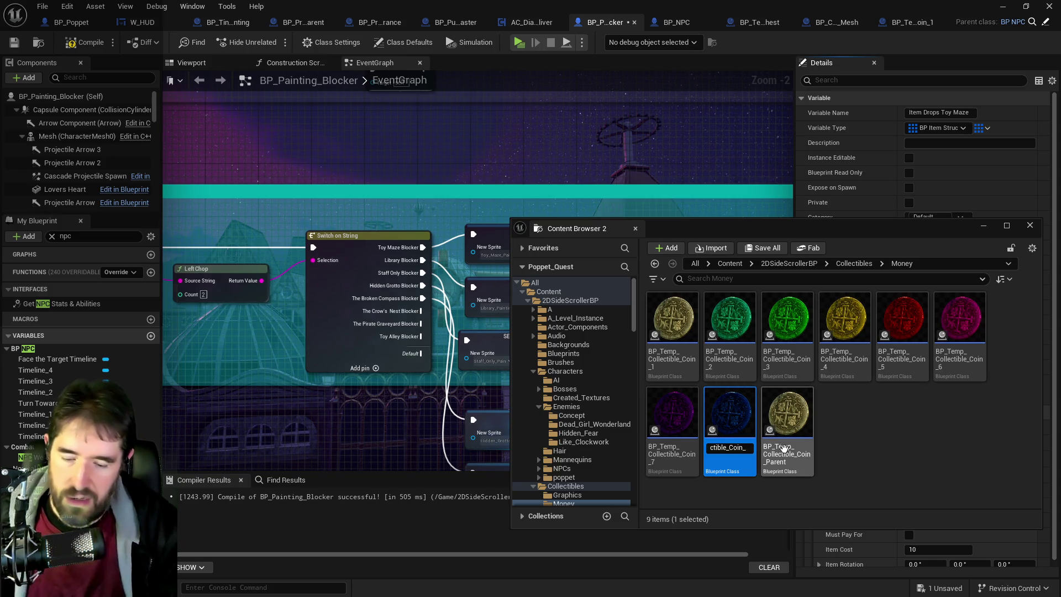
key("Return")
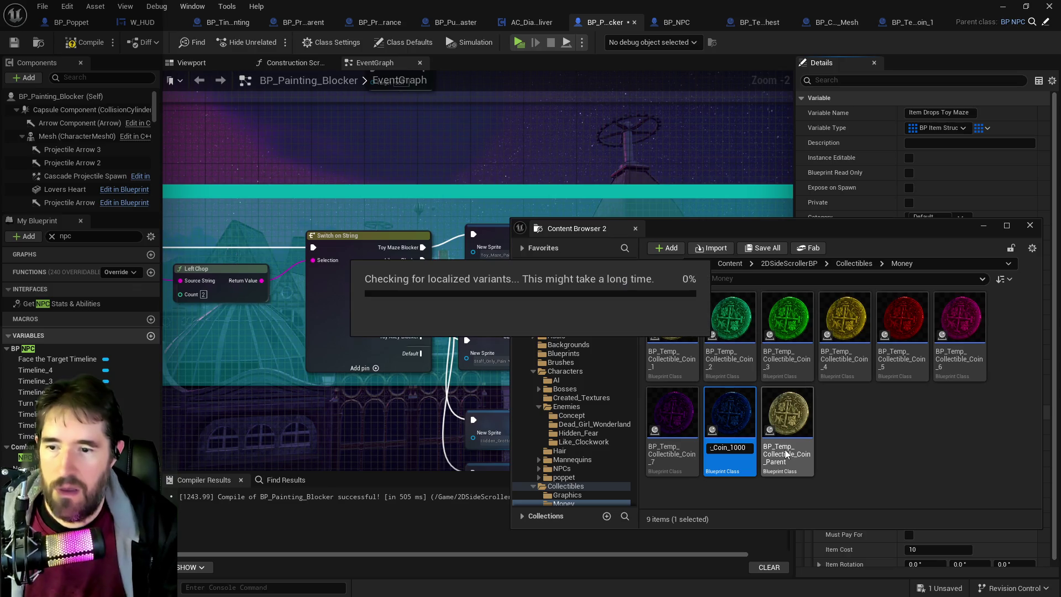
- Rename the purple coin blueprint to BP_Temp_Collectible_Coin_500
left_click(672, 437)
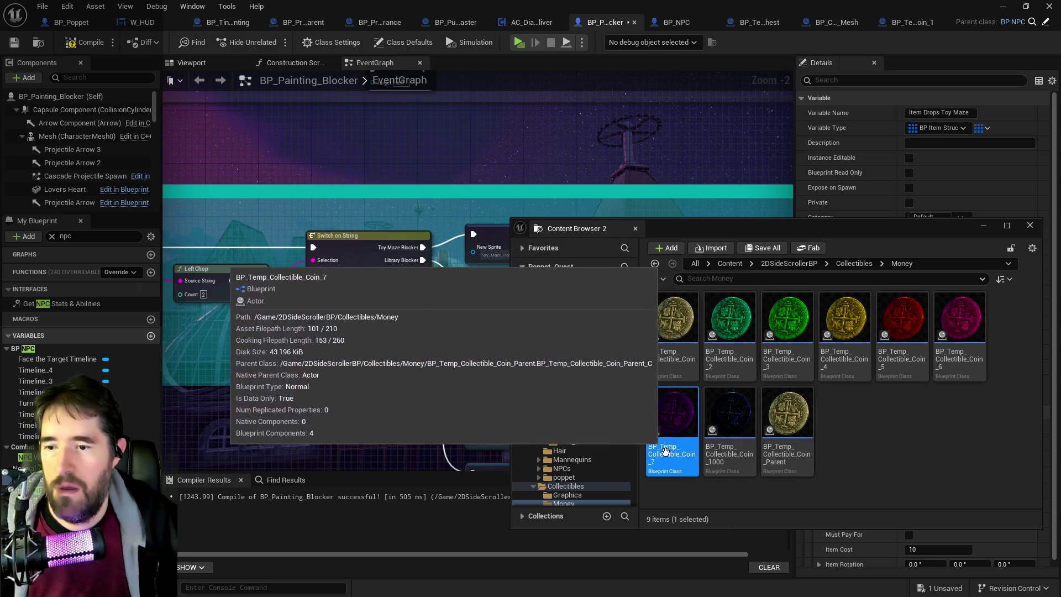
left_click(666, 449)
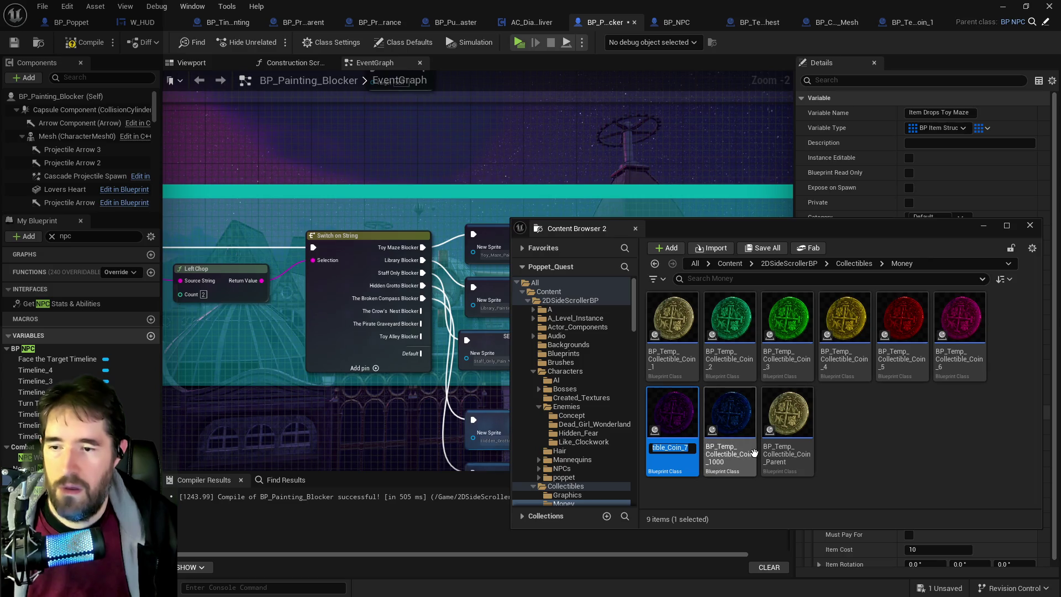
key("End")
key("BackSpace")
type("500")
key("Return")
left_click(961, 330)
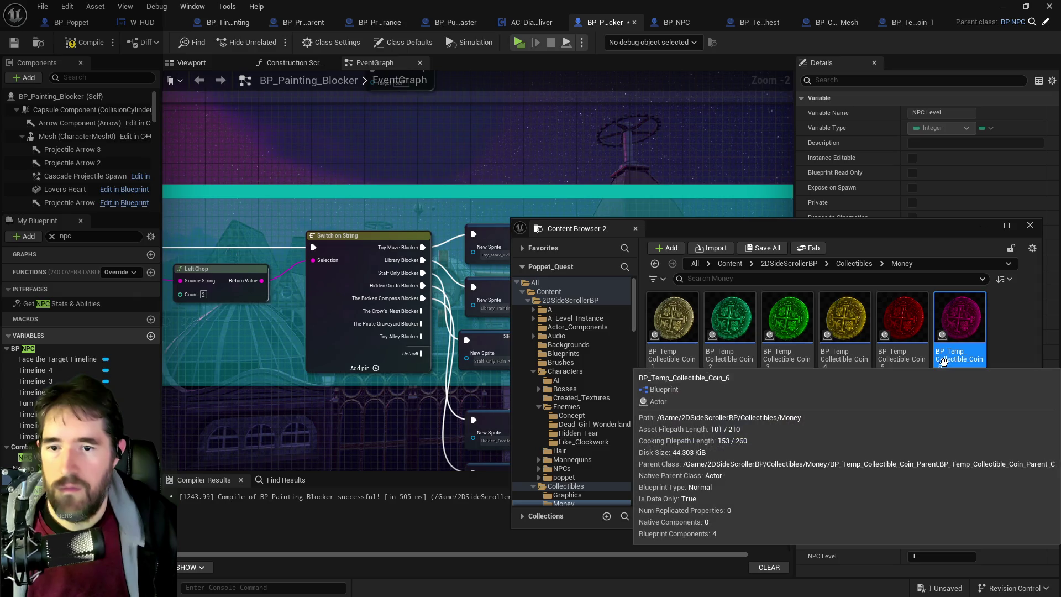
- Check Variable Amount in Coin_6 (100) and Coin_500 (500) Class Defaults, closing both editors
double_click(961, 330)
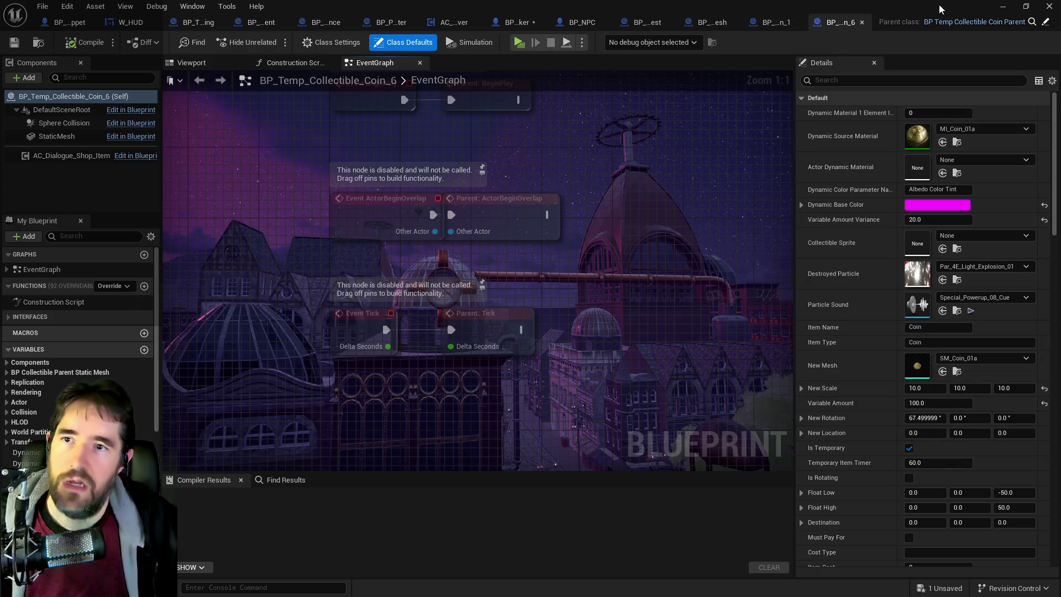
left_click(1002, 6)
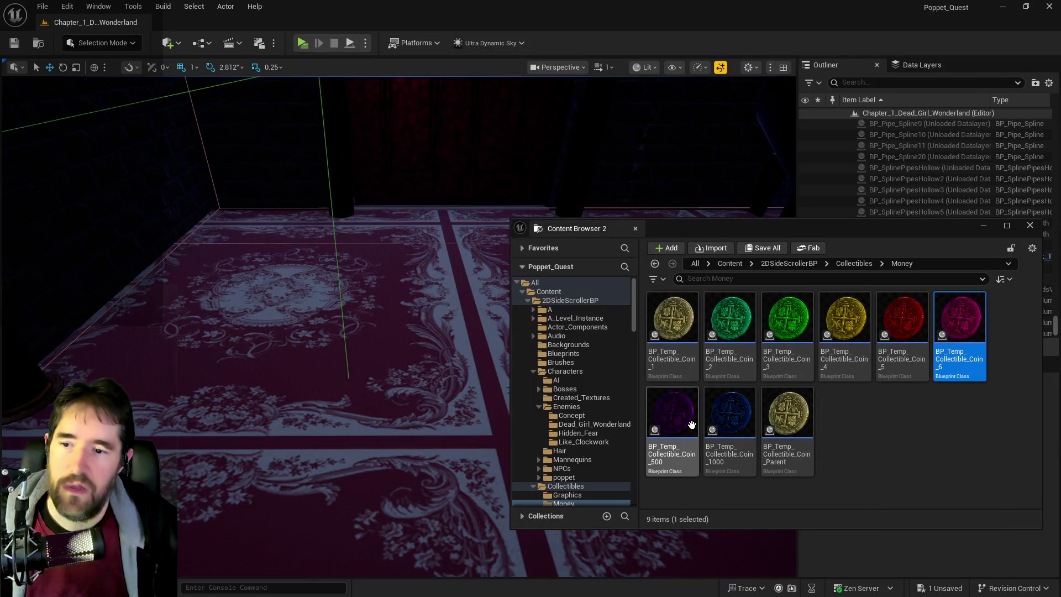
left_click(692, 426)
double_click(693, 425)
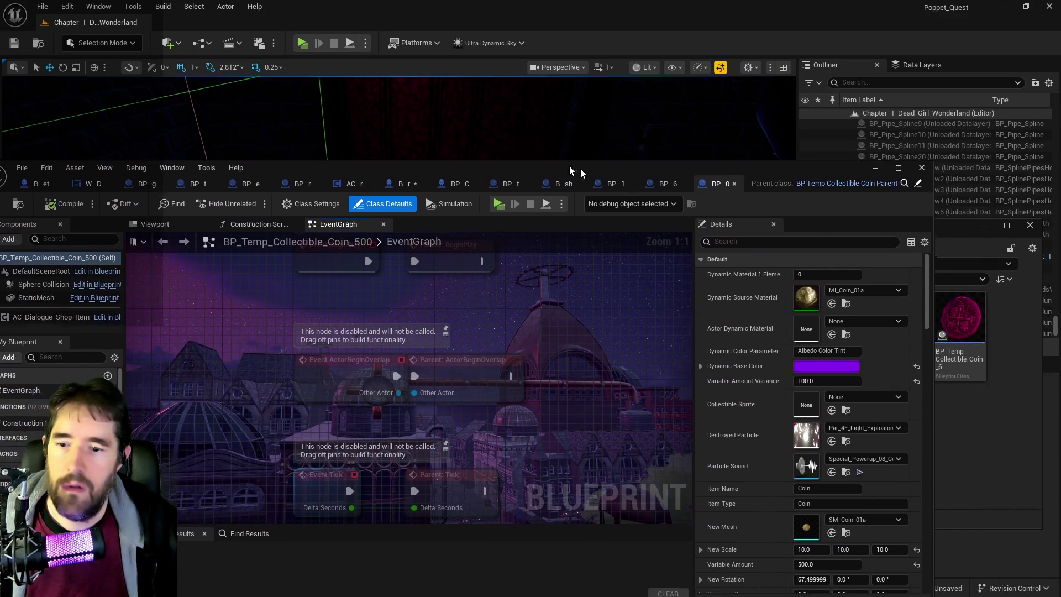
left_click_drag(570, 166, 502, 157)
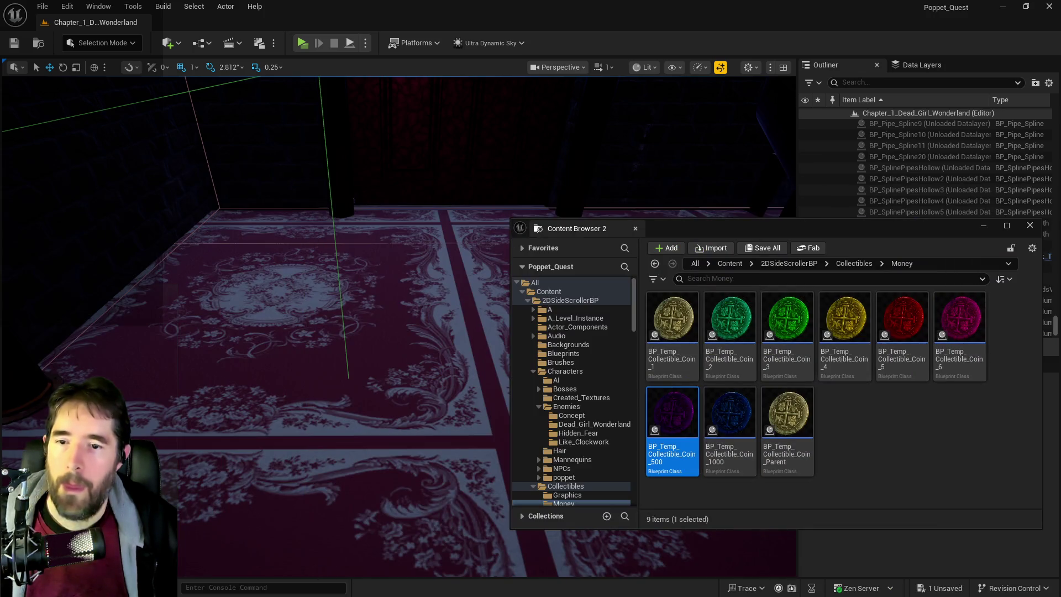
left_click(672, 161)
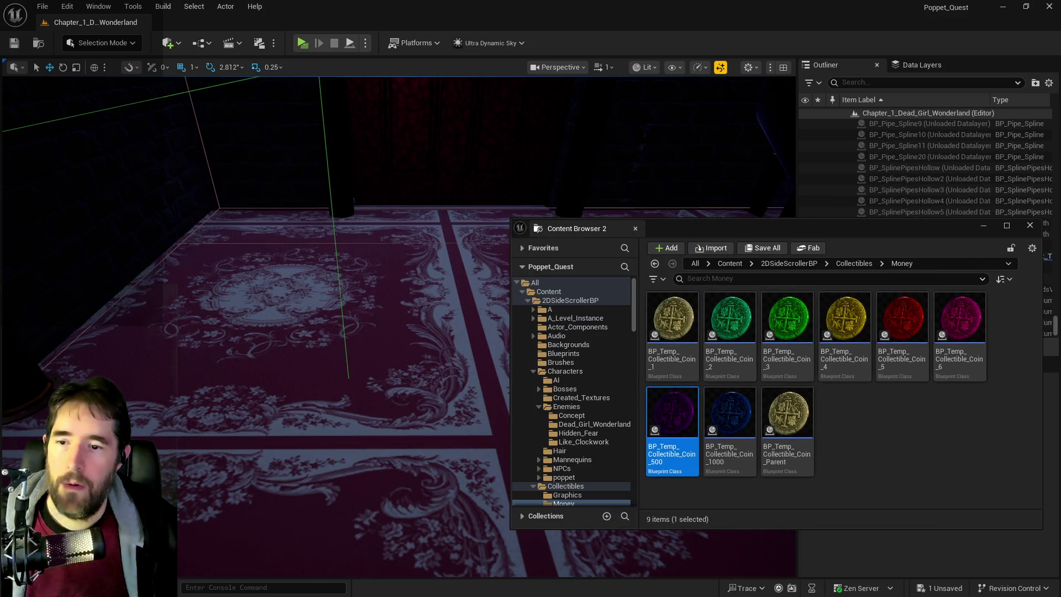
- Rename the magenta Coin_6 to Coin_7 and the red Coin_5 to Coin_50
left_click(956, 364)
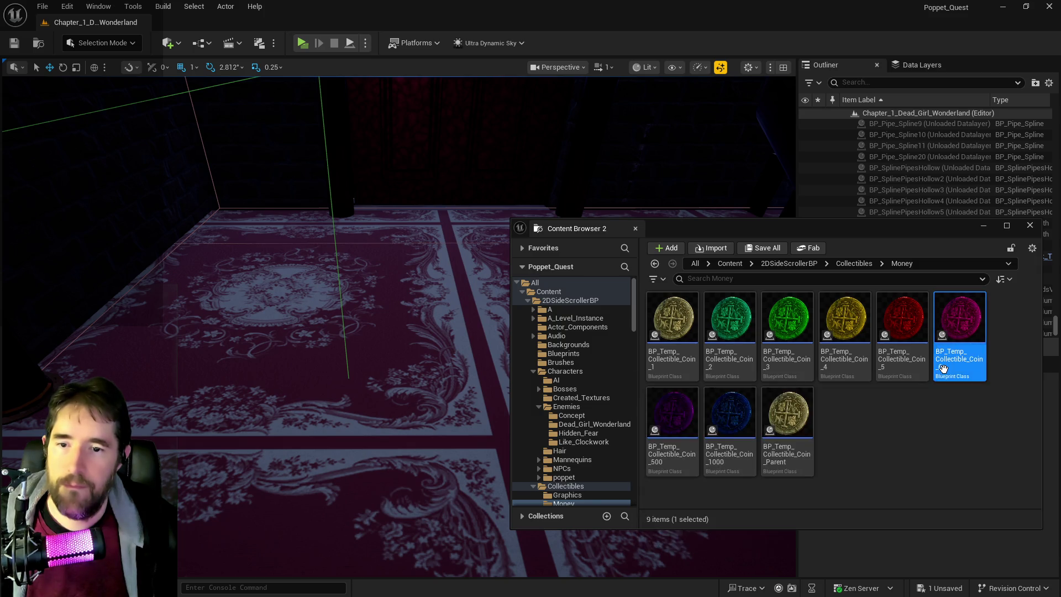
left_click(959, 366)
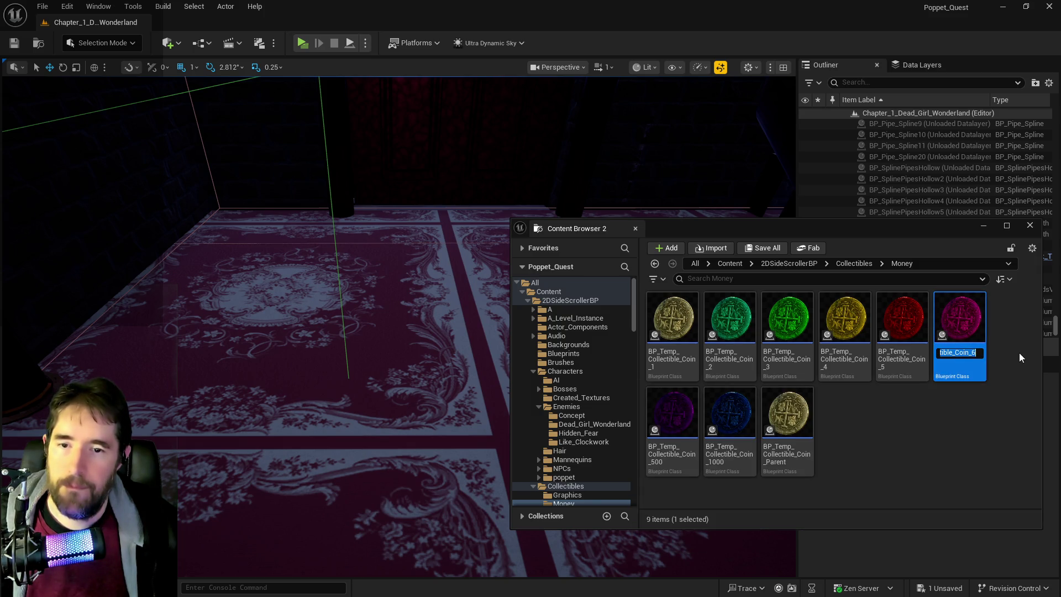
key("End")
key("BackSpace")
type("7")
key("Return")
left_click(902, 326)
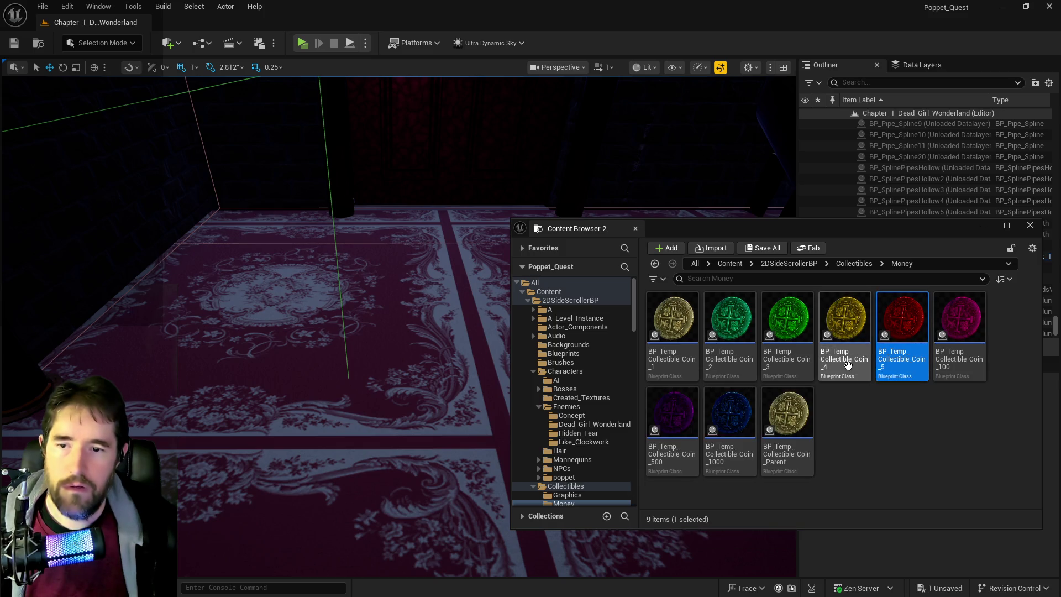
mouse_move(847, 365)
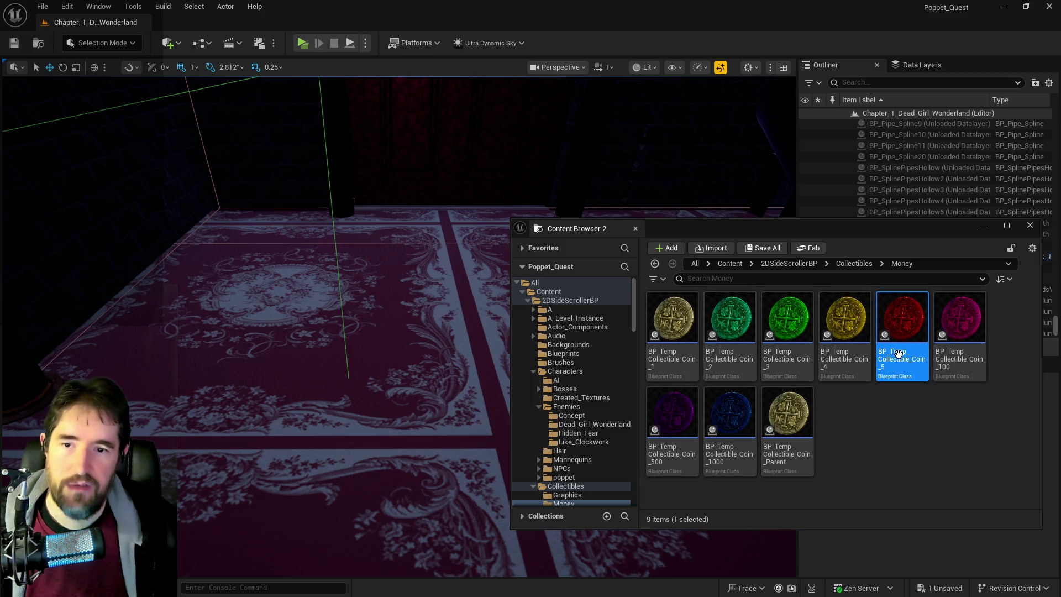
left_click(892, 368)
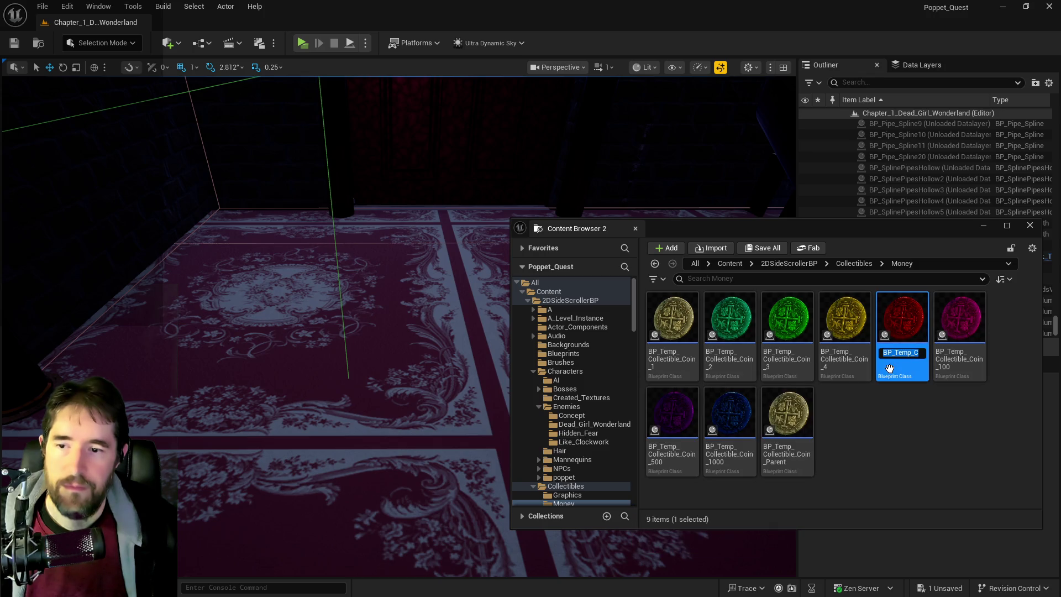
key("End")
type("0")
key("Return")
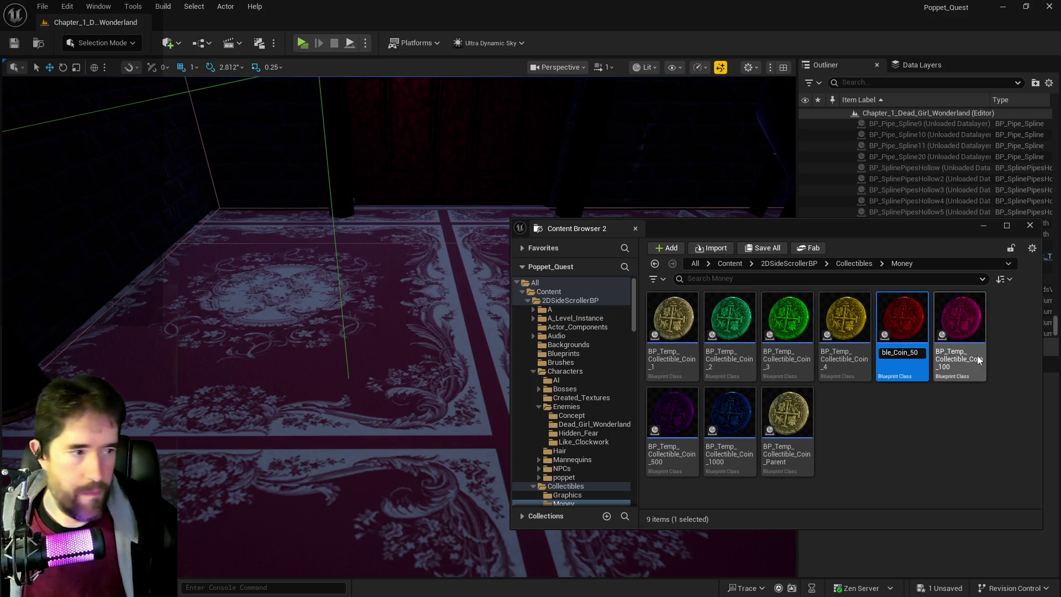
- Rename Coin_4 to Coin_25 and the green Coin_3 to Coin_10
left_click(838, 357)
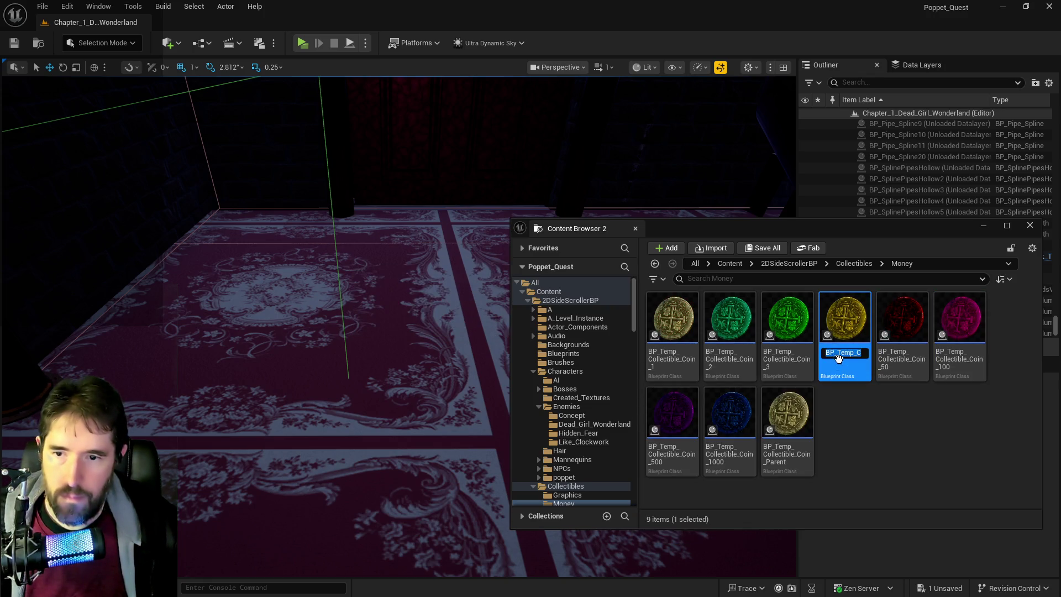
key("End")
key("BackSpace")
type("25")
key("Return")
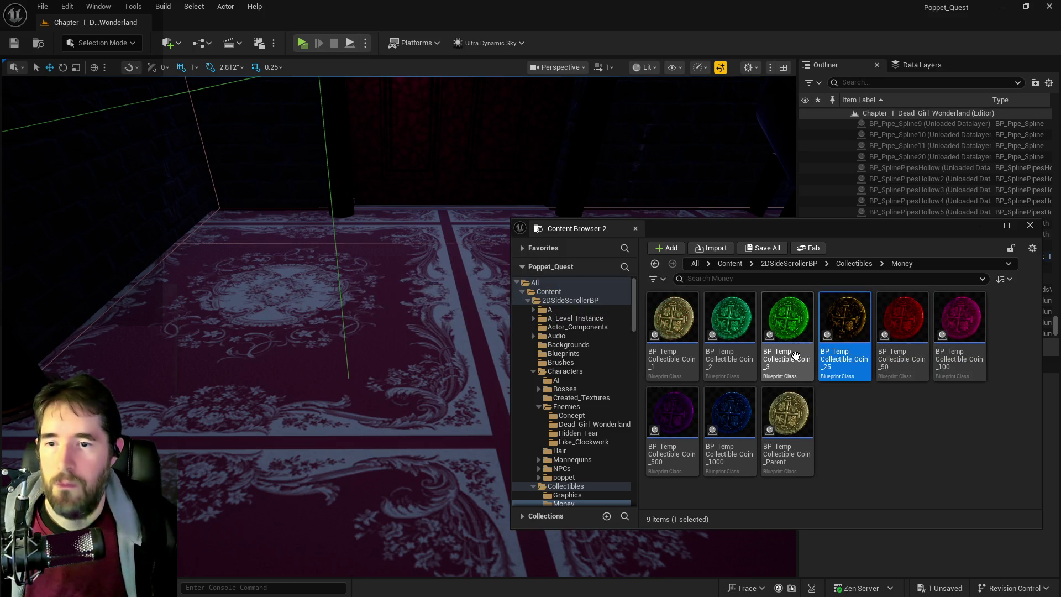
left_click(795, 356)
left_click(796, 354)
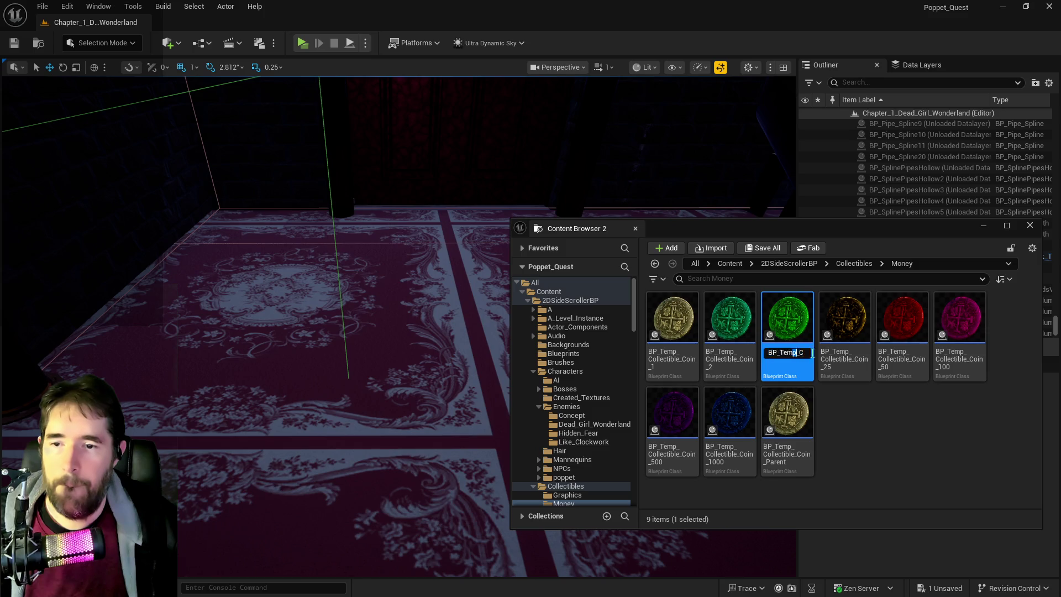
key("End")
key("BackSpace")
type("10")
key("Return")
- Rename Coin_2 to Coin_5, save all assets, and close the second content browser
left_click(730, 358)
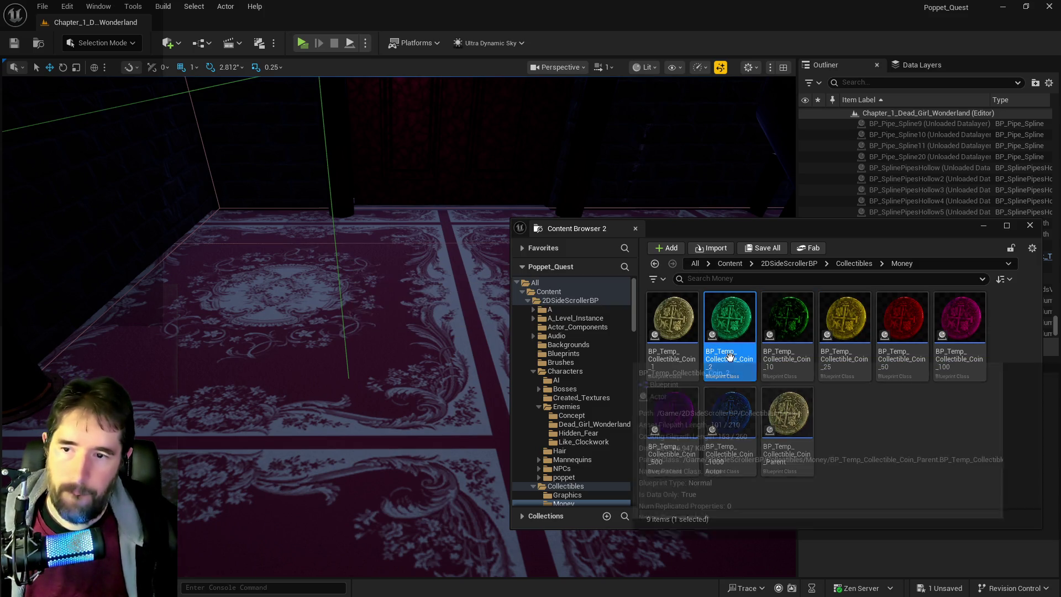
left_click(730, 357)
key("End")
key("BackSpace")
type("5")
key("Return")
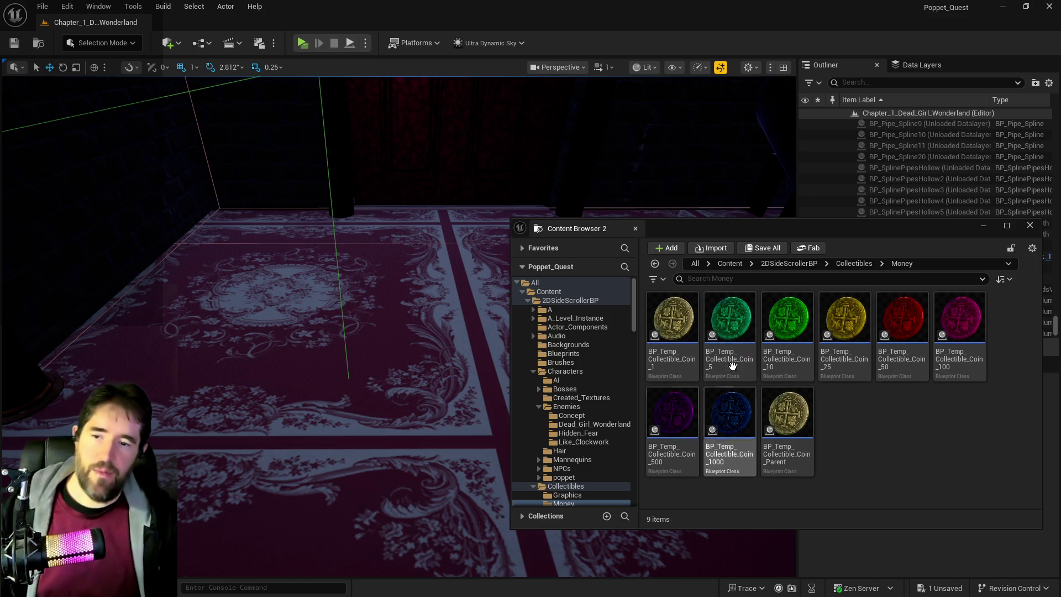
key("ctrl+s")
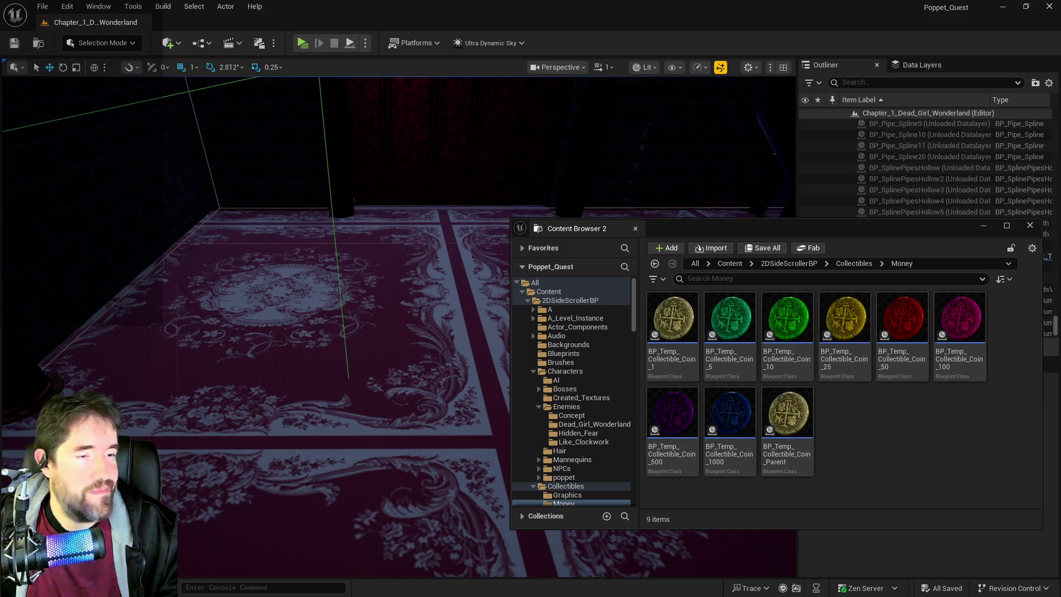
left_click(1031, 225)
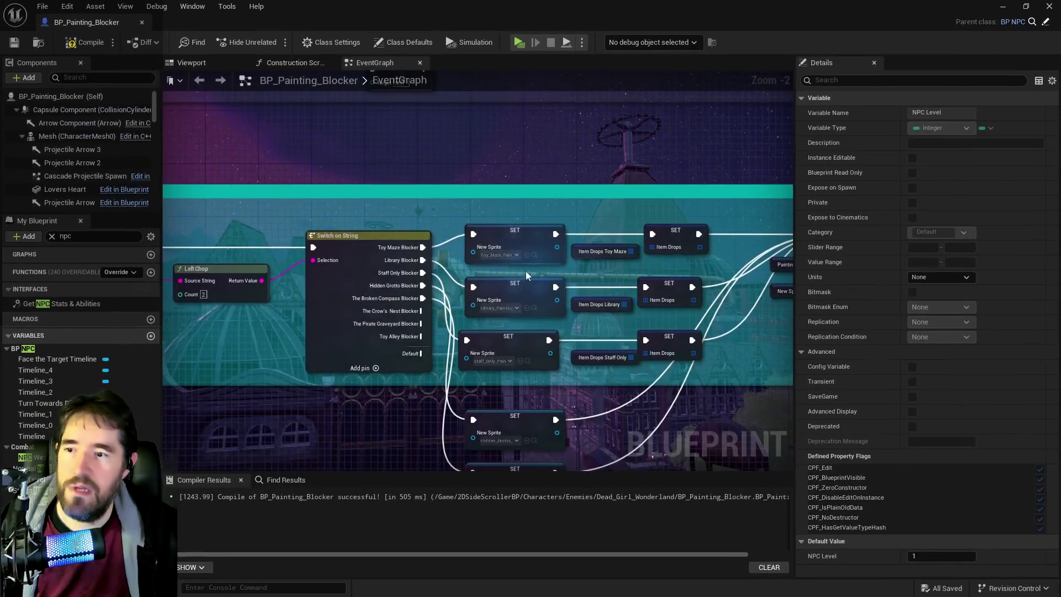
- Delete Item Drops Toy Maze's Index [1] Medium health potion and rename the Treasure Chest drop to Coin
left_click(602, 251)
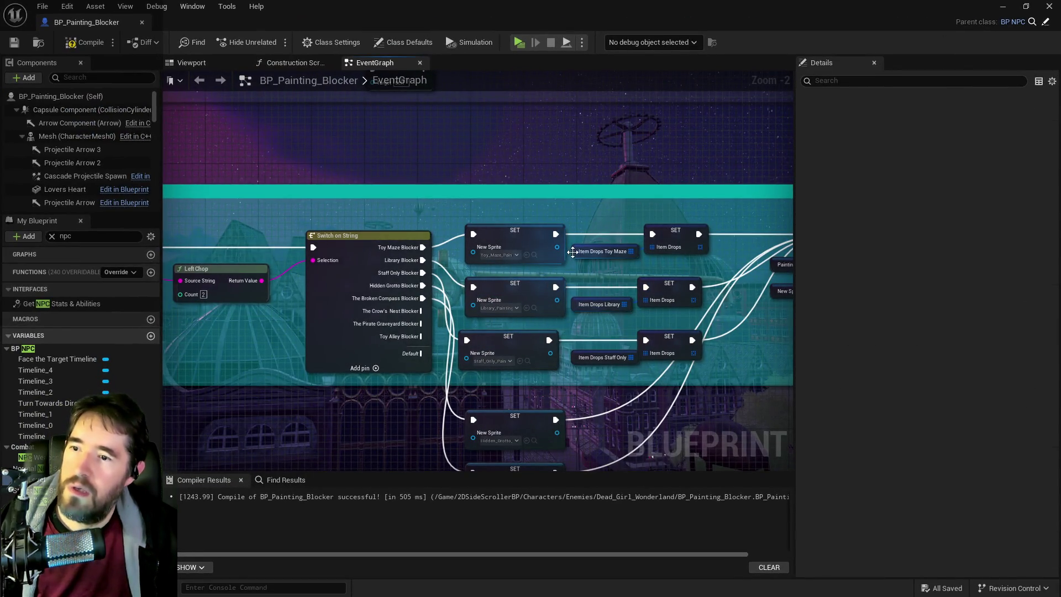
left_click(810, 459)
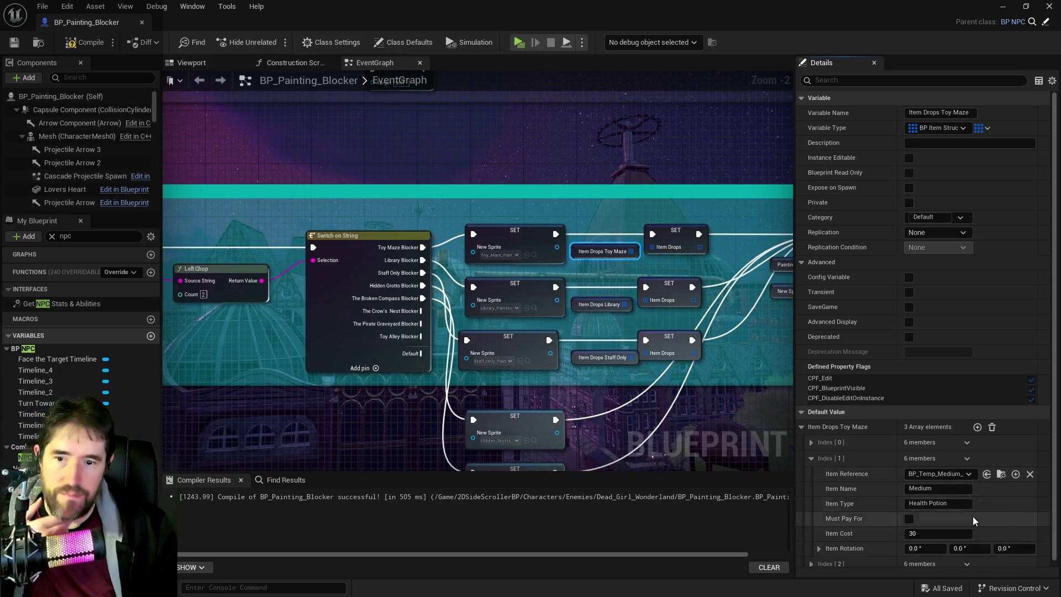
left_click(811, 443)
left_click(811, 442)
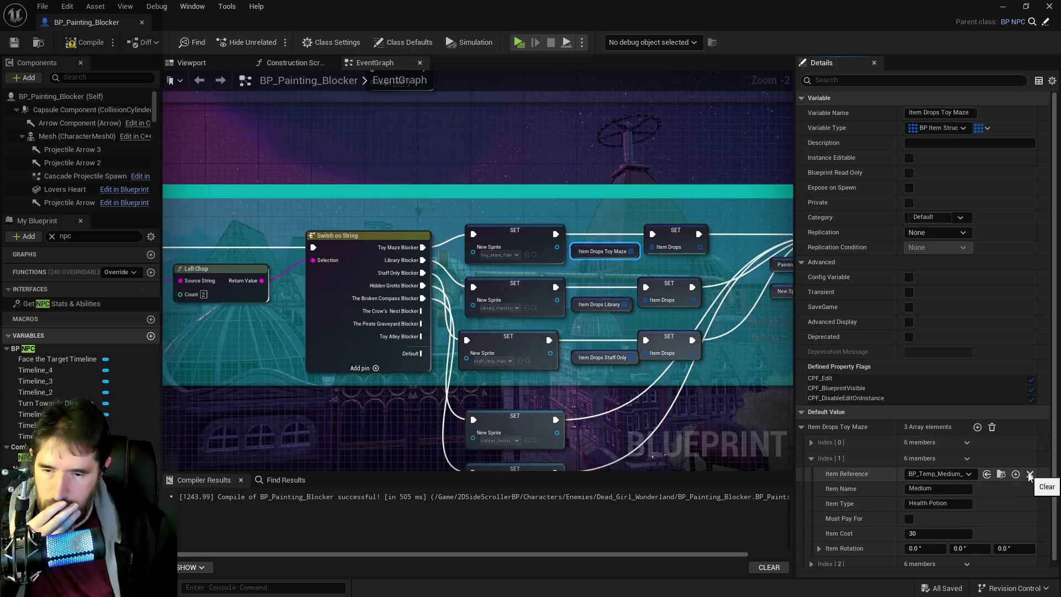
left_click(965, 459)
left_click(983, 489)
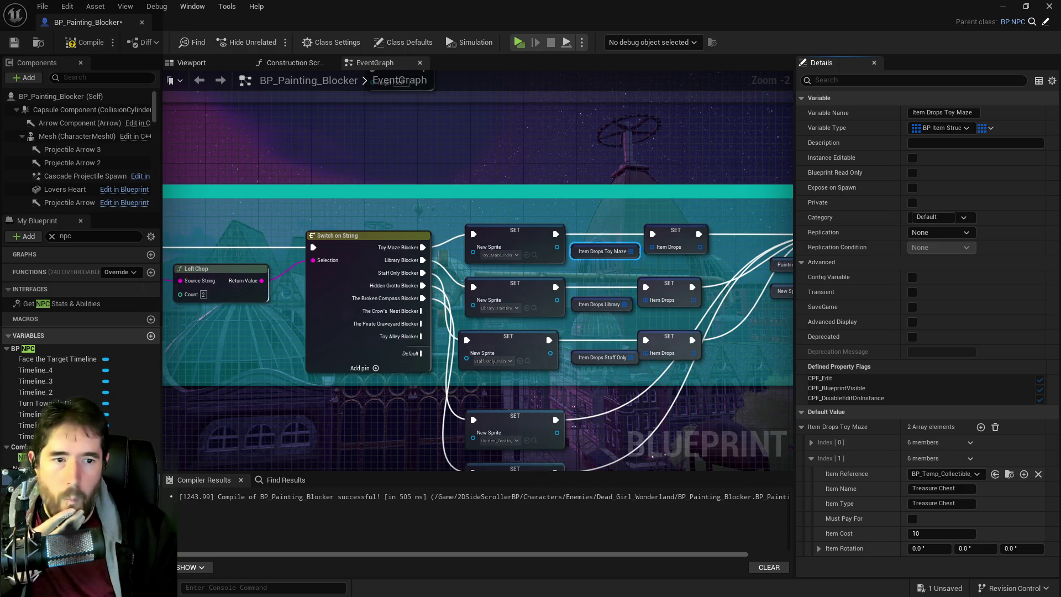
left_click_drag(965, 489, 888, 486)
type("Coin")
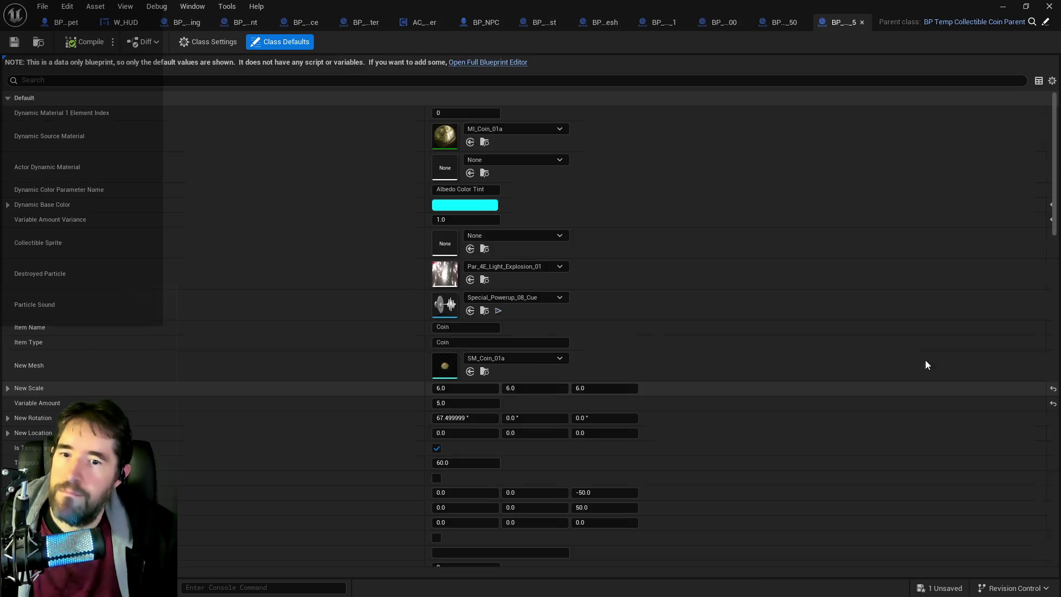
- Clear the coin blueprint's Item Name, undo it back to Coin, and return to BP_Painting_Blocker
left_click(463, 327)
key("BackSpace")
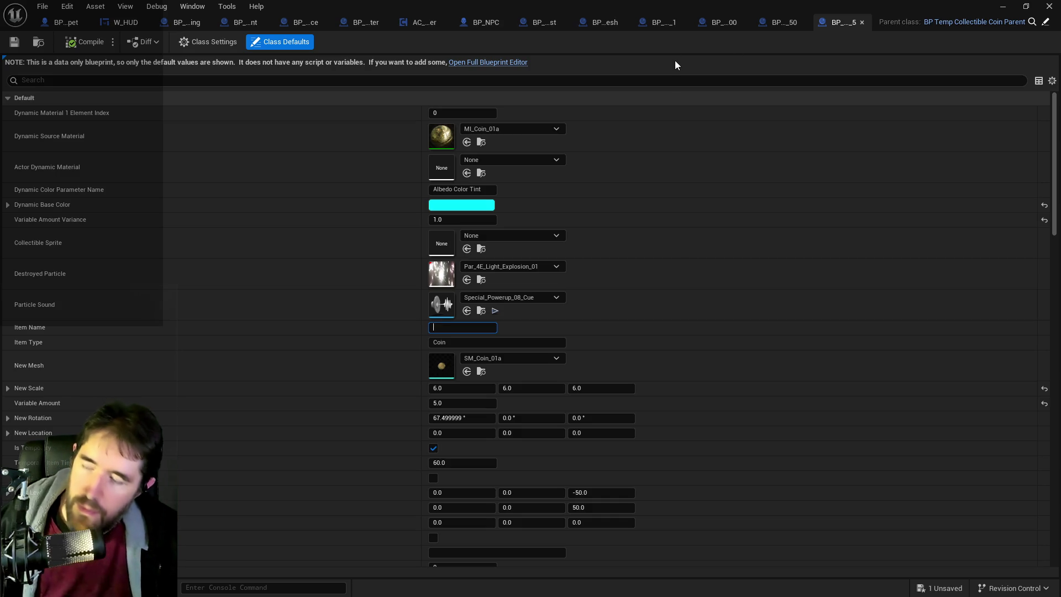
left_click(67, 6)
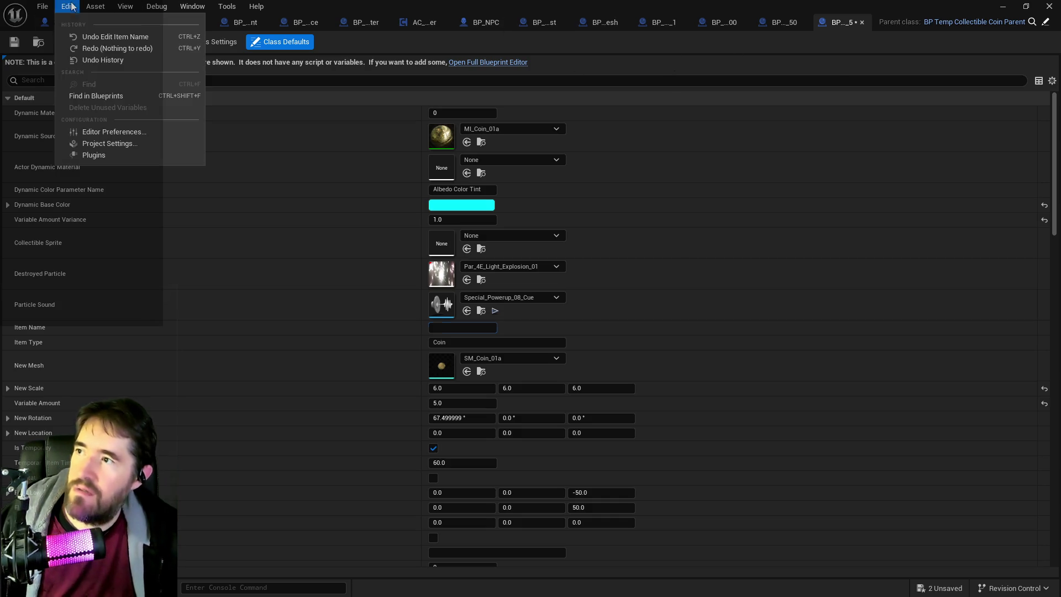
left_click(77, 37)
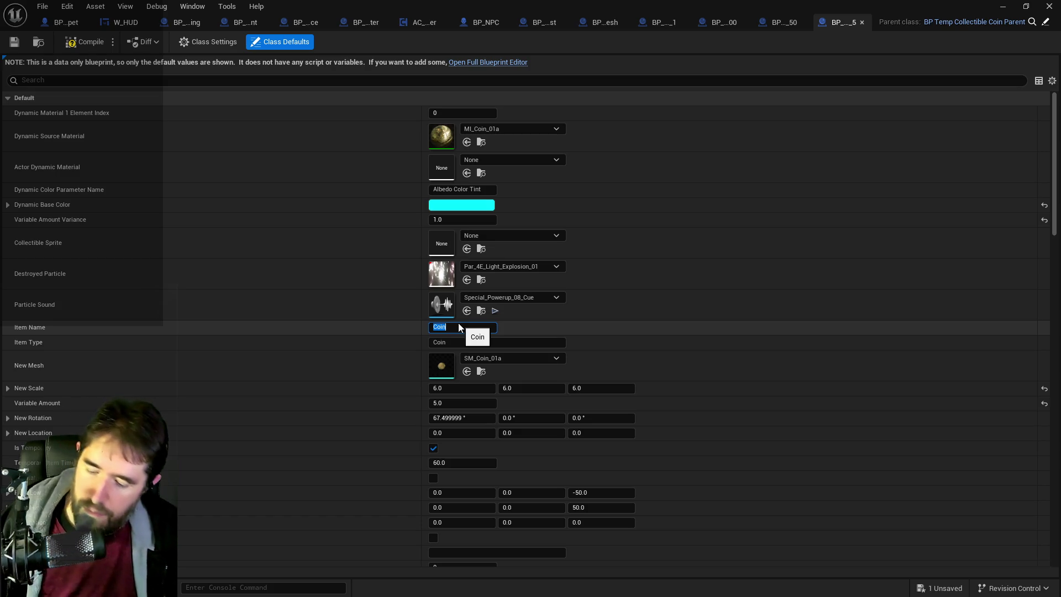
left_click(777, 17)
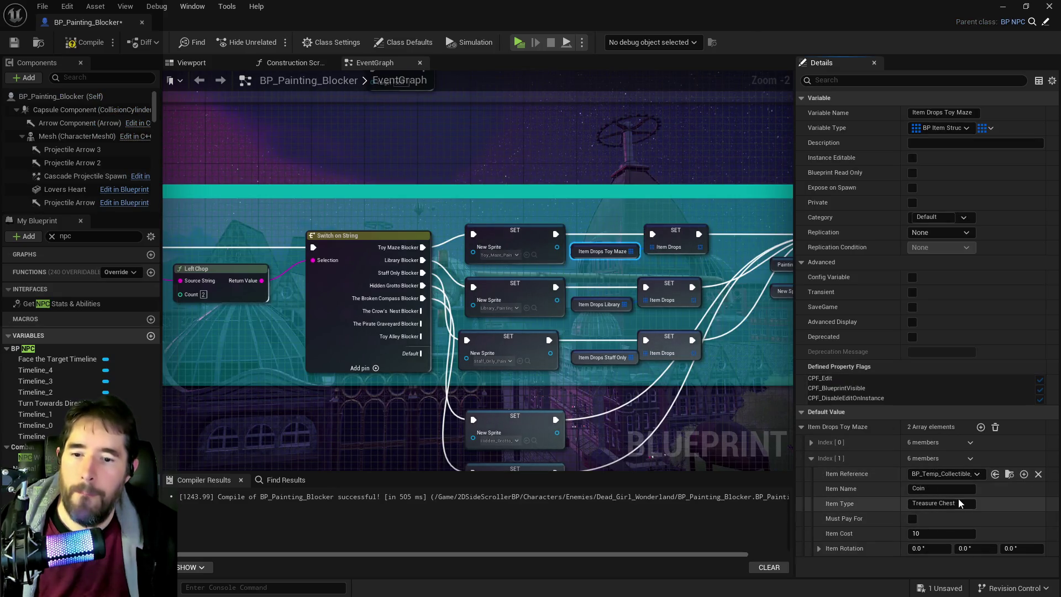
- Set the second Toy Maze drop's Item Type to Coin and Item Cost to 50
left_click(961, 505)
type("Coin")
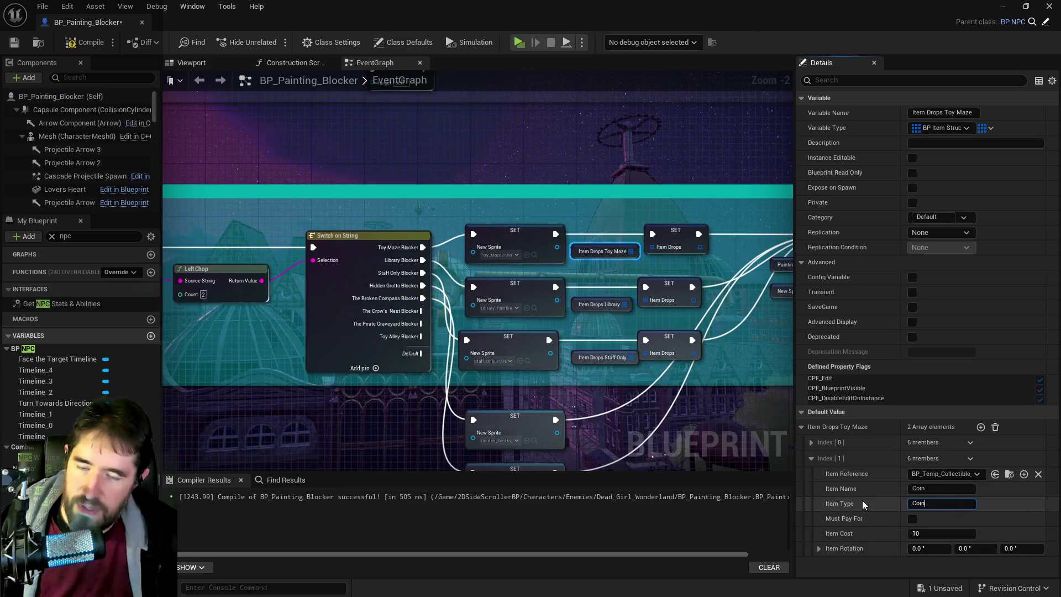
key("Return")
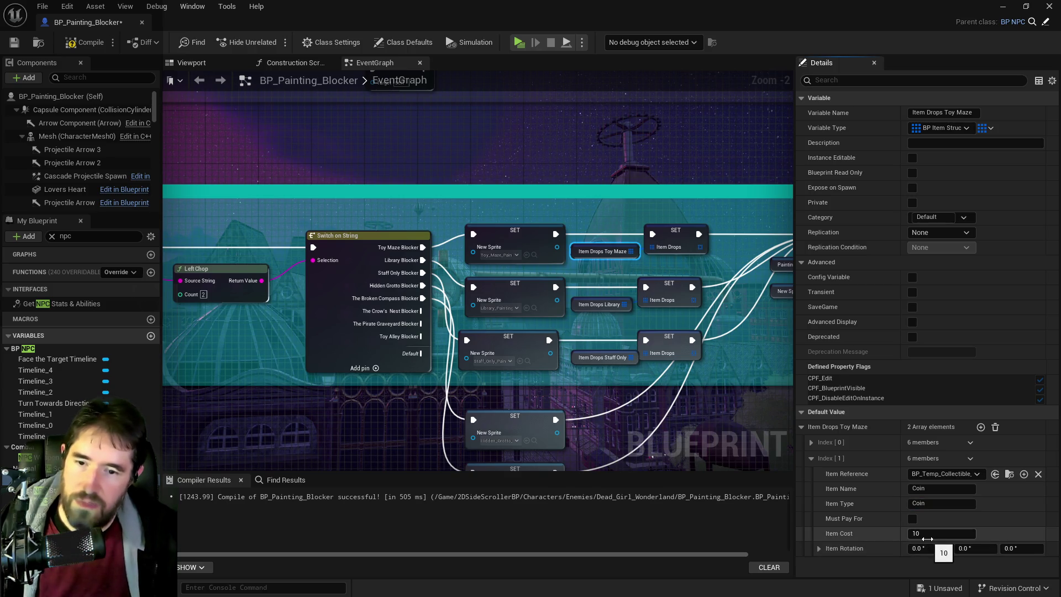
left_click(928, 539)
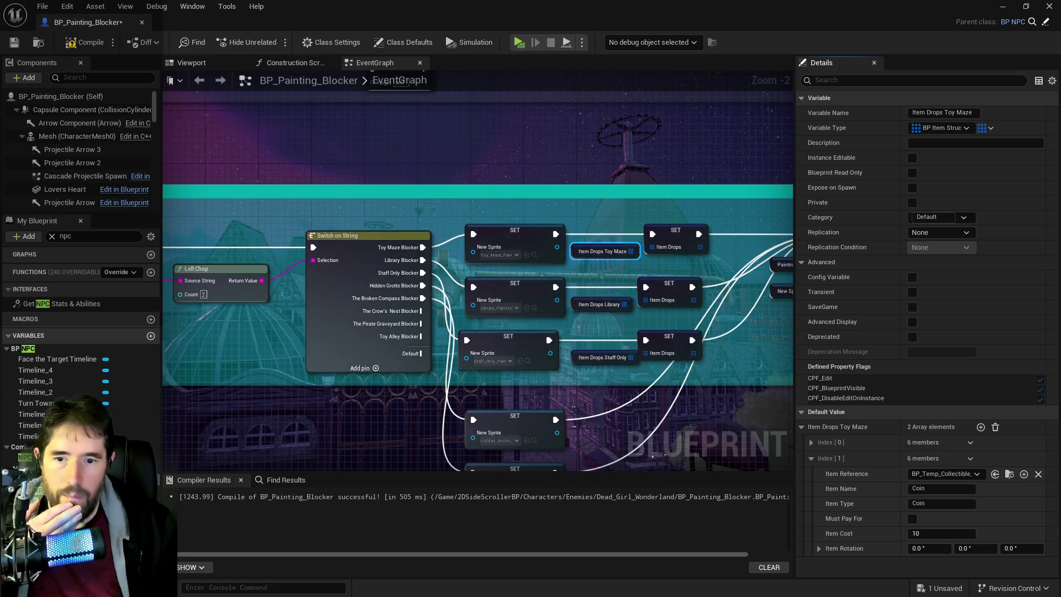
left_click(995, 477)
left_click(935, 532)
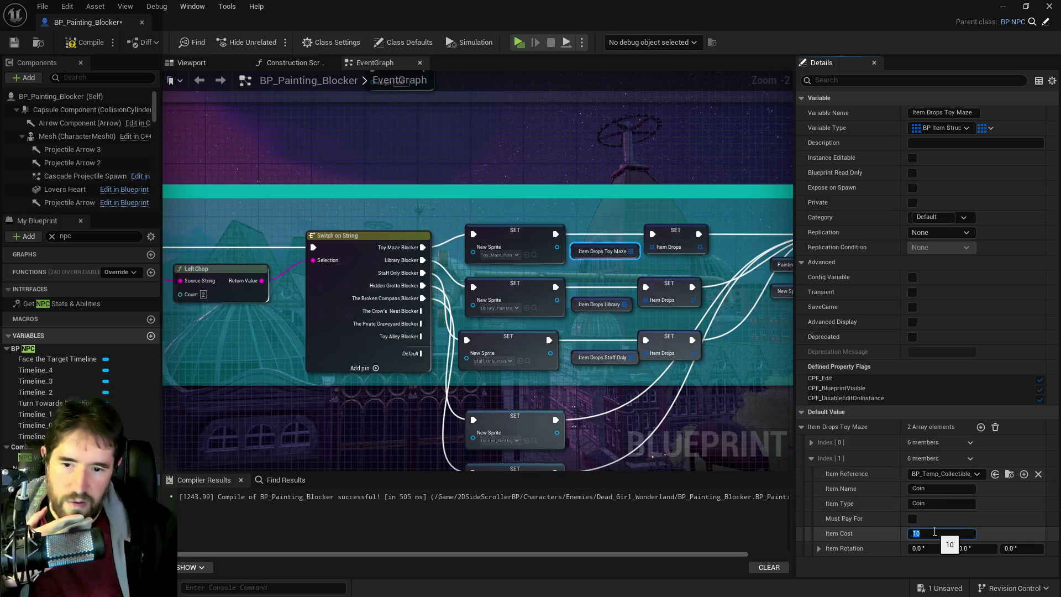
type("5")
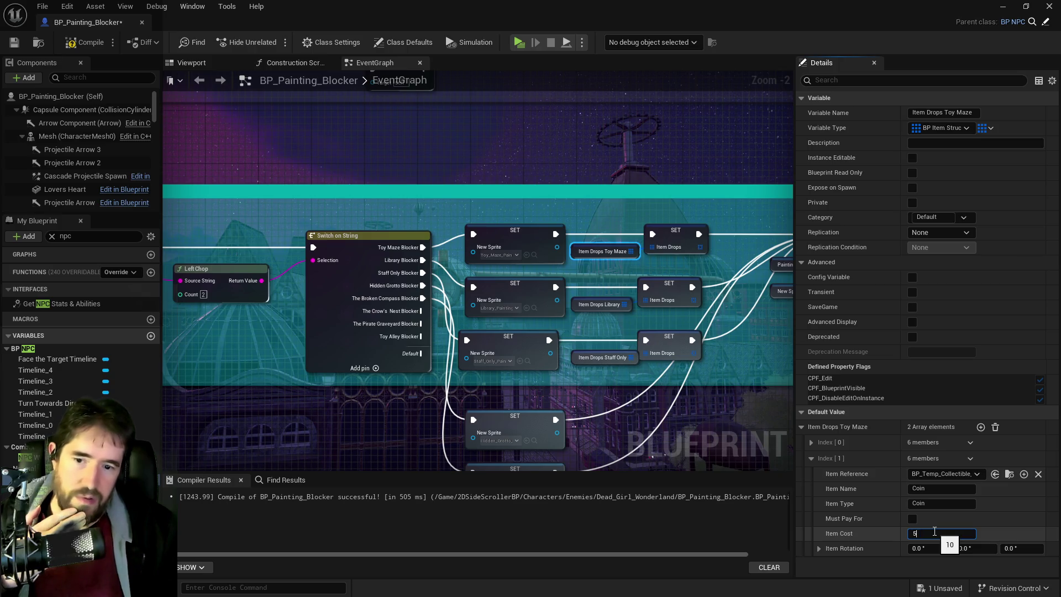
key("Return")
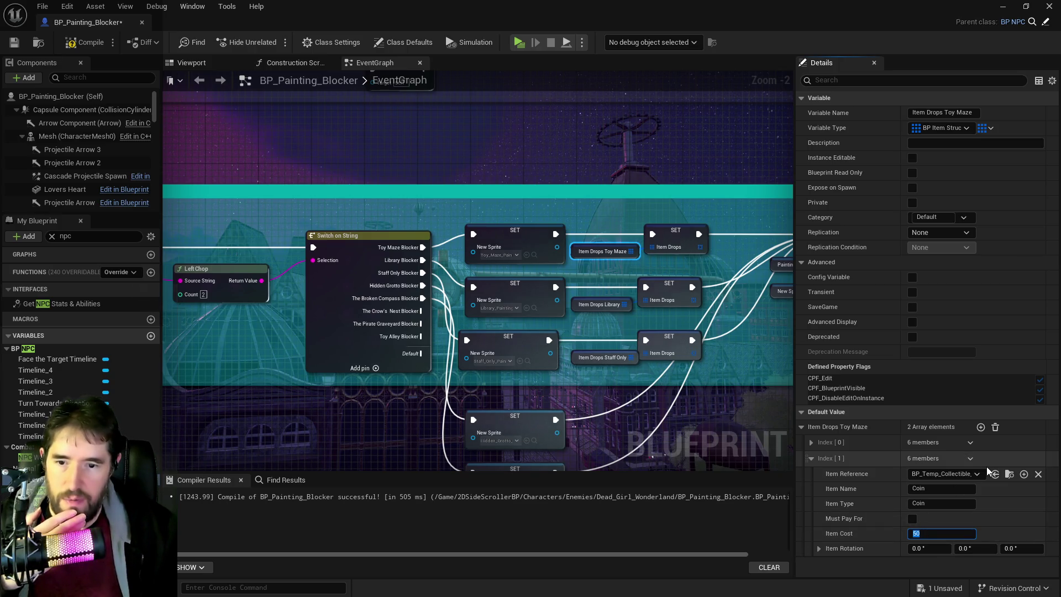
- Copy the Index [1] Coin drop entry
right_click(866, 463)
left_click(886, 515)
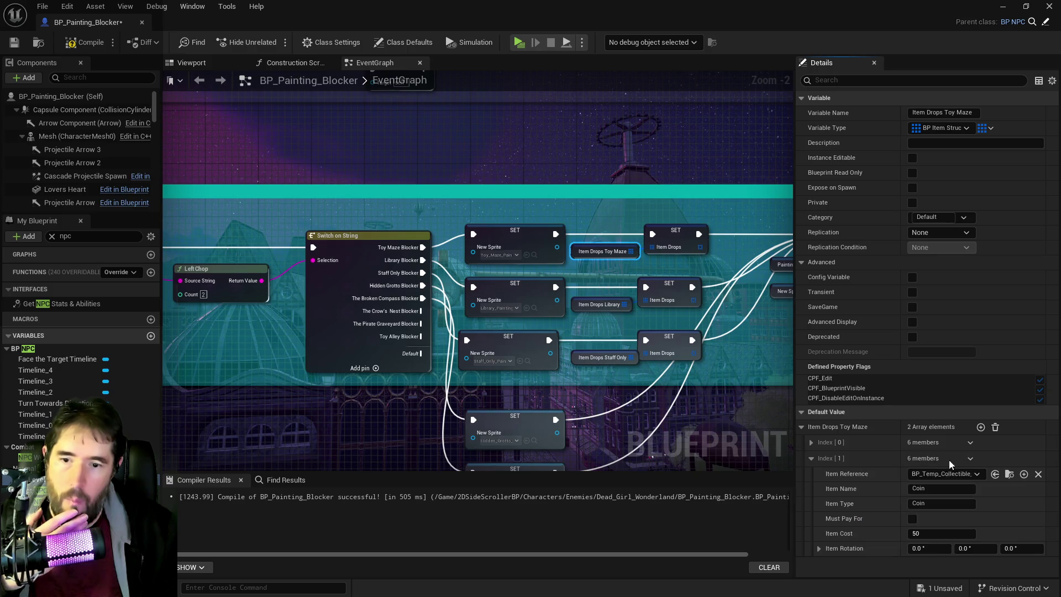
left_click(981, 428)
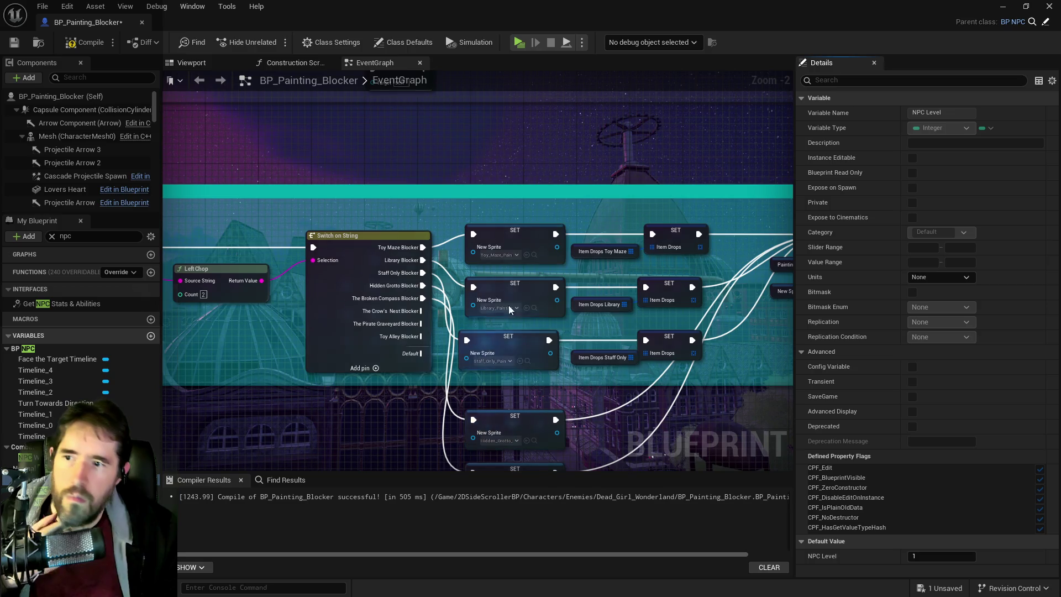
- Paste the copied Coin drop into Toy Maze's Index [2] entry with Item Cost 30
left_click(581, 255)
left_click(811, 475)
scroll(821, 485, "down", 1)
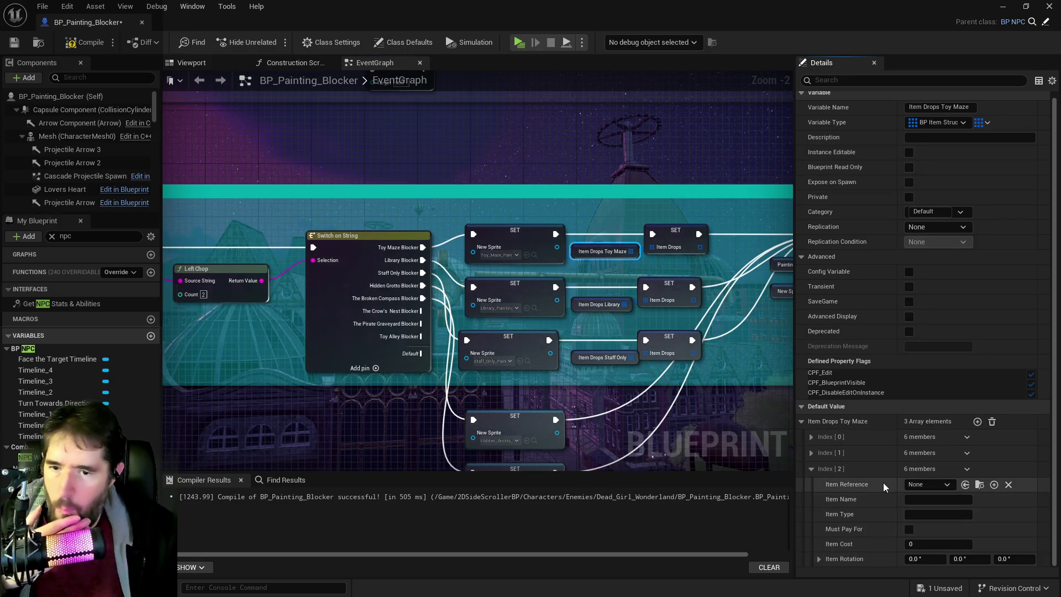
right_click(866, 474)
left_click(894, 543)
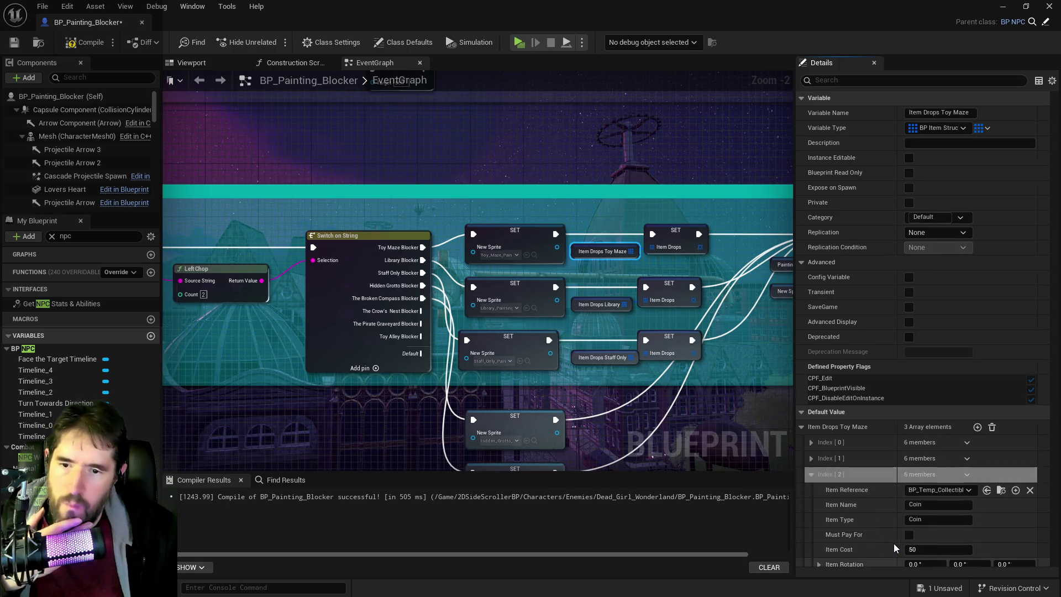
scroll(901, 524, "down", 1)
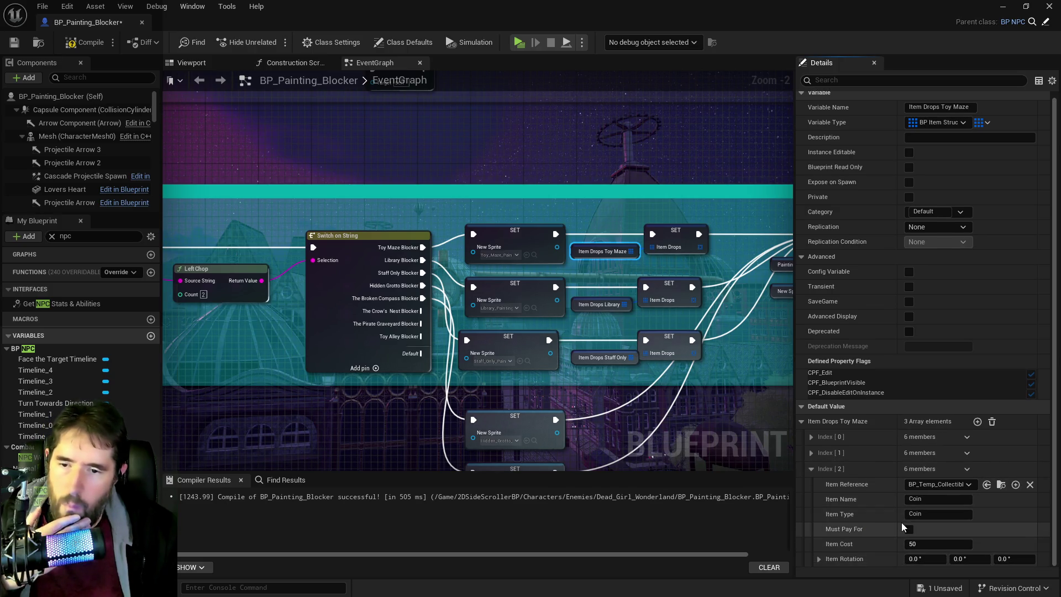
left_click(928, 544)
type("30")
key("Return")
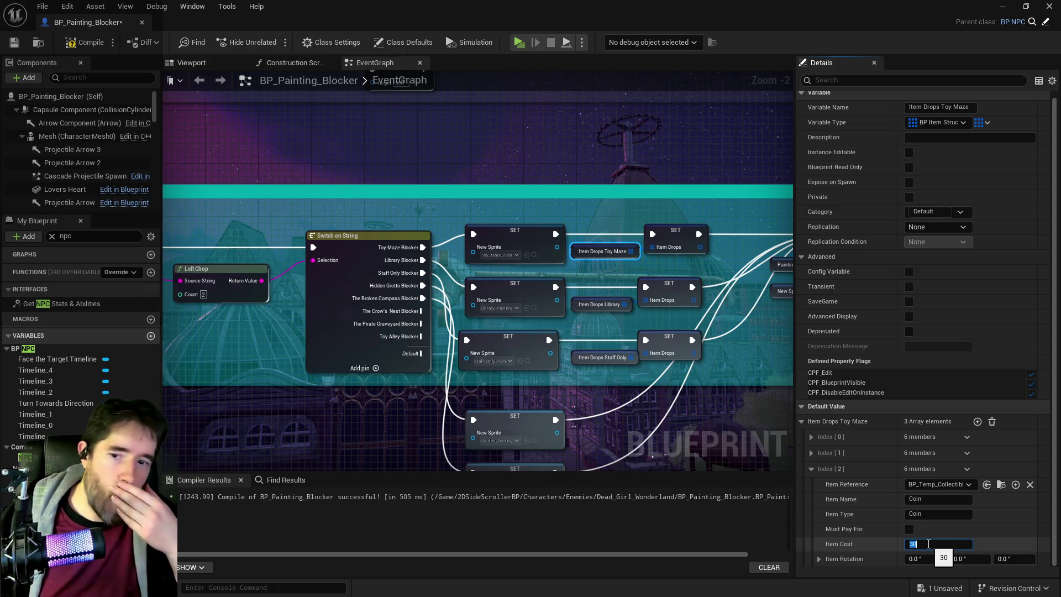
left_click(811, 453)
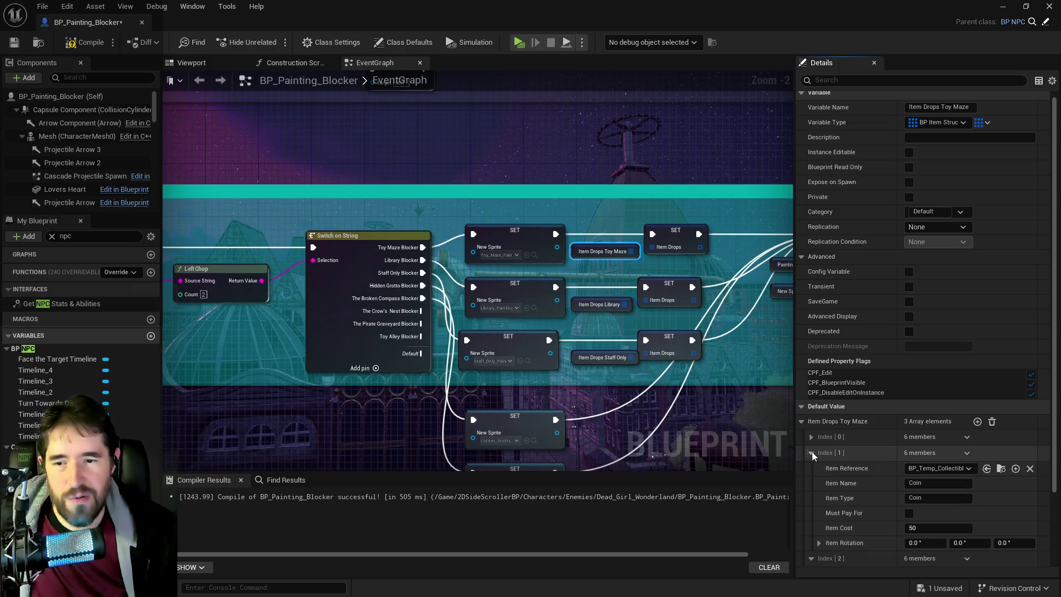
- Adjust the Index [1] Coin drop's Item Cost, trying 100 and settling on 50
left_click(931, 528)
type("100")
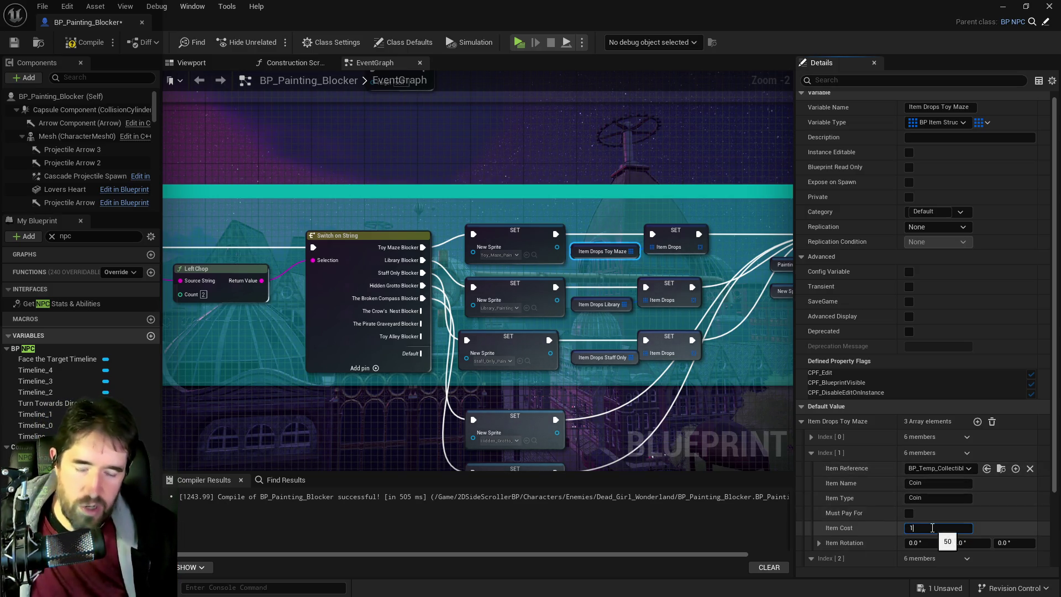
key("Return")
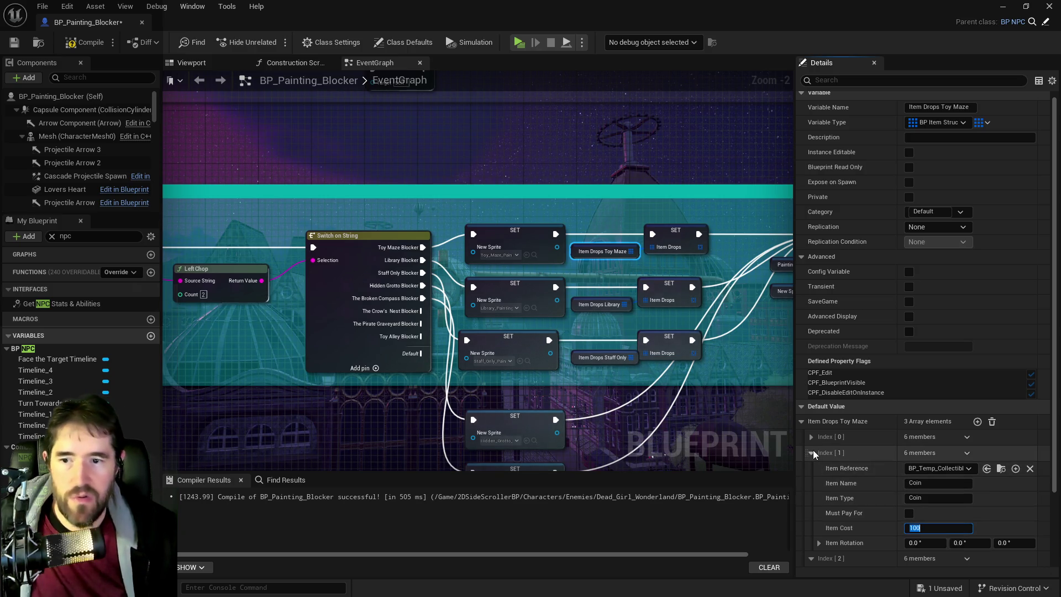
left_click(812, 453)
left_click(811, 469)
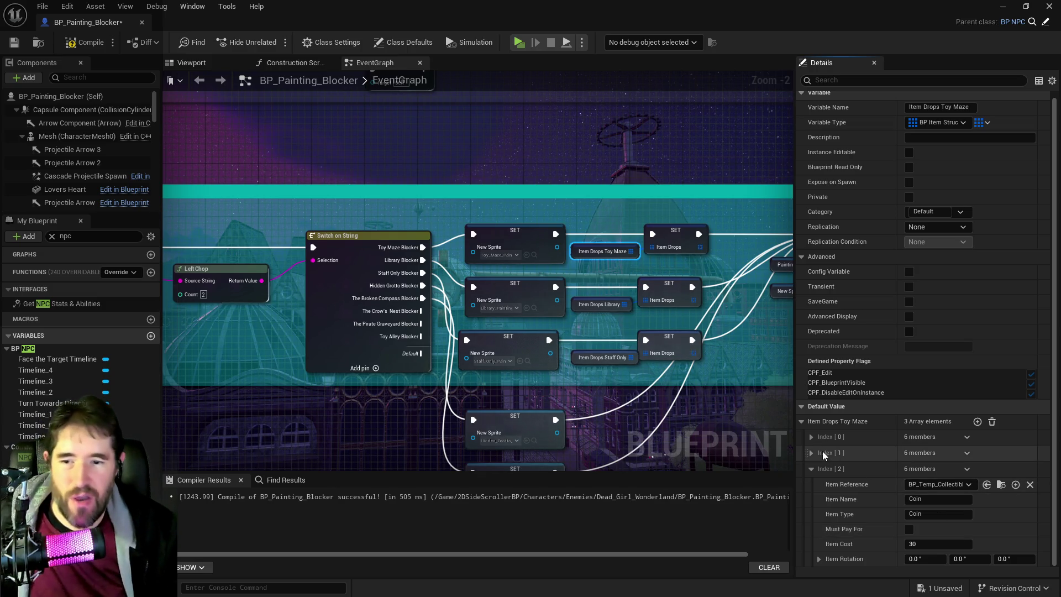
left_click(823, 453)
left_click(932, 528)
type("50")
left_click(812, 453)
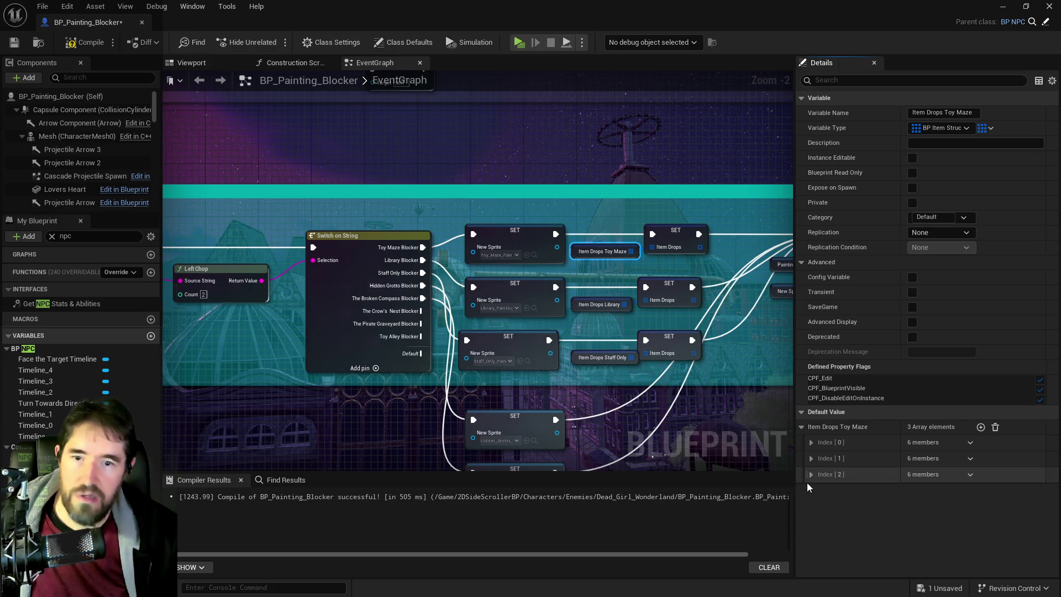
- Compile BP_Painting_Blocker and copy the Item Drops Toy Maze default list
left_click(88, 42)
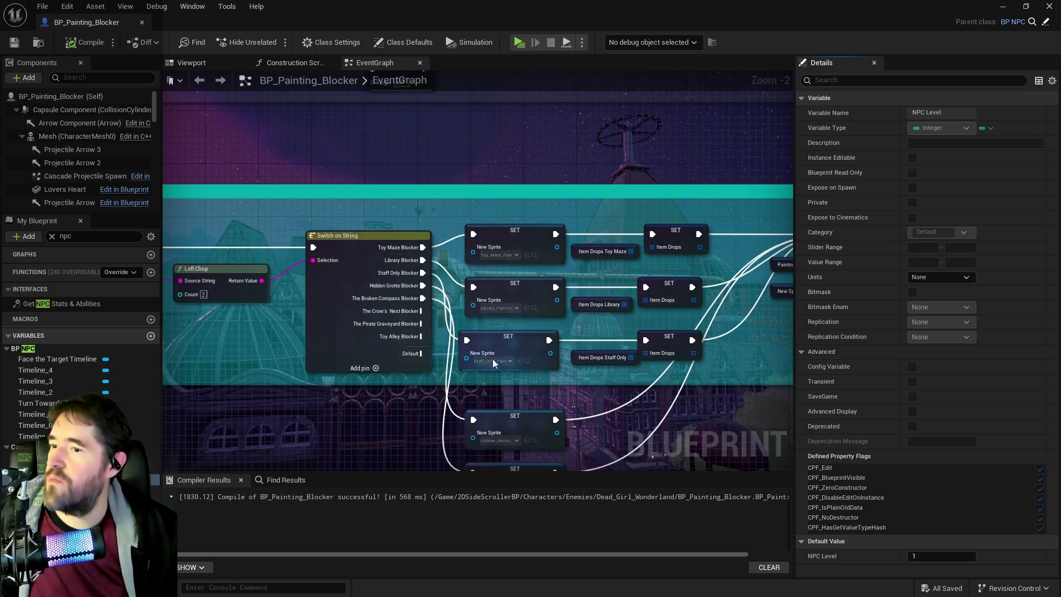
left_click(602, 252)
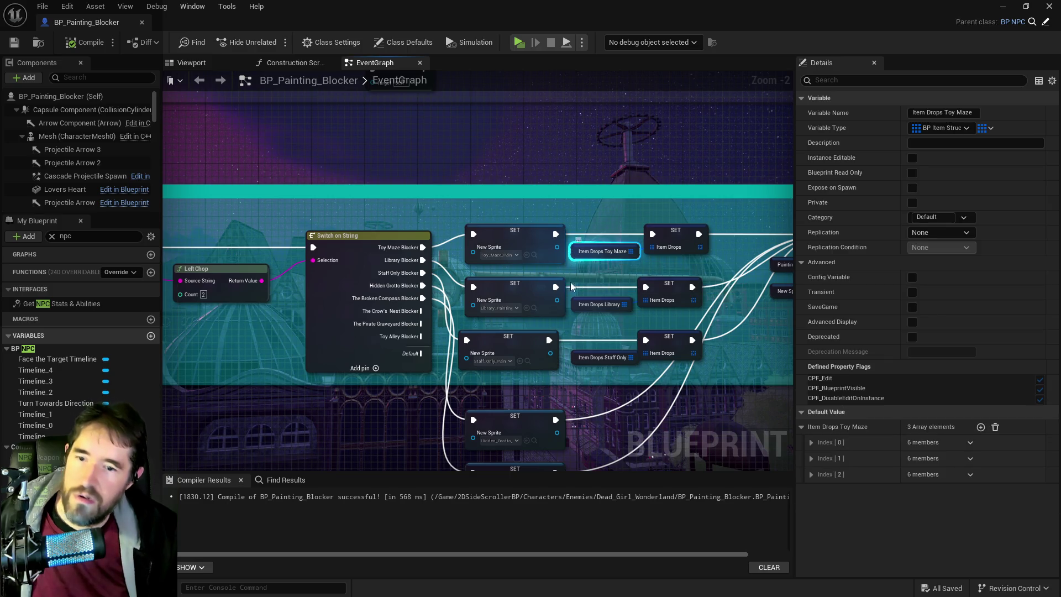
right_click(855, 429)
left_click(893, 489)
- Clear the npc variable filter and show Item Drops Library's default values
left_click(599, 305)
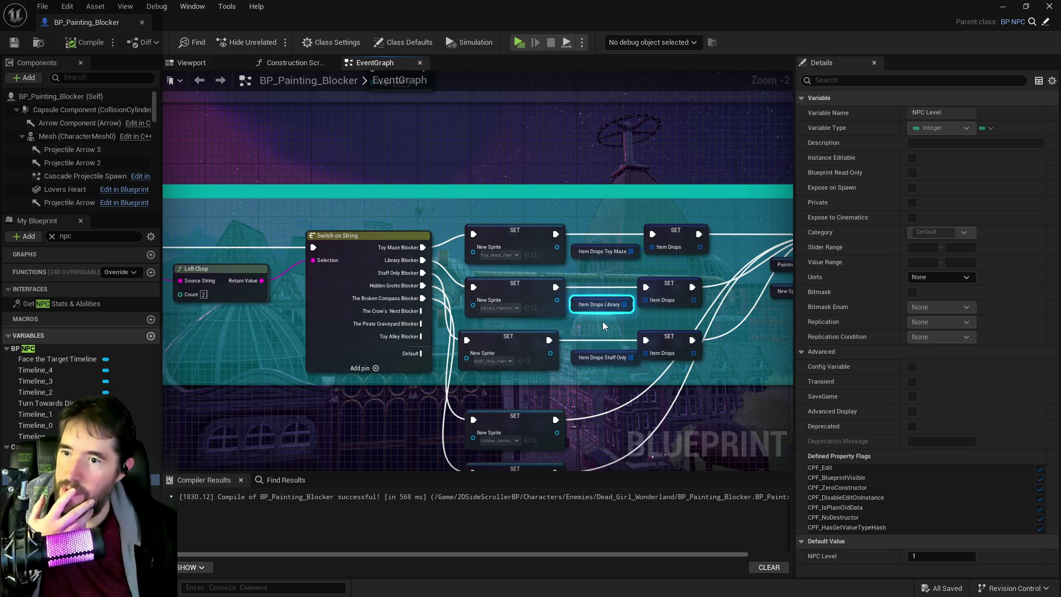
left_click(592, 307)
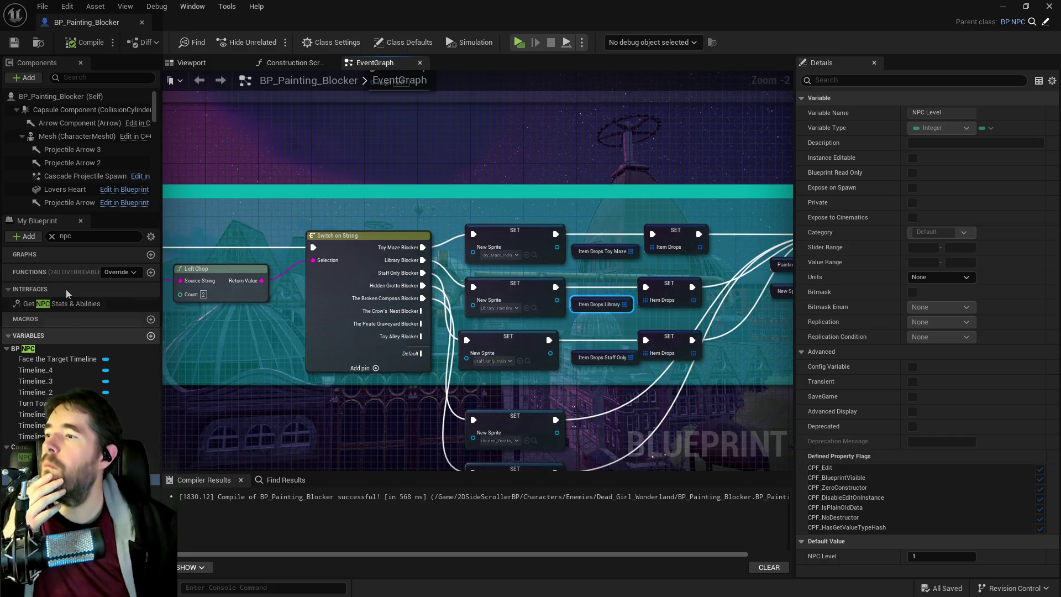
left_click(52, 237)
left_click(597, 305)
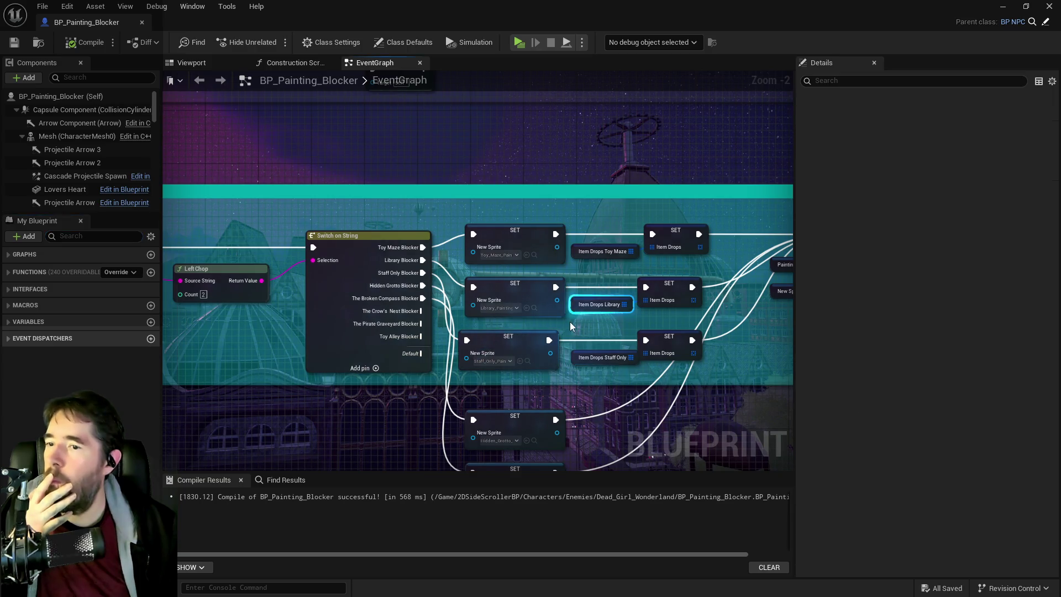
- Paste the three copied drops into Item Drops Library's default value
right_click(873, 429)
left_click(896, 468)
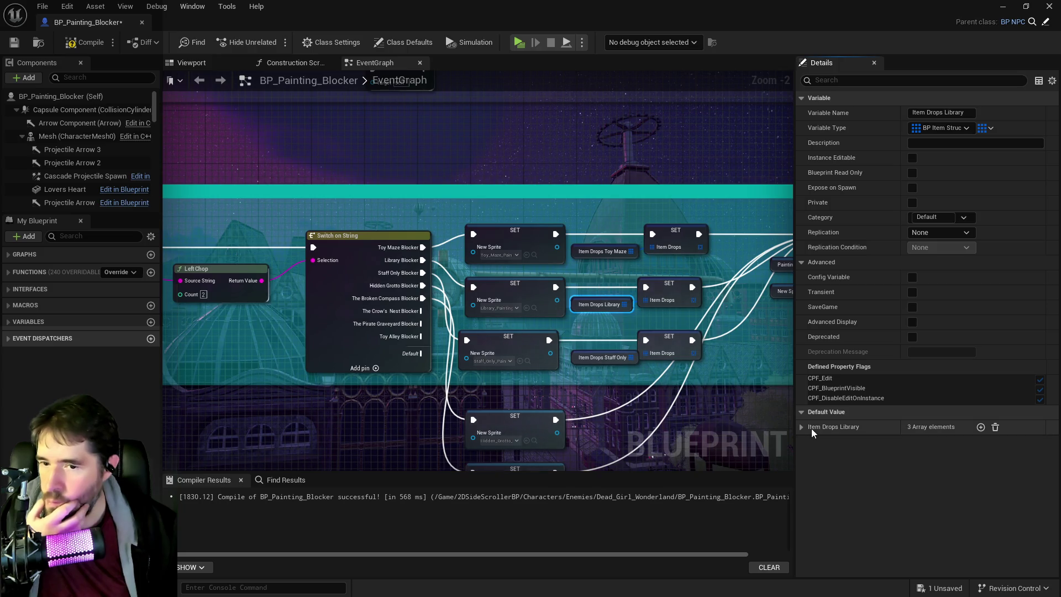
left_click(802, 427)
- Set Library's Index [0] Item Reference to BP_Temp_Medium_Health_Potion
left_click(843, 443)
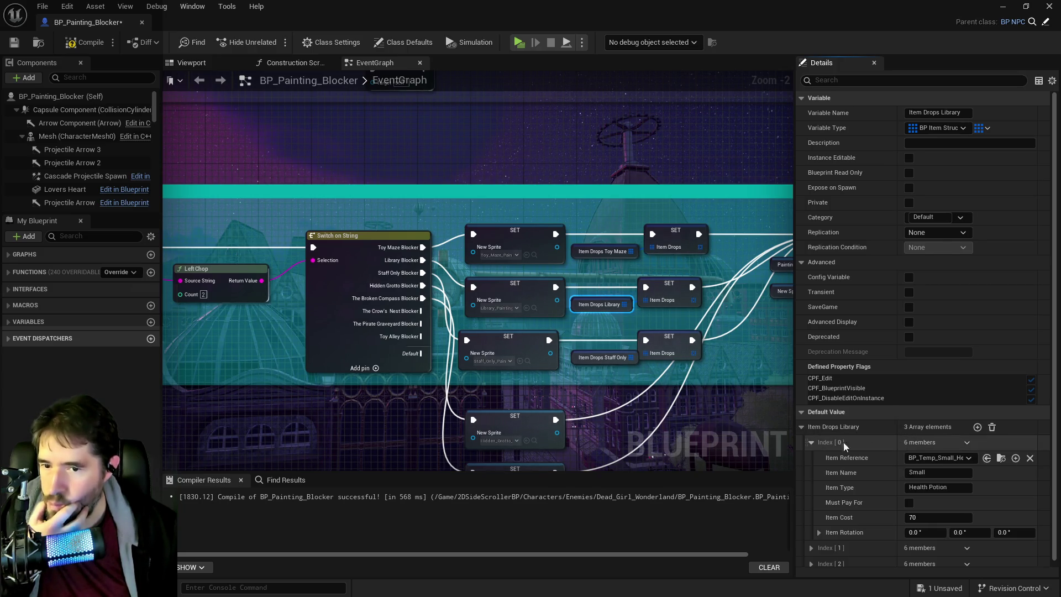
left_click(948, 459)
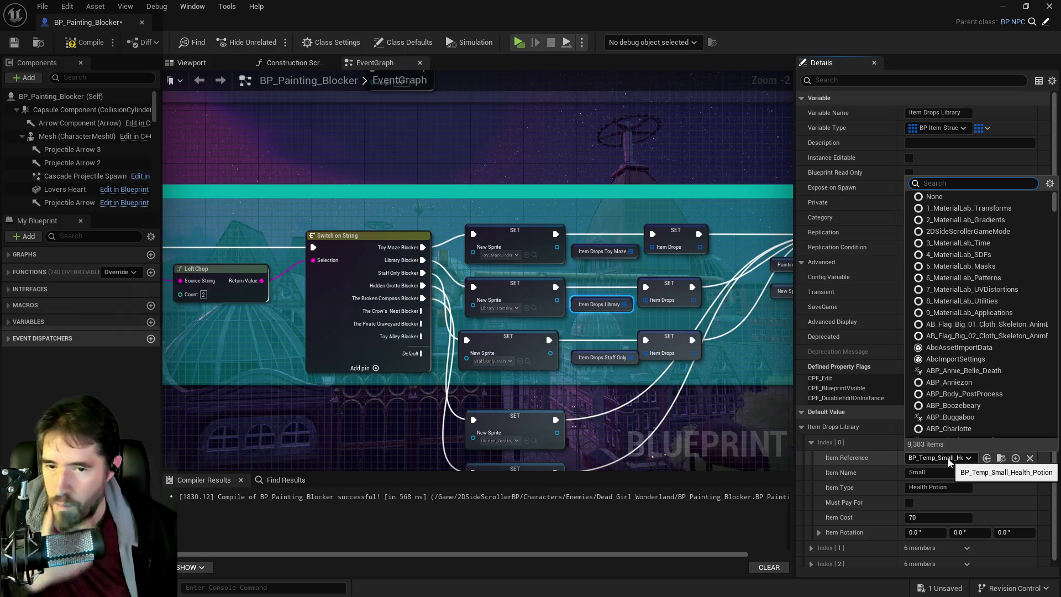
type("med")
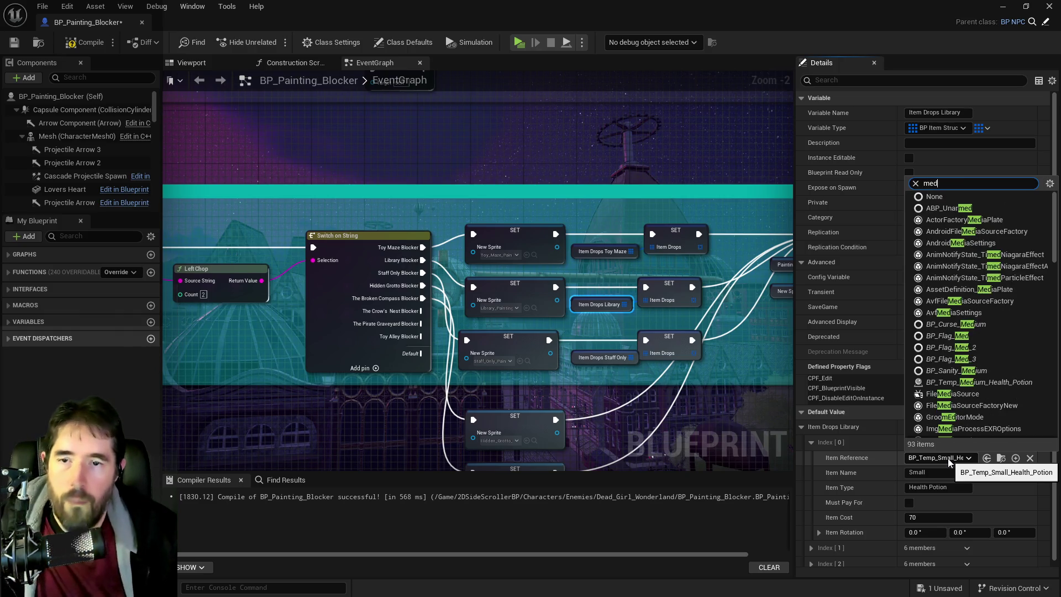
type("ium")
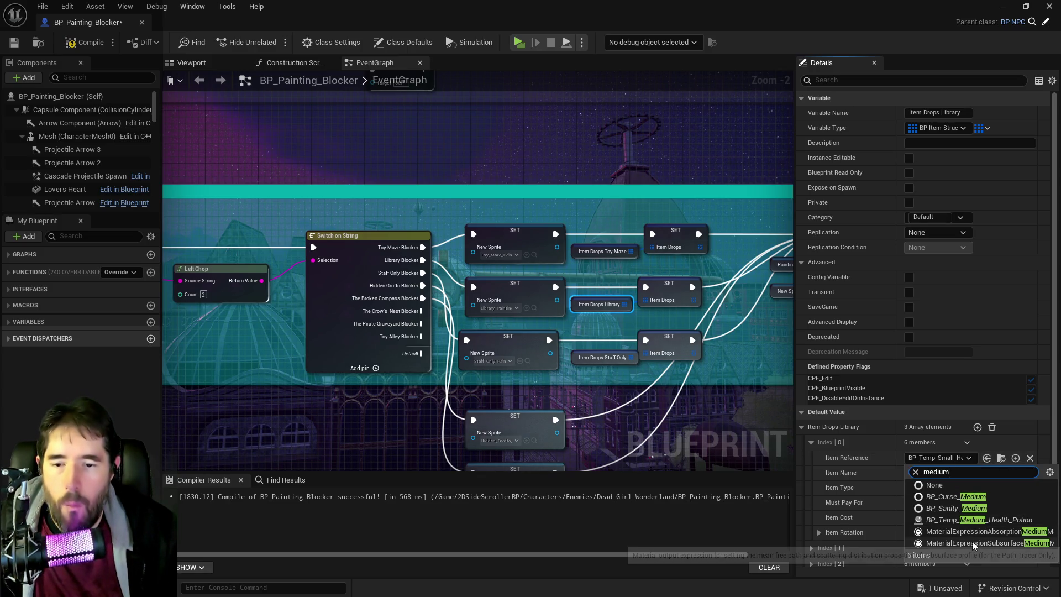
left_click(960, 521)
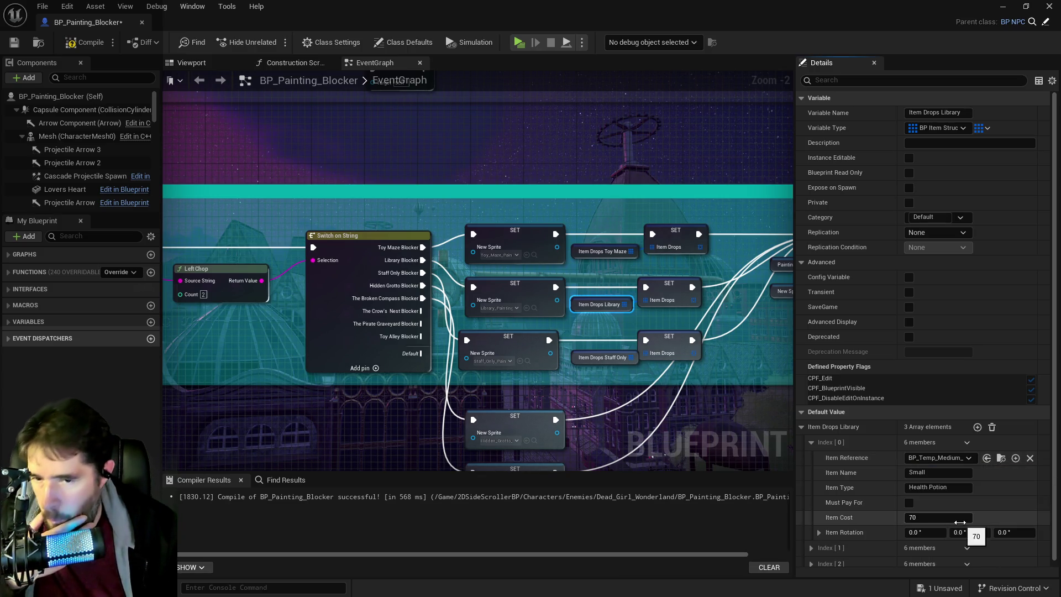
scroll(871, 547, "down", 1)
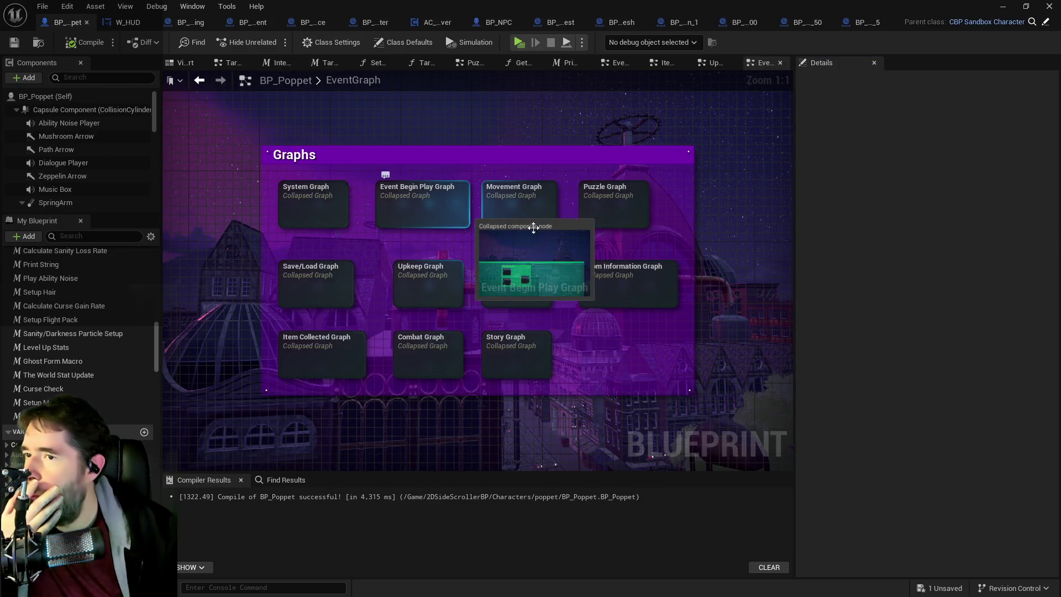
- Open BP_Poppet's Item Collected Graph and centre the view on the Switch on String node
left_click(348, 354)
double_click(348, 354)
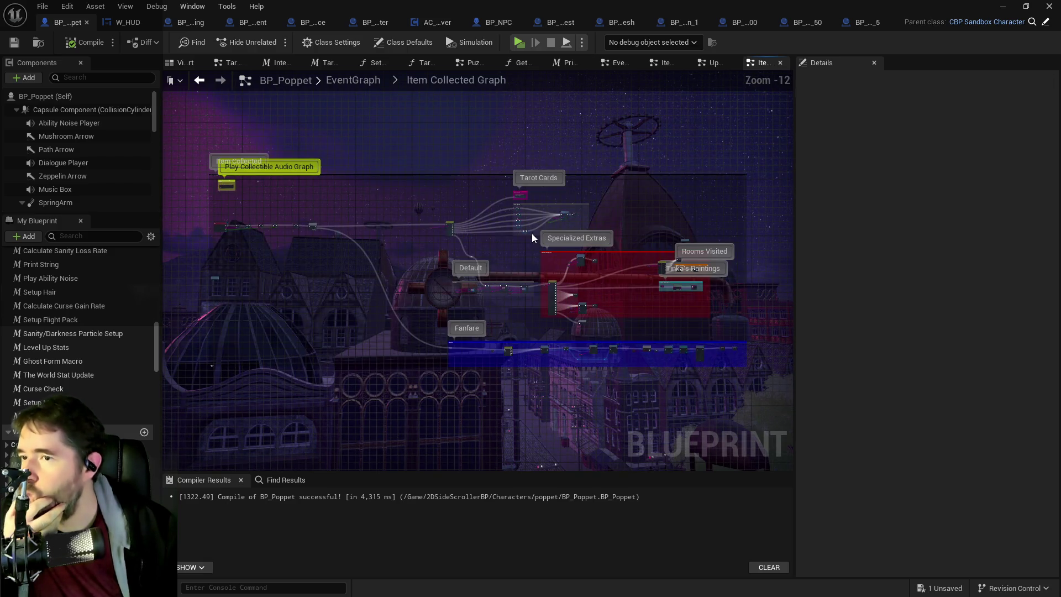
scroll(531, 233, "up", 4)
mouse_move(578, 278)
left_mouse_down()
mouse_move(412, 264)
mouse_move(688, 225)
left_mouse_up()
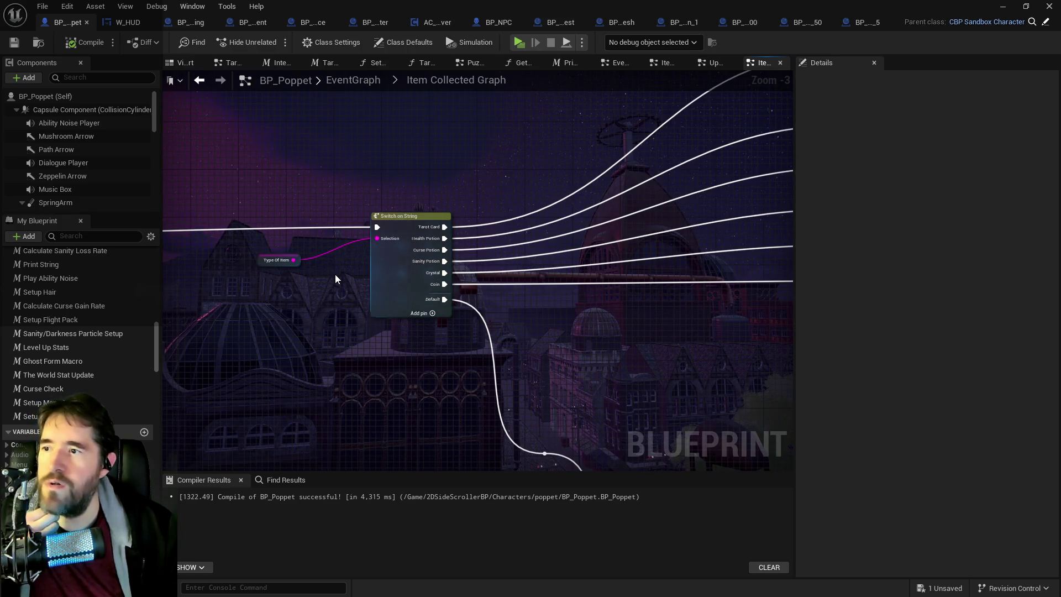
mouse_move(536, 320)
left_mouse_down()
mouse_move(502, 216)
mouse_move(289, 266)
mouse_move(502, 215)
mouse_move(475, 256)
left_mouse_up()
- Follow the switch's outgoing wires to the Stat Healed section and its chain of SET nodes
mouse_move(475, 257)
left_mouse_down()
mouse_move(232, 280)
mouse_move(474, 268)
mouse_move(209, 266)
mouse_move(219, 264)
left_mouse_up()
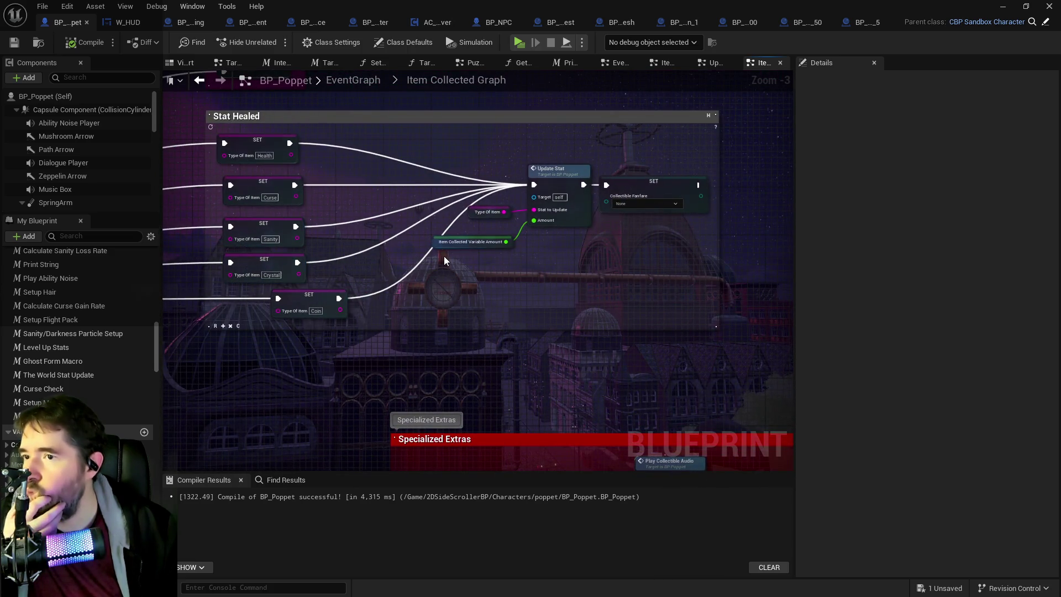
left_click_drag(480, 275, 752, 241)
left_click_drag(464, 300, 664, 258)
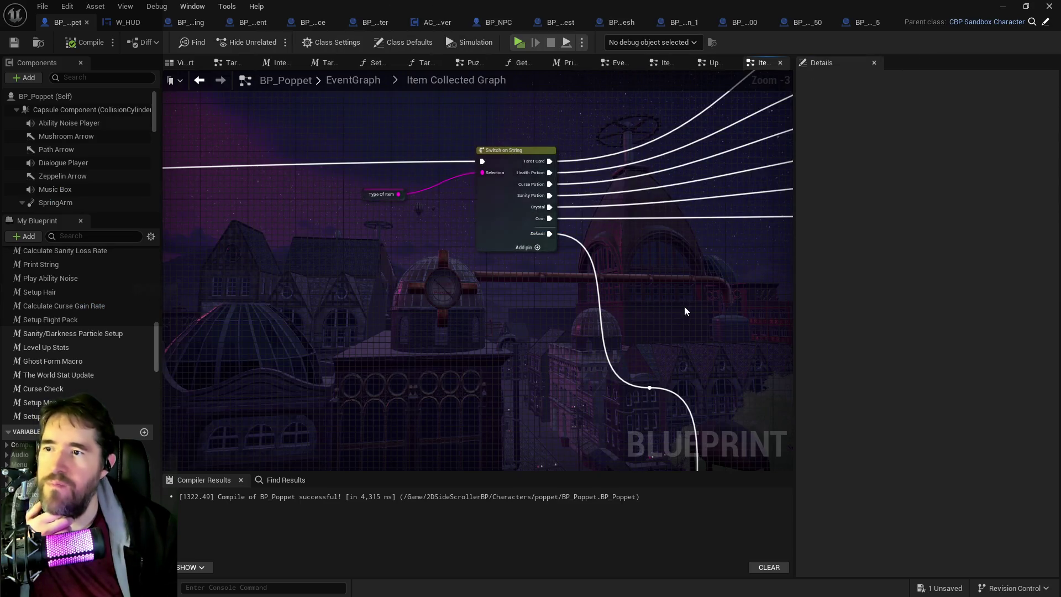
left_click_drag(417, 126, 367, 147)
left_click_drag(497, 247, 510, 342)
mouse_move(421, 302)
left_mouse_down()
mouse_move(581, 310)
mouse_move(691, 298)
mouse_move(774, 309)
left_mouse_up()
mouse_move(476, 299)
left_mouse_down()
mouse_move(500, 298)
mouse_move(455, 330)
mouse_move(336, 283)
mouse_move(630, 293)
left_mouse_up()
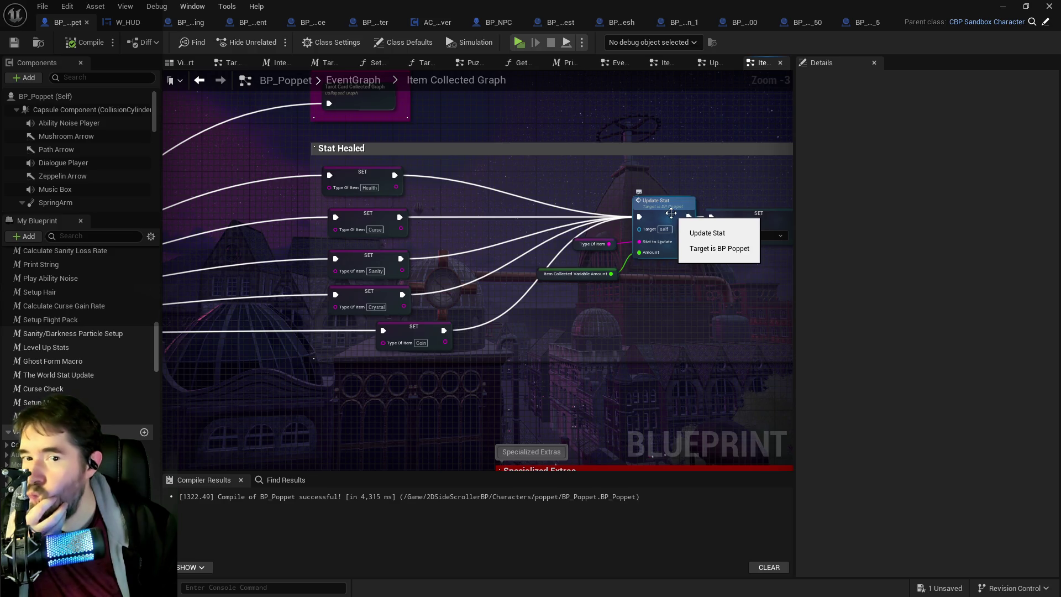
left_click_drag(1060, 166, 641, 222)
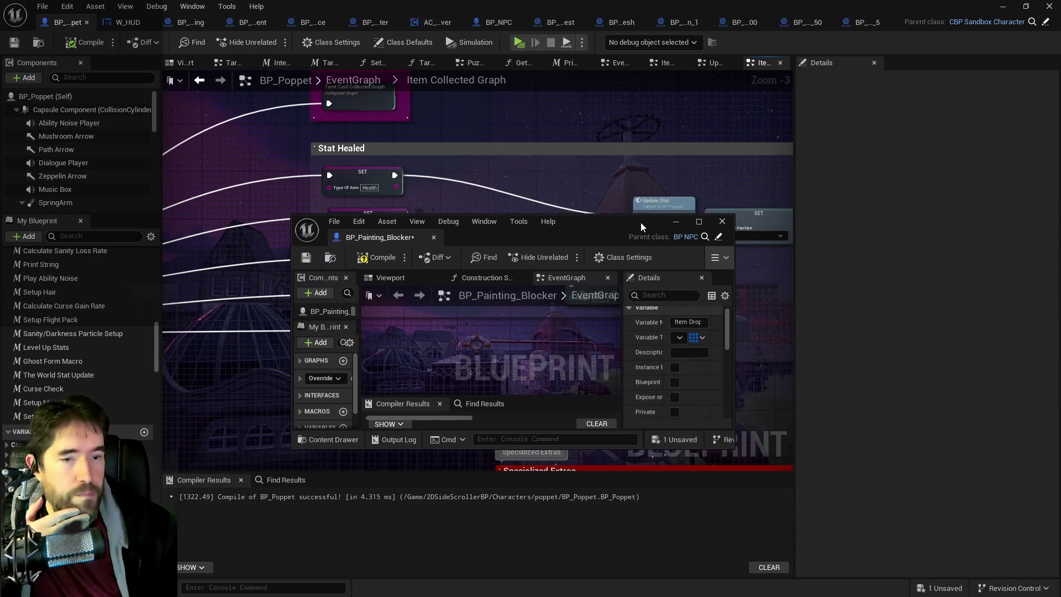
- Maximize the BP_Painting_Blocker editor and confirm the Item Drops Library's second drop, a Coin, costs 50
double_click(641, 222)
left_click(809, 542)
scroll(827, 532, "down", 3)
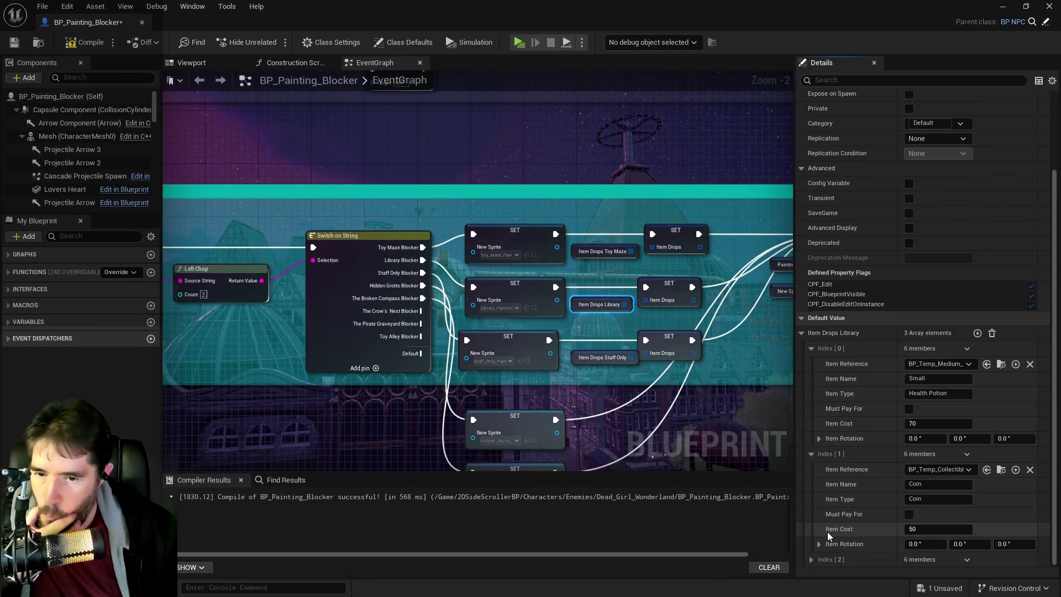
left_click(931, 527)
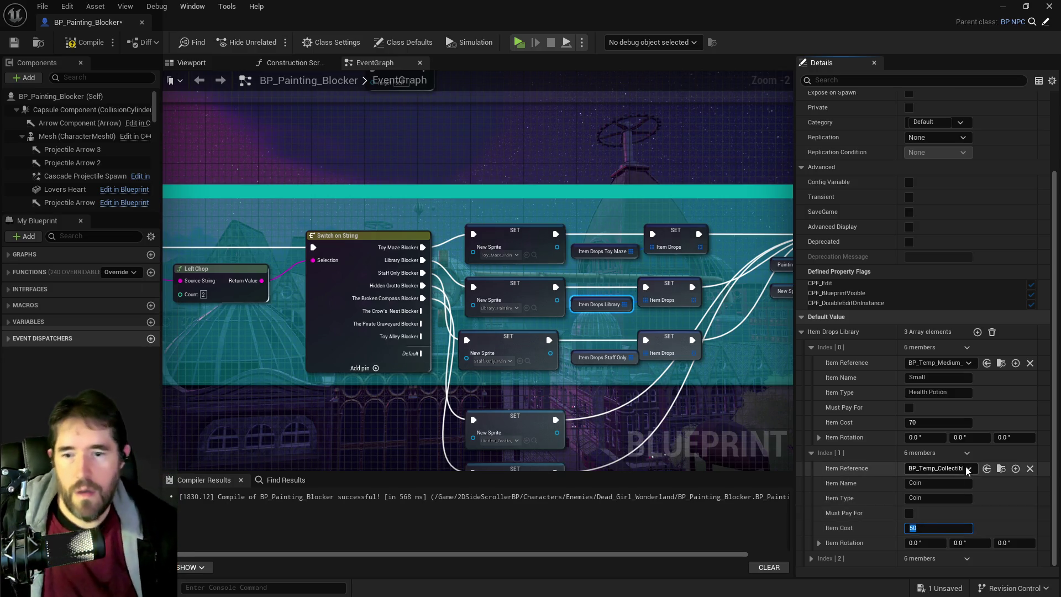
key("Return")
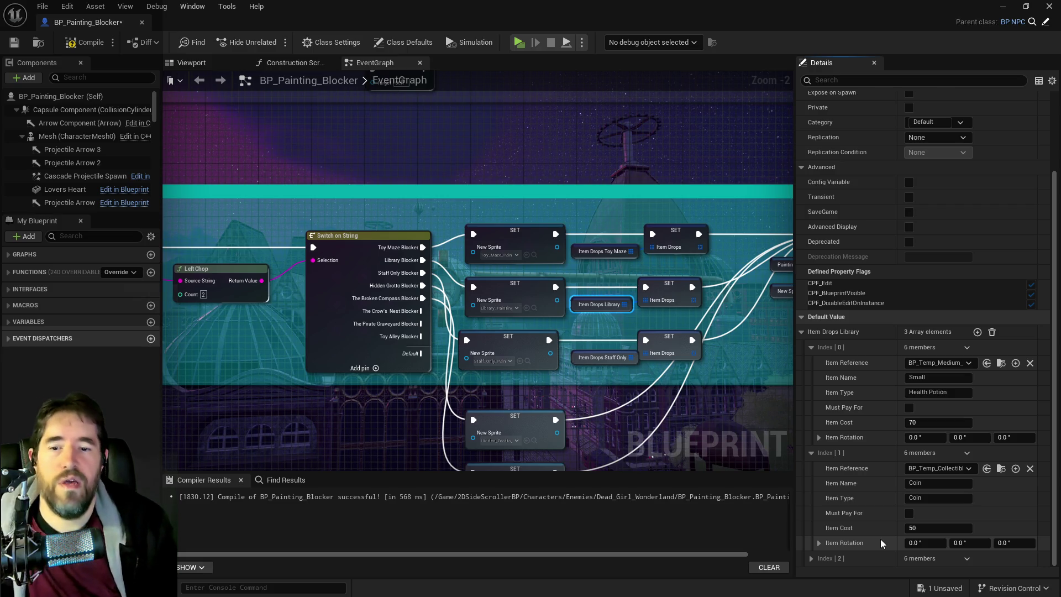
left_click(575, 253)
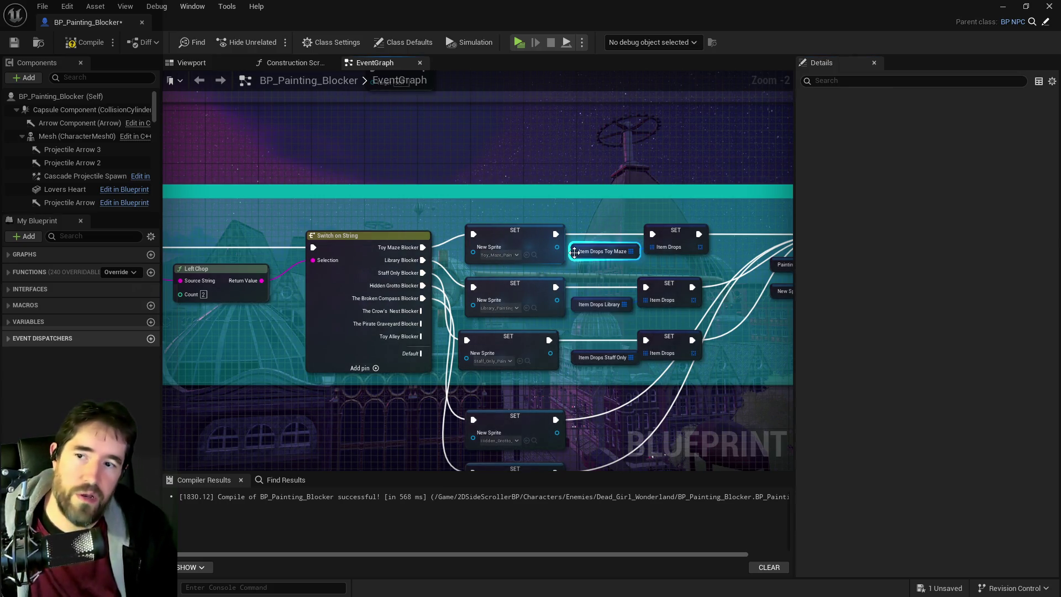
- Set the Item Cost of Item Drops Toy Maze's third drop to 100
left_click(812, 458)
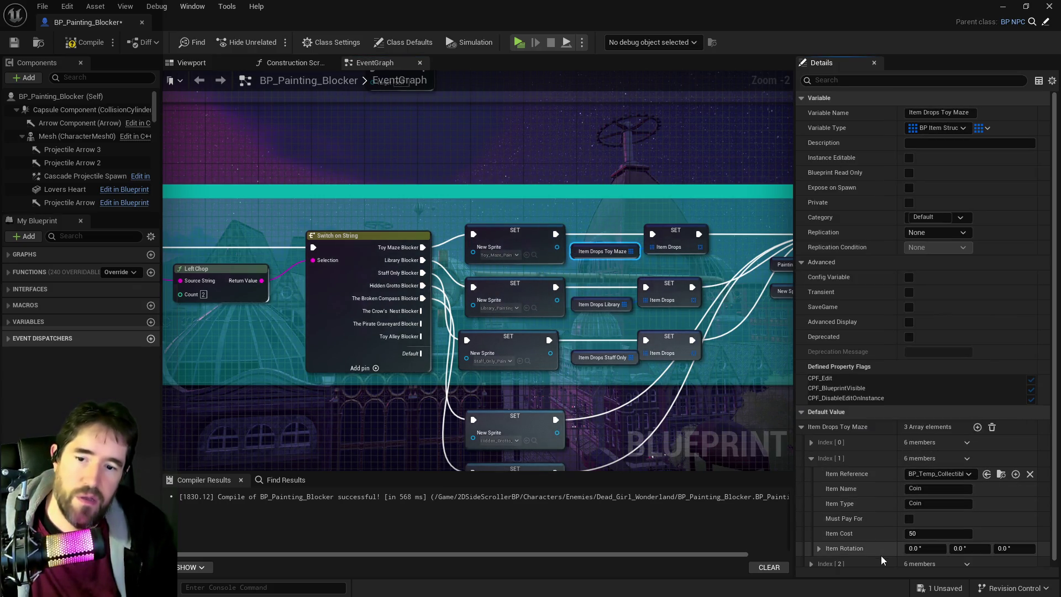
scroll(821, 540, "down", 1)
left_click(812, 558)
scroll(818, 553, "down", 3)
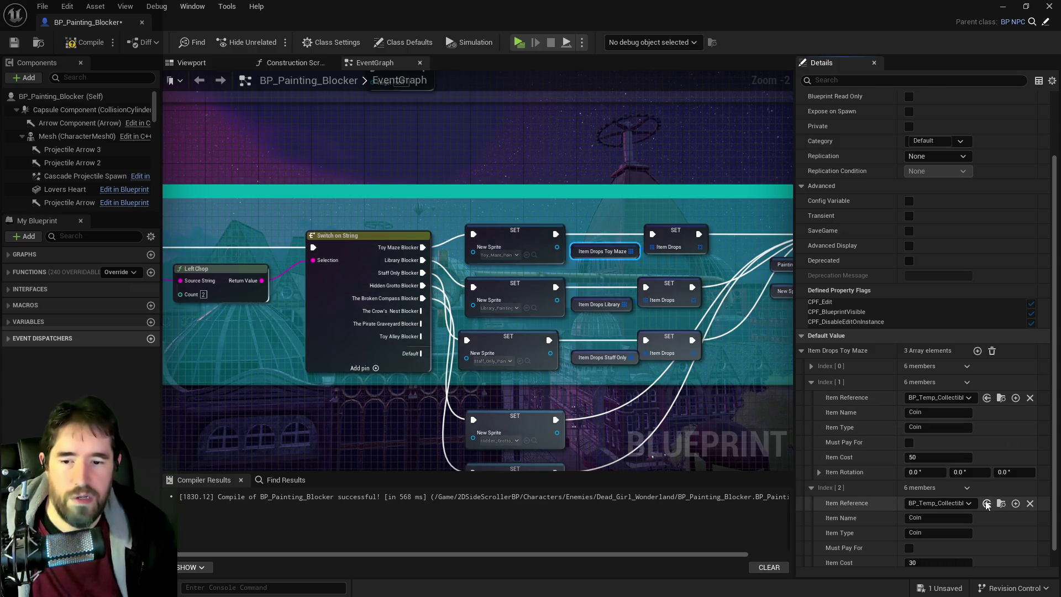
scroll(940, 540, "down", 1)
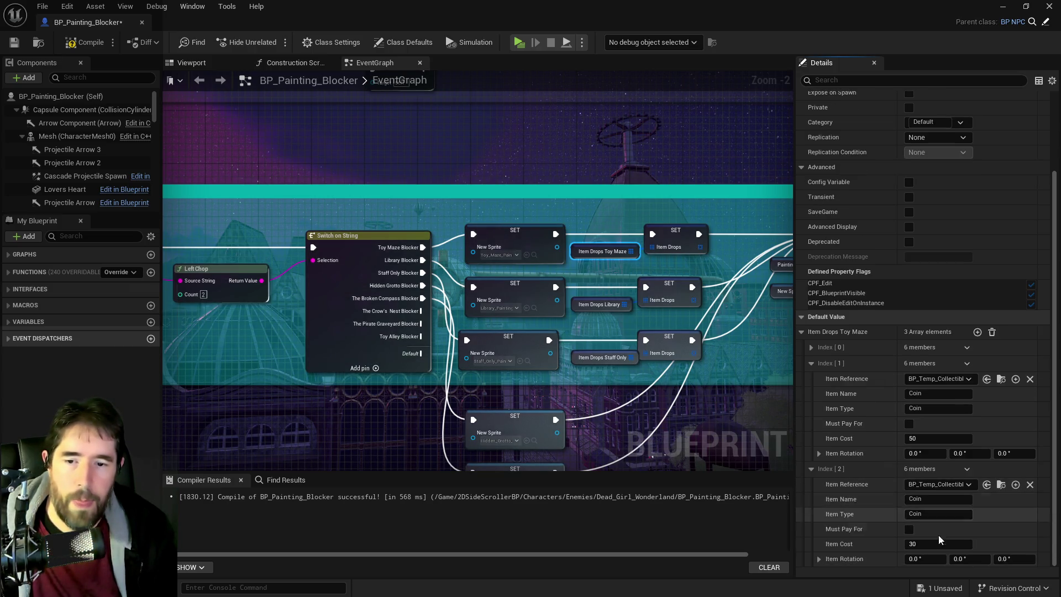
left_click(935, 545)
type("0")
key("Return")
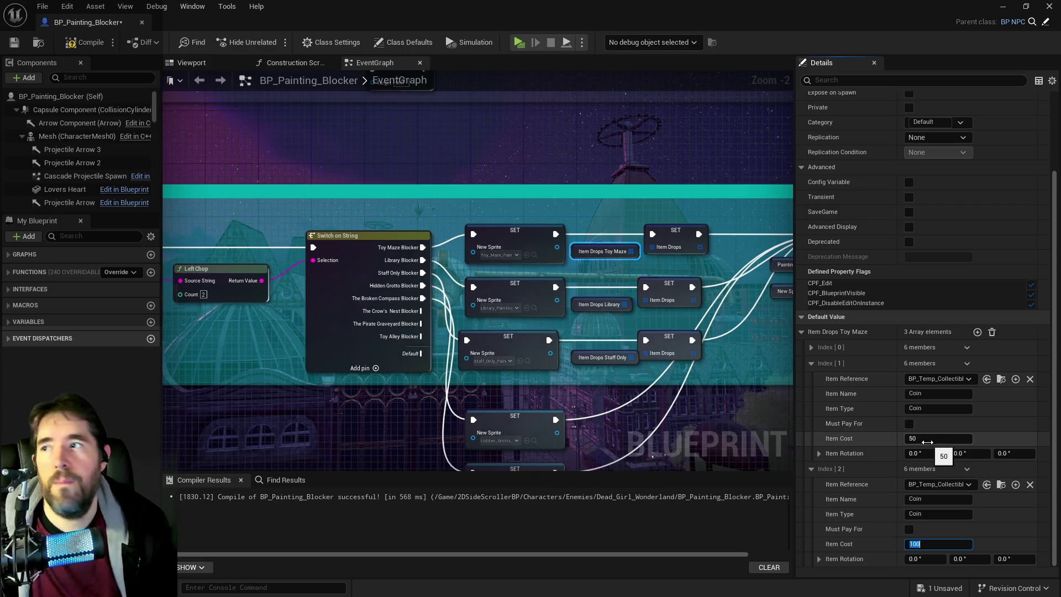
- Compile the blueprint and expand Item Drops Library's third drop entry
left_click(82, 42)
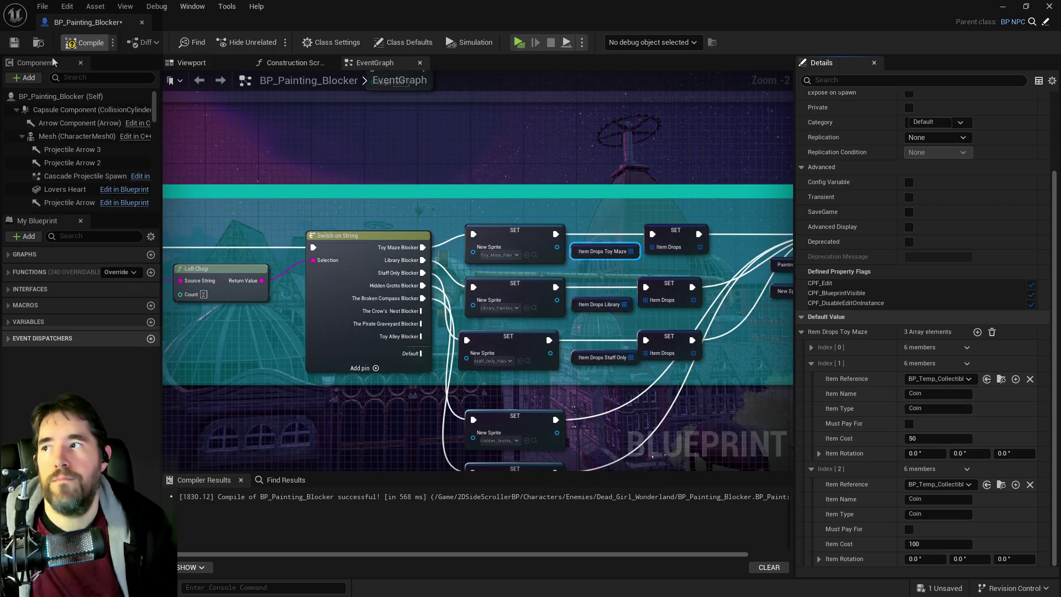
left_click(577, 306)
left_click(811, 475)
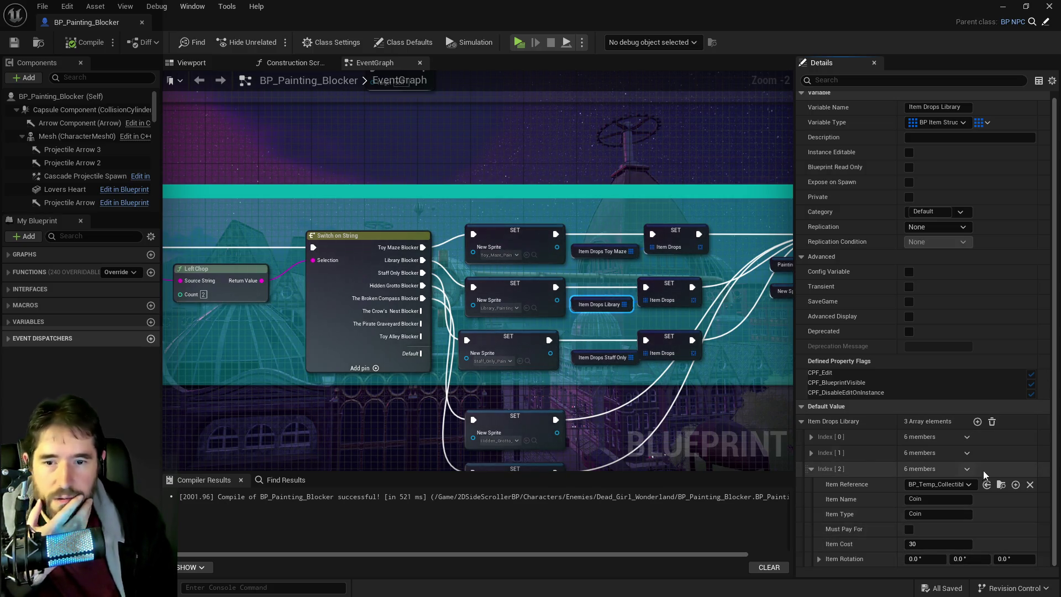
- Set Item Drops Library's third Coin cost to 100 and second to 25, then compile and save
left_click(924, 547)
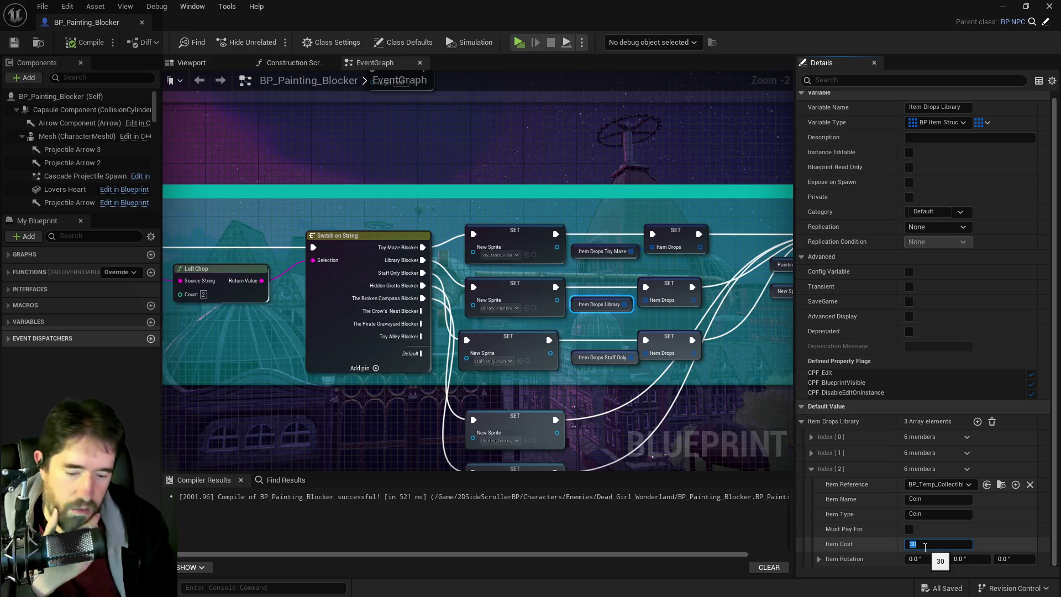
type("100")
key("Return")
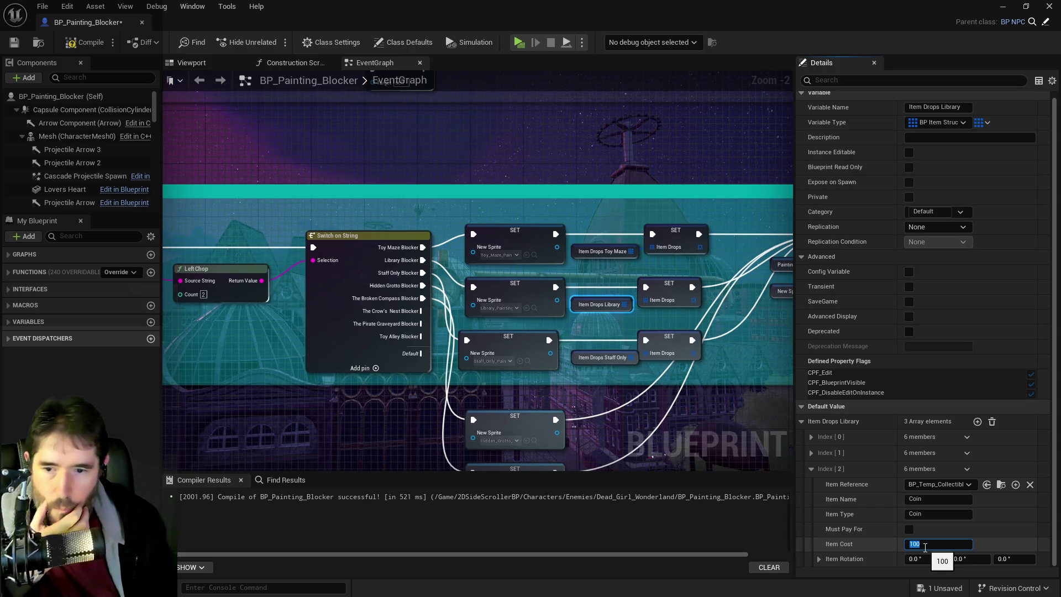
left_click(812, 453)
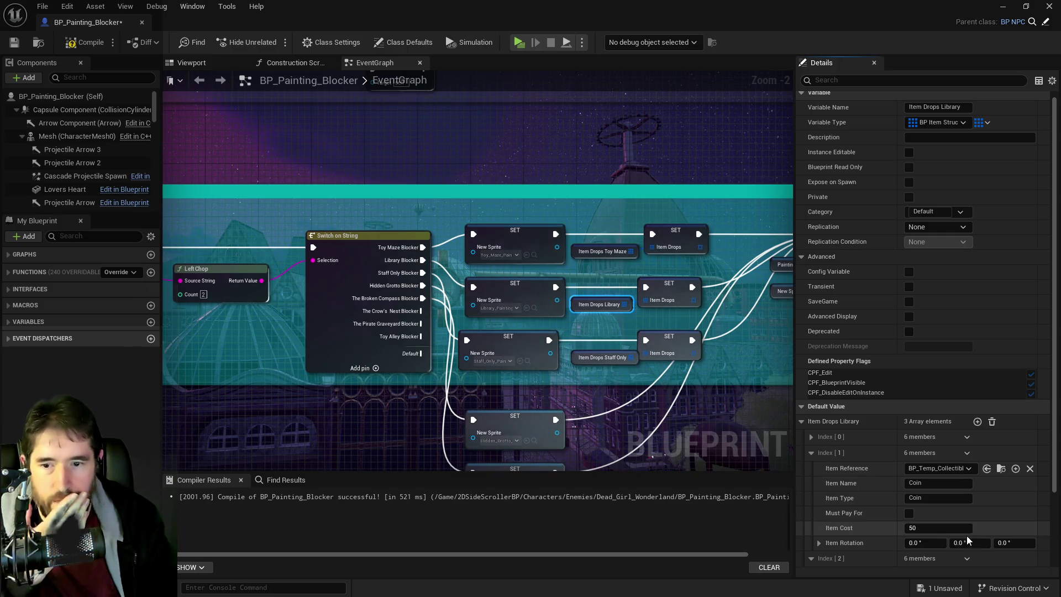
left_click(947, 529)
type("25")
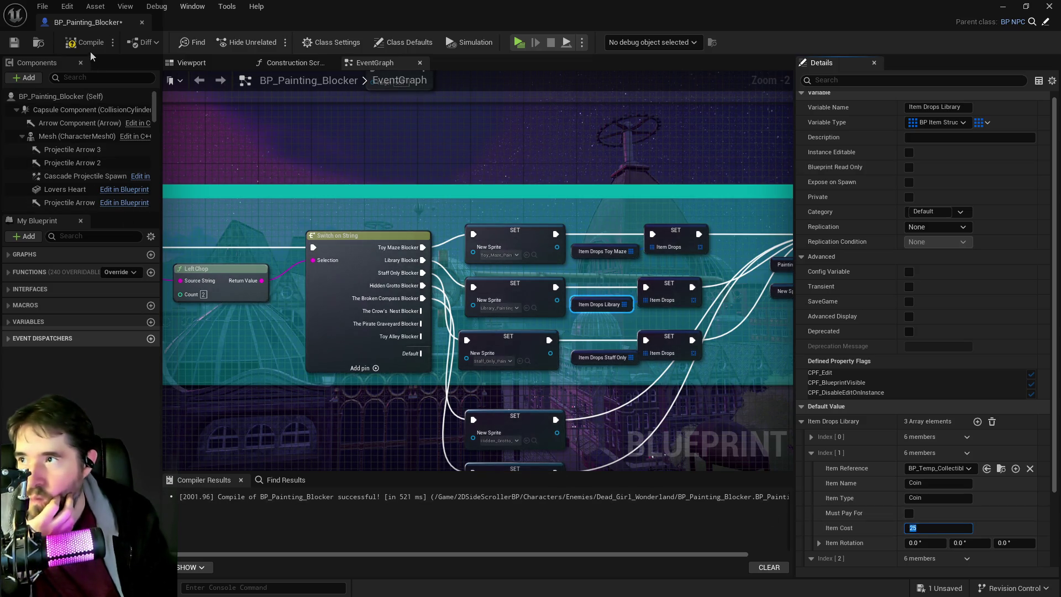
left_click(91, 50)
key("ctrl+s")
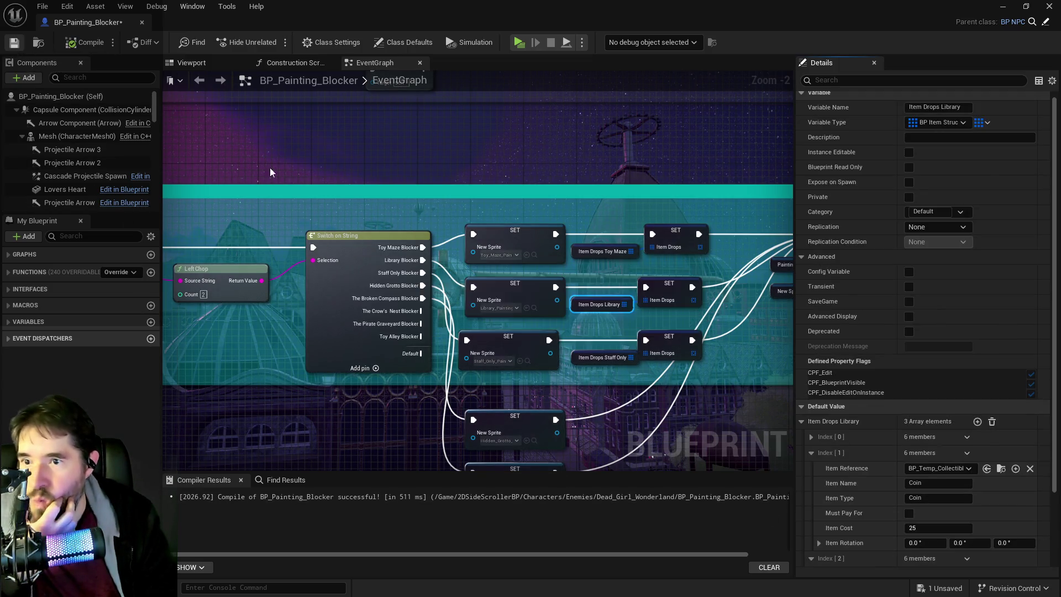
left_click(605, 358)
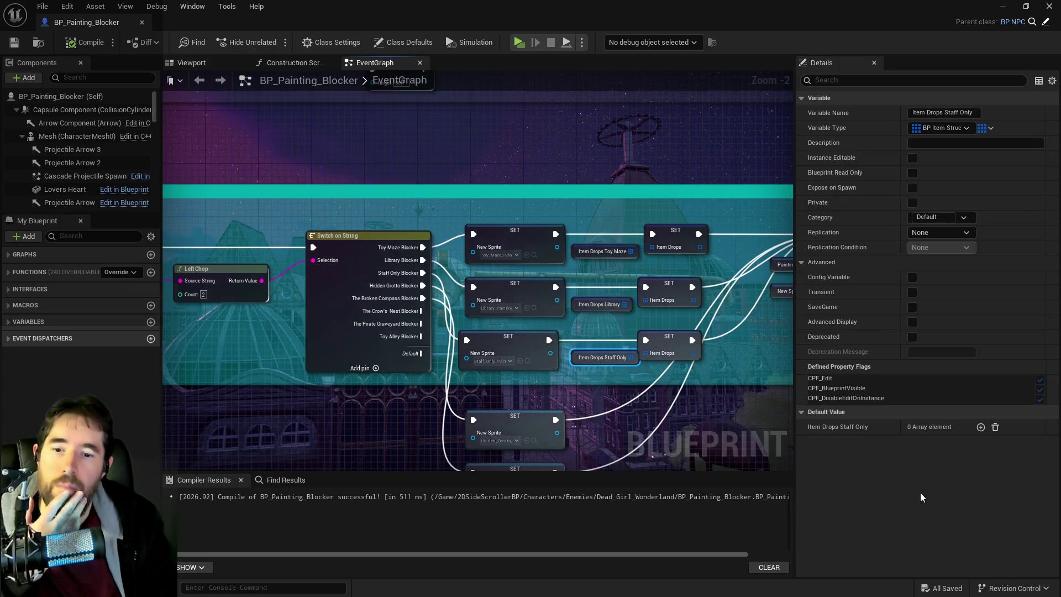
- Copy Item Drops Library's default drop list and paste it into Item Drops Staff Only
left_click(579, 306)
right_click(871, 425)
left_click(784, 463)
left_click(605, 358)
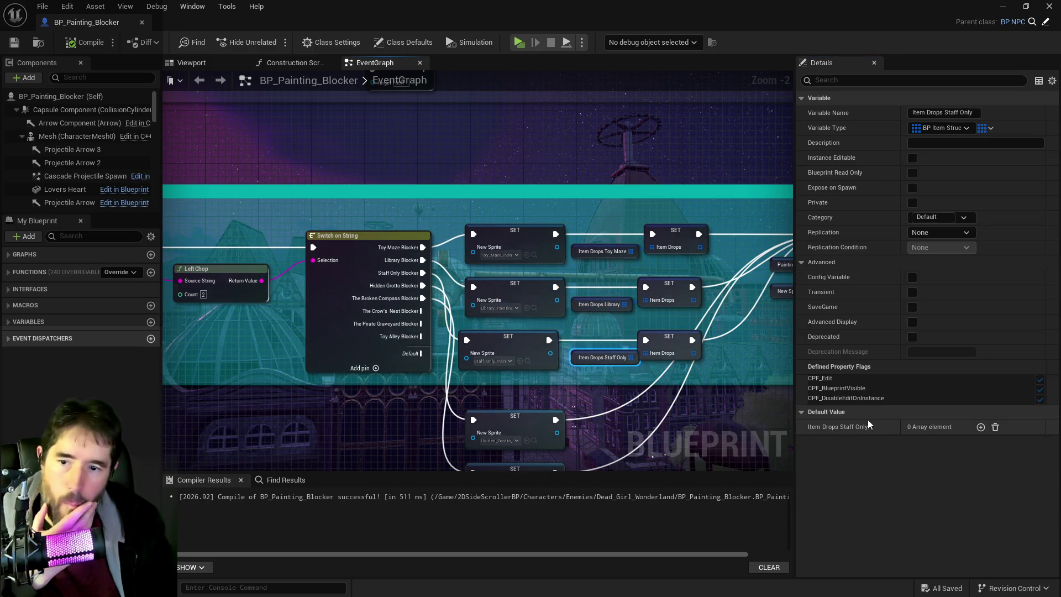
right_click(876, 429)
left_click(902, 462)
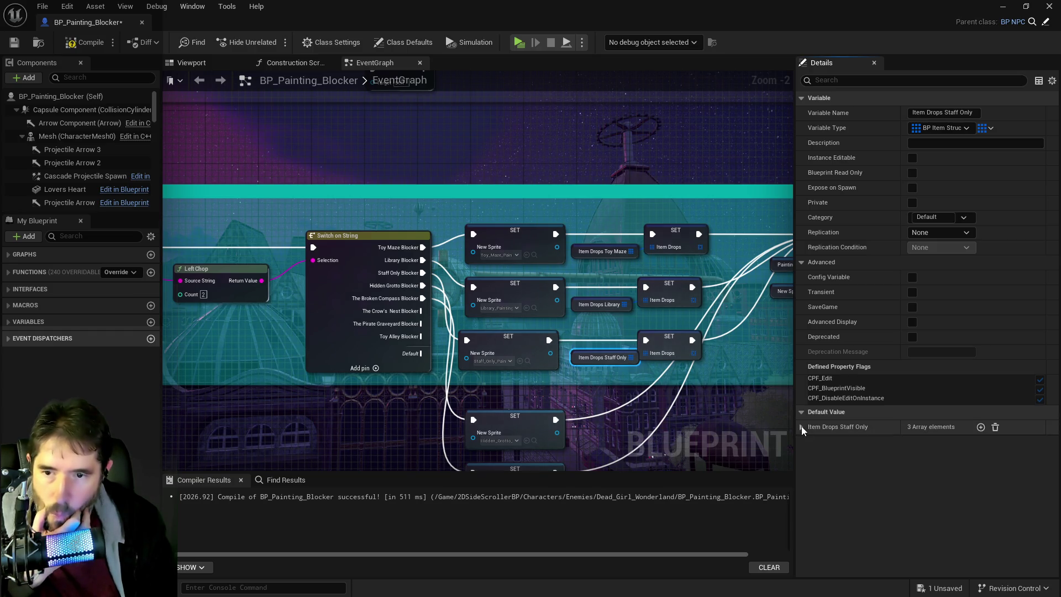
- Set Staff Only's second drop Item Cost to 50 and compile the blueprint
left_click(812, 475)
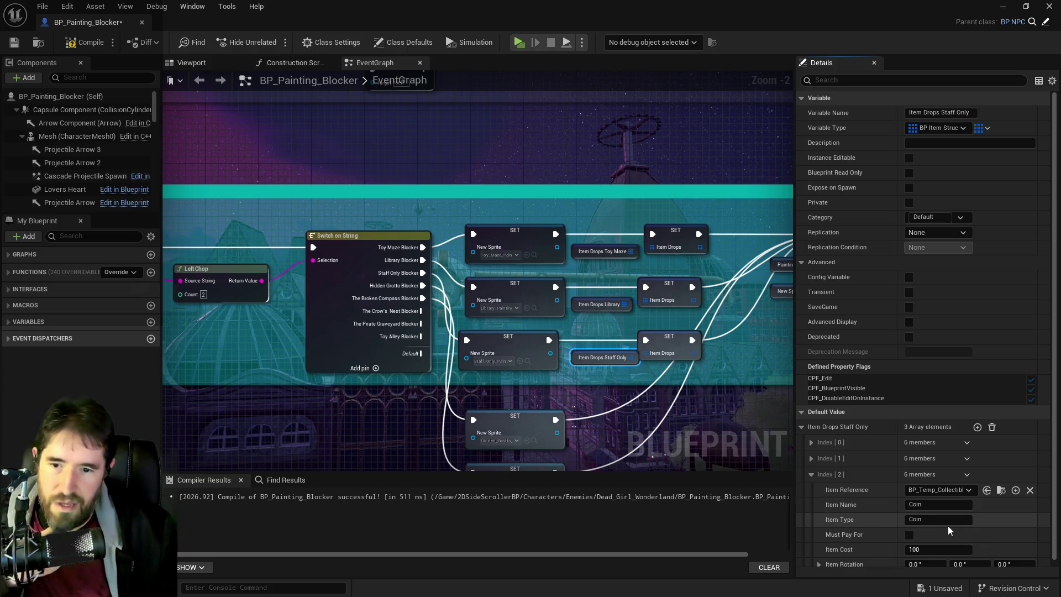
scroll(943, 493, "down", 1)
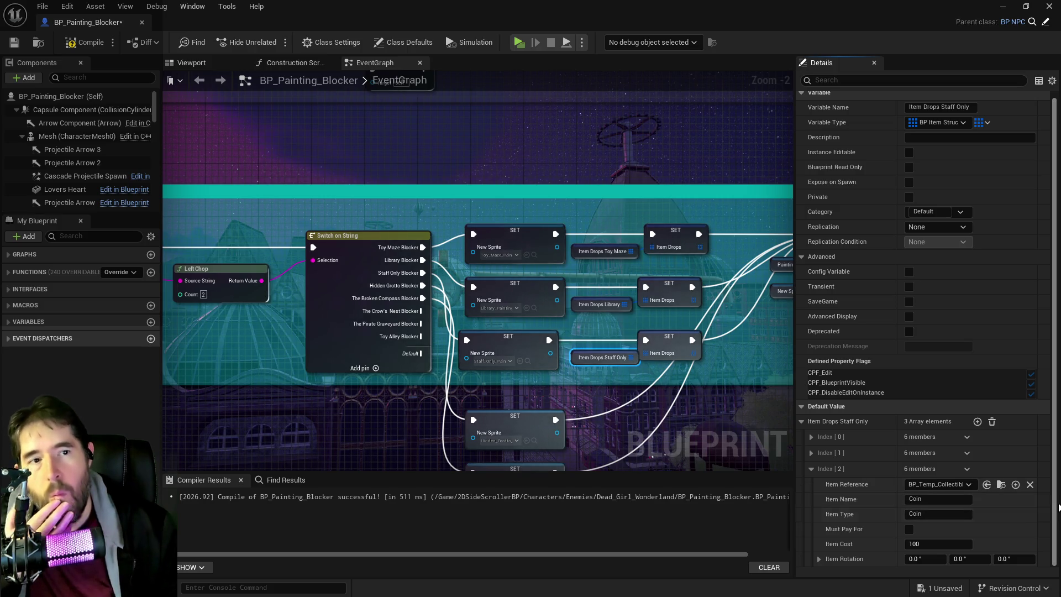
left_click(811, 452)
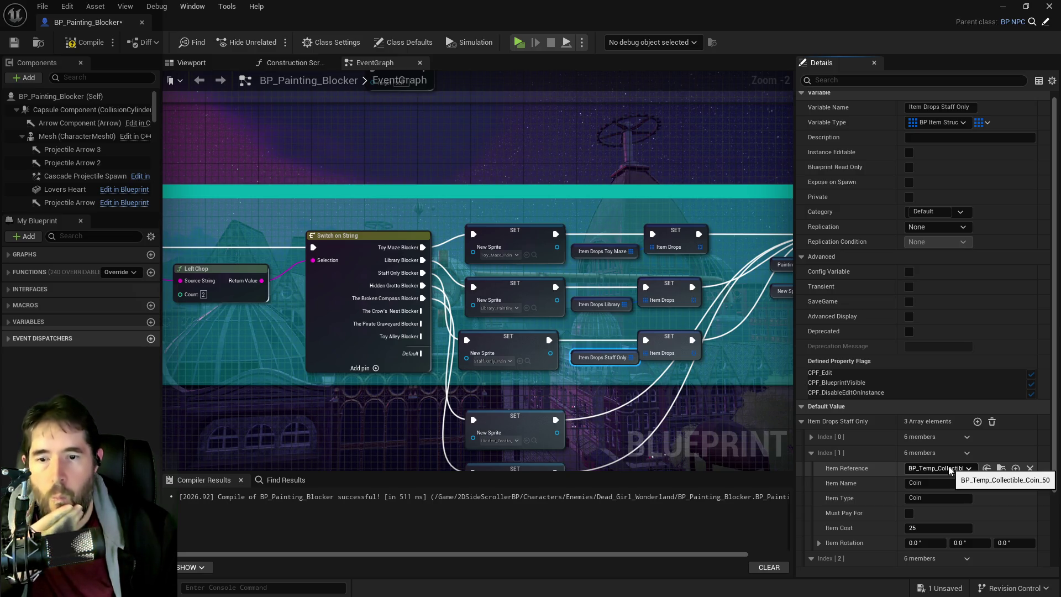
left_click(930, 530)
type("50")
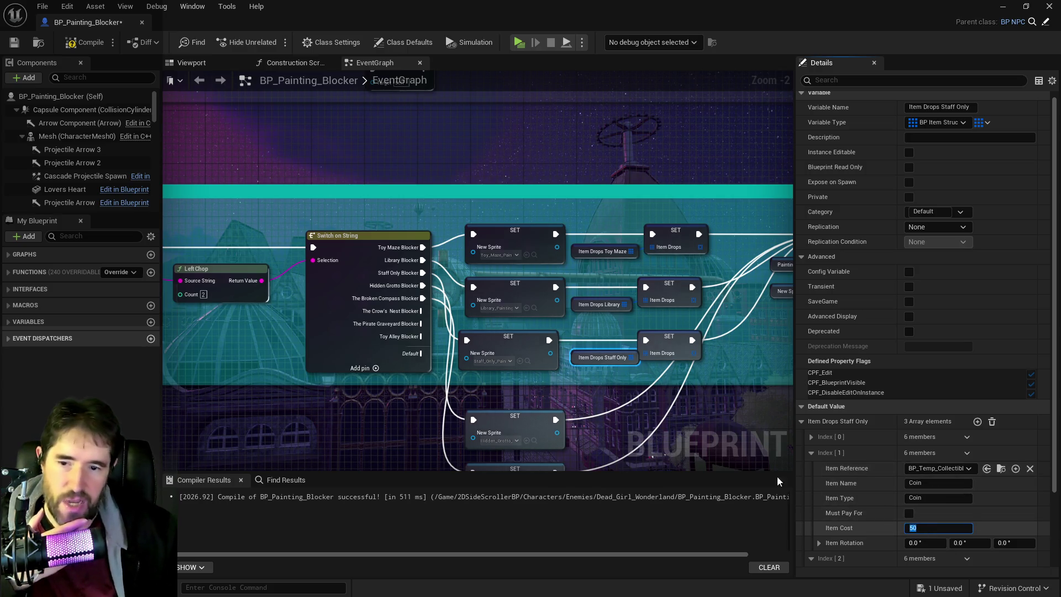
key("Return")
left_click(14, 43)
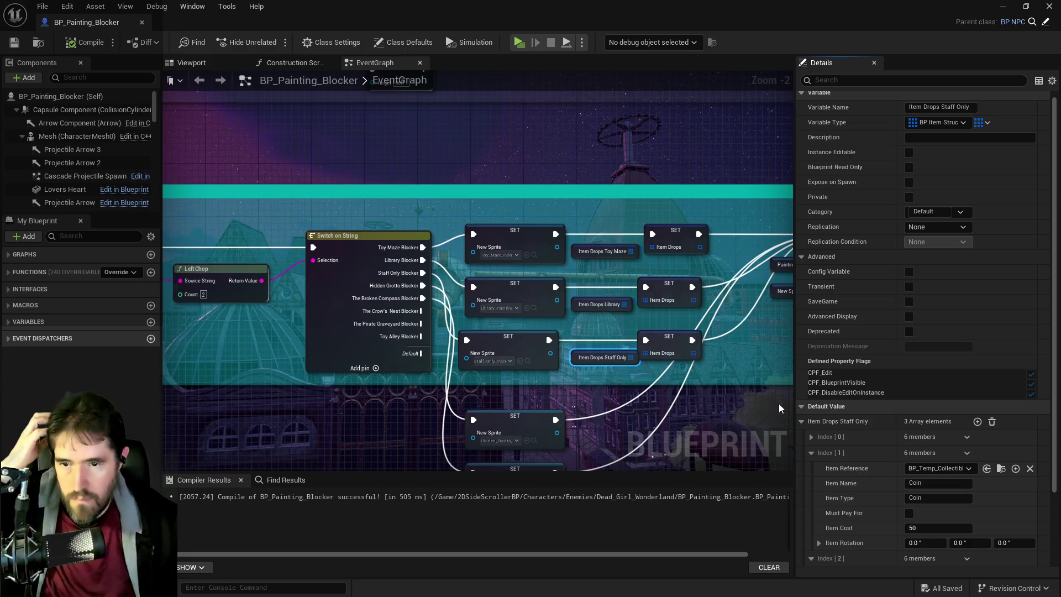
left_click(808, 433)
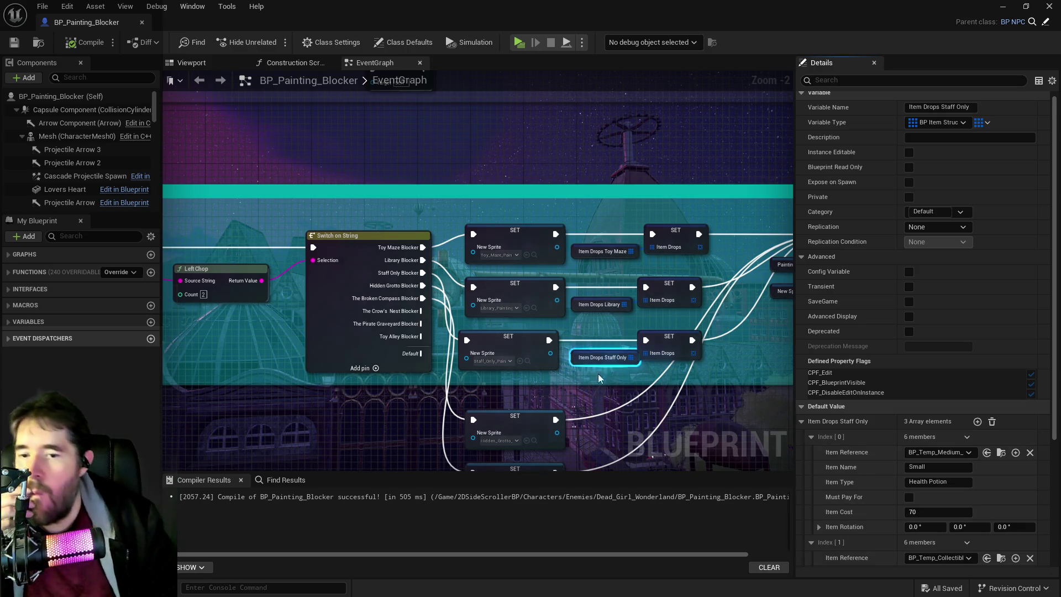
left_click(42, 6)
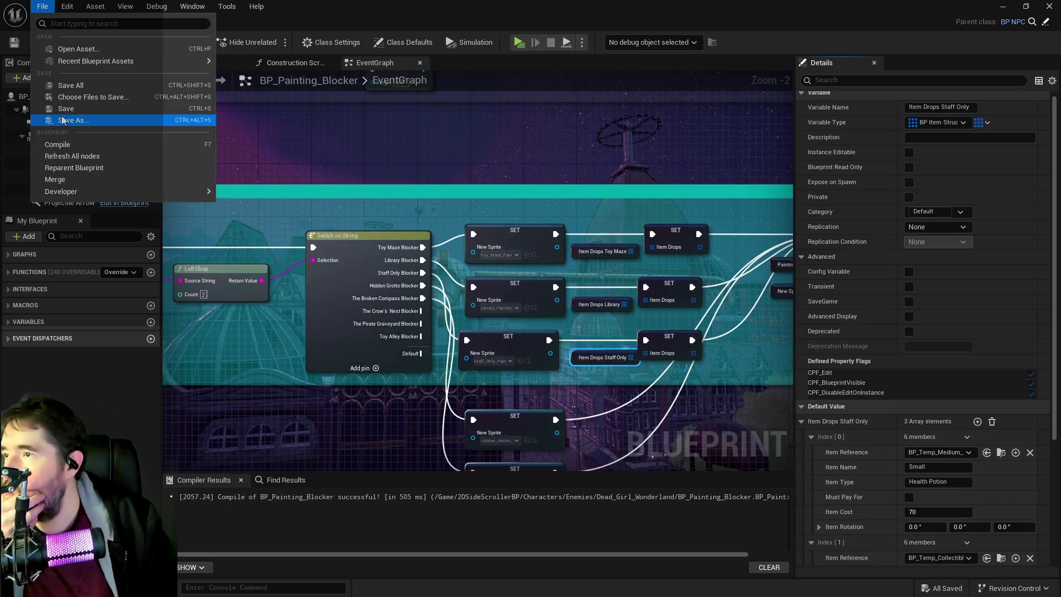
- Save all assets and look over the Extra Puzzle Setup graph's sprite-setting and Switch on String nodes
left_click(69, 85)
left_click_drag(684, 335, 398, 352)
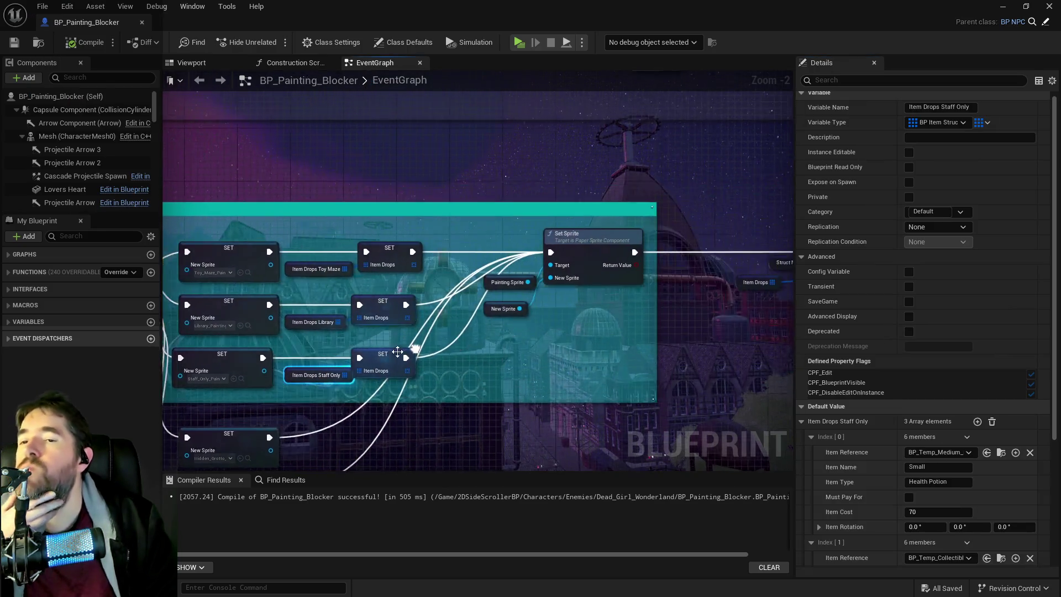
mouse_move(622, 333)
left_mouse_down()
mouse_move(337, 349)
mouse_move(678, 222)
left_mouse_up()
scroll(572, 286, "down", 1)
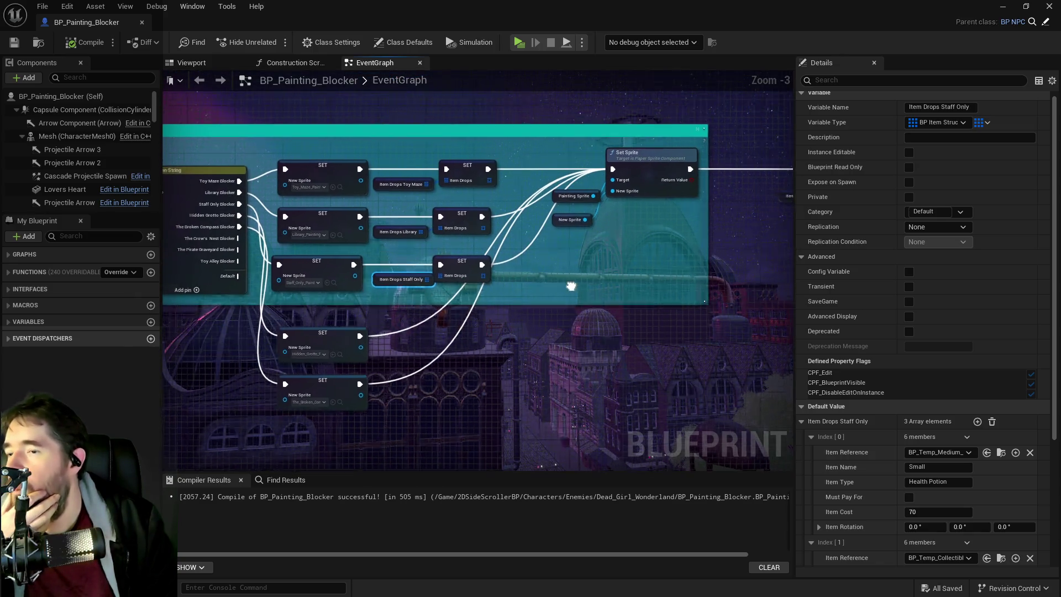
left_click_drag(571, 286, 600, 294)
mouse_move(439, 351)
left_mouse_down()
mouse_move(470, 376)
mouse_move(452, 323)
left_mouse_up()
left_click_drag(387, 312, 460, 370)
left_click_drag(352, 374, 527, 353)
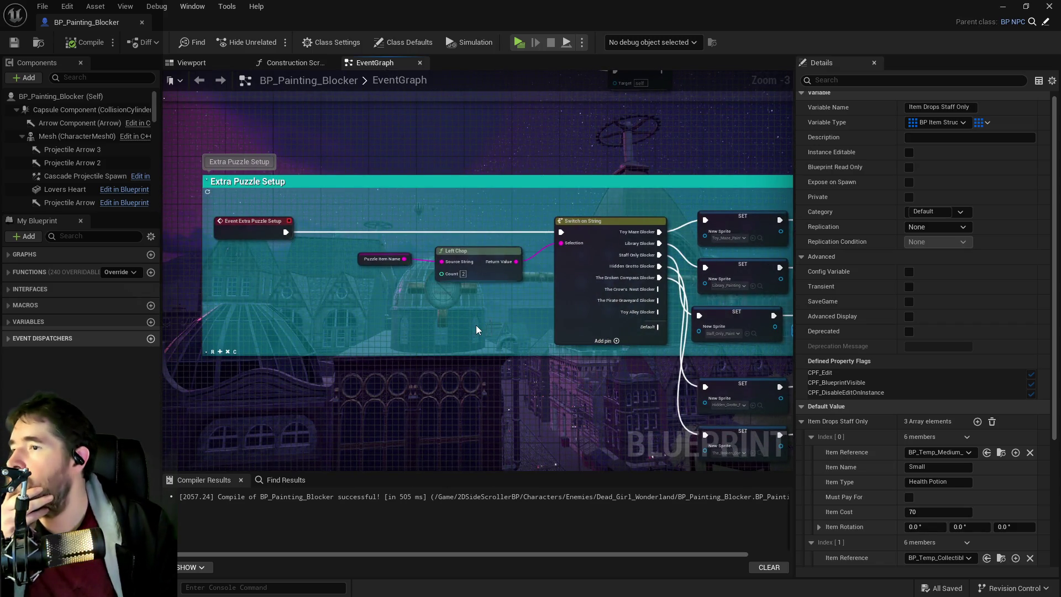
scroll(476, 325, "down", 2)
scroll(394, 390, "down", 2)
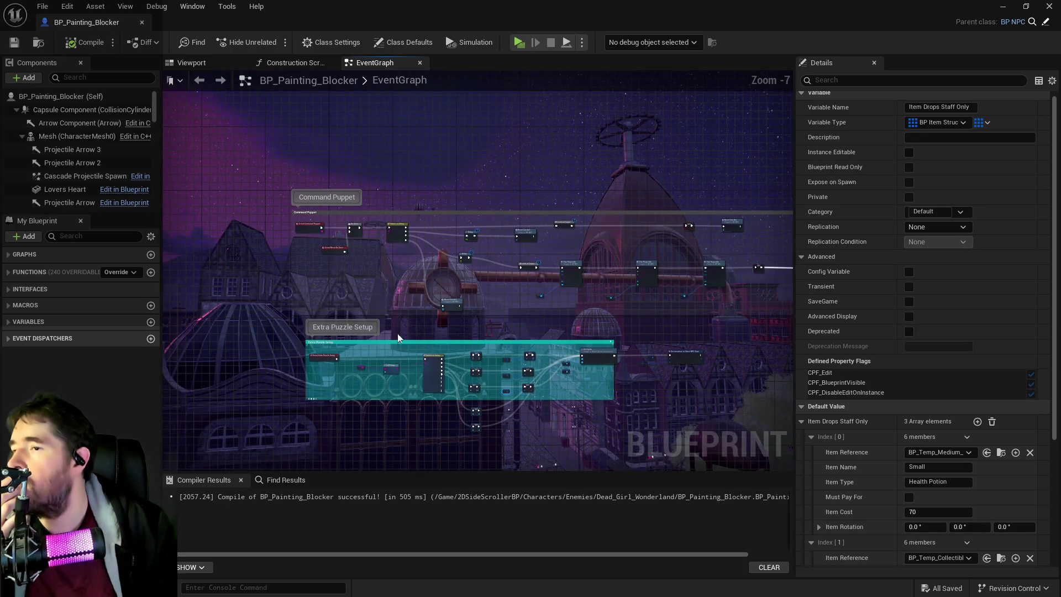
- Save BP_Painting_Blocker and pull its editor out into a separate window
left_click(14, 42)
mouse_move(416, 11)
left_mouse_down()
mouse_move(466, 7)
mouse_move(476, 36)
mouse_move(393, 74)
left_mouse_up()
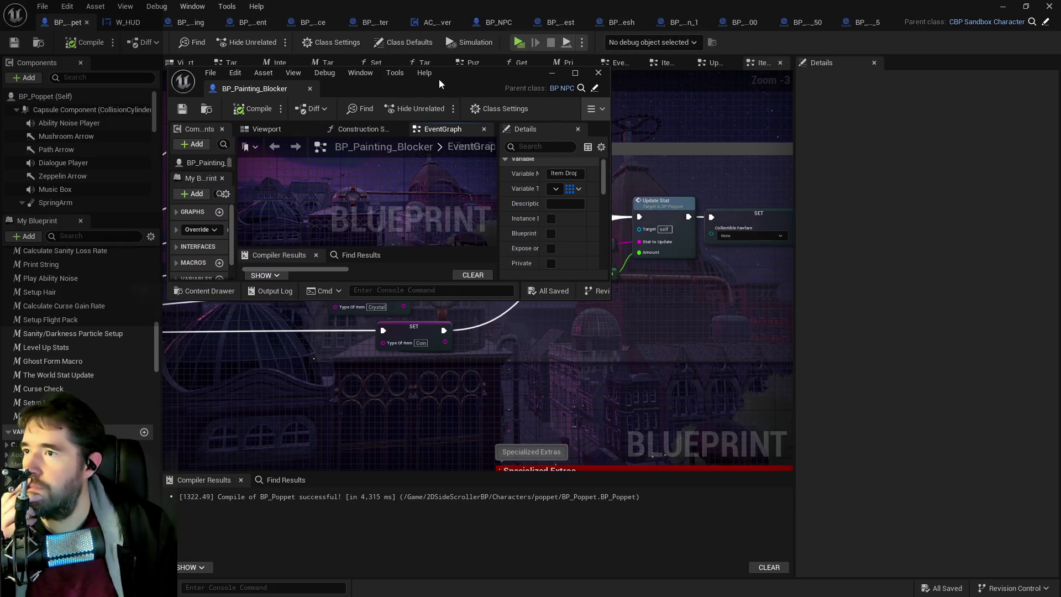
double_click(439, 79)
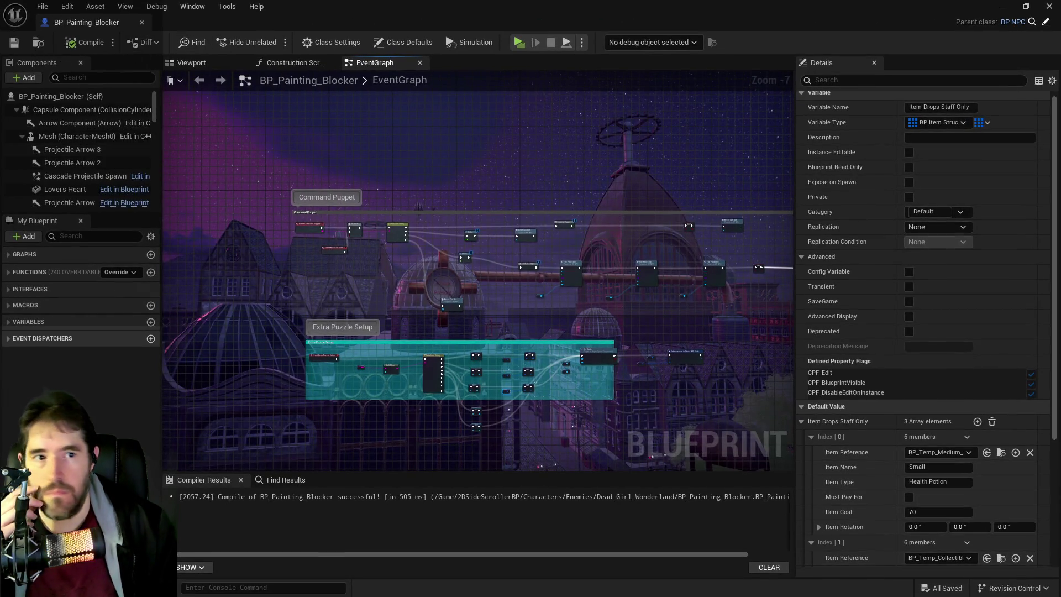
- Rename the BP_Painting_Blocker asset to BP_Painting_Blocker_Chapter_1 in the Content Browser
key("ctrl+b")
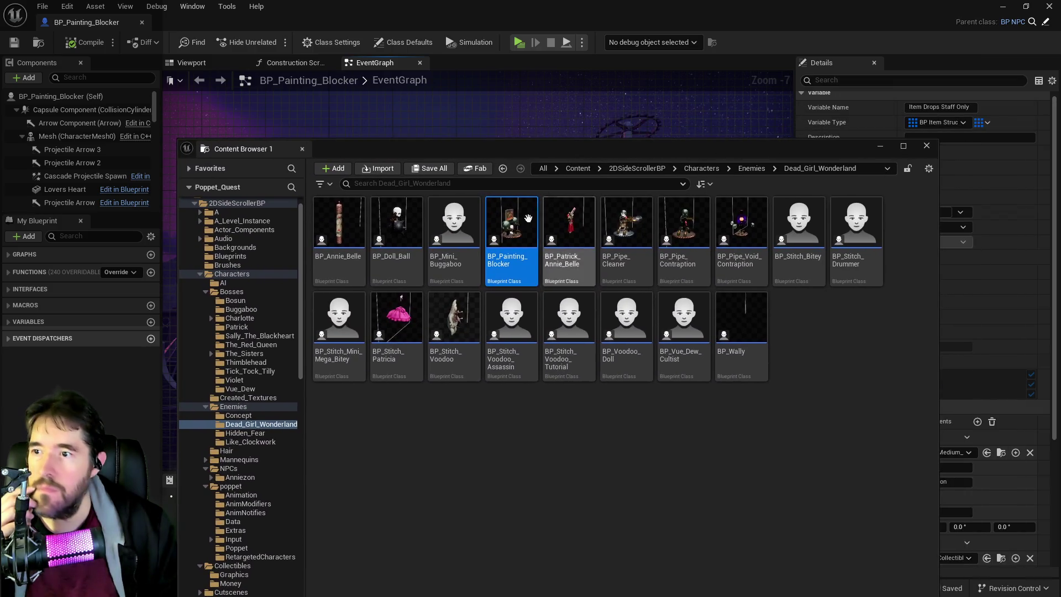
left_click(501, 255)
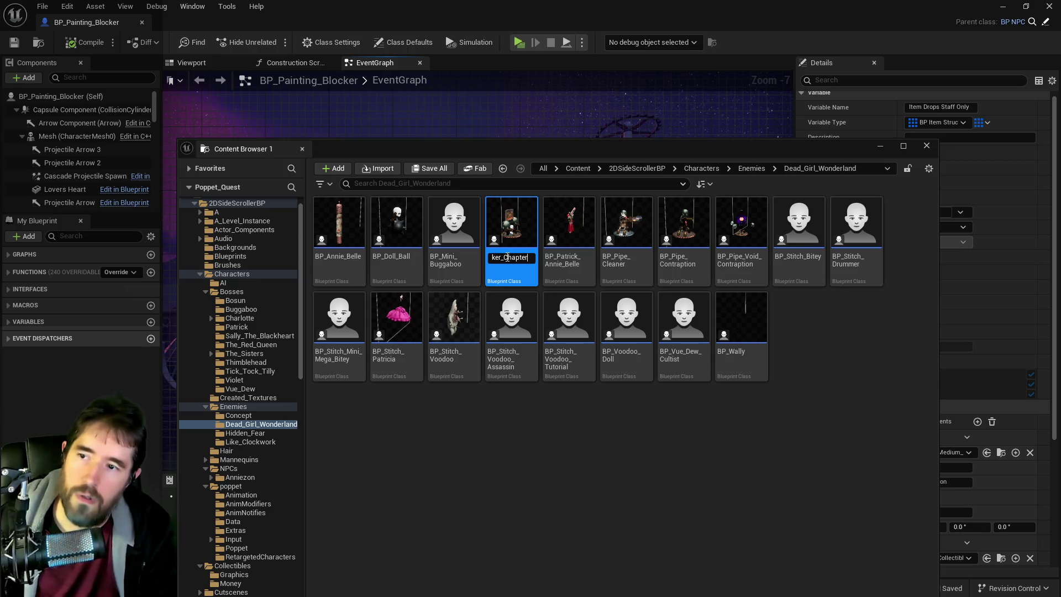
key("Return")
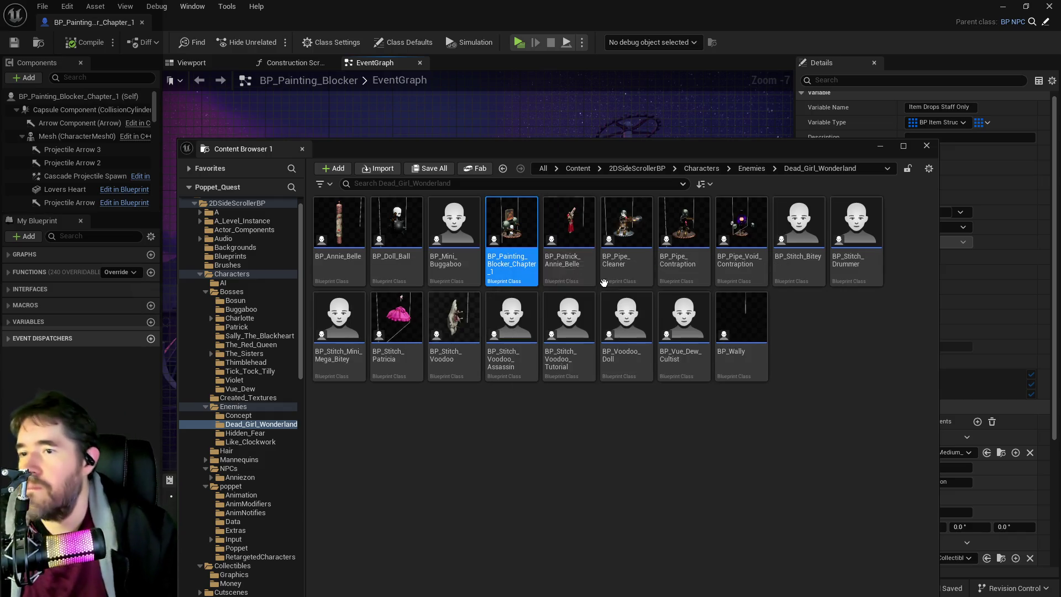
left_click(251, 204)
right_click(251, 204)
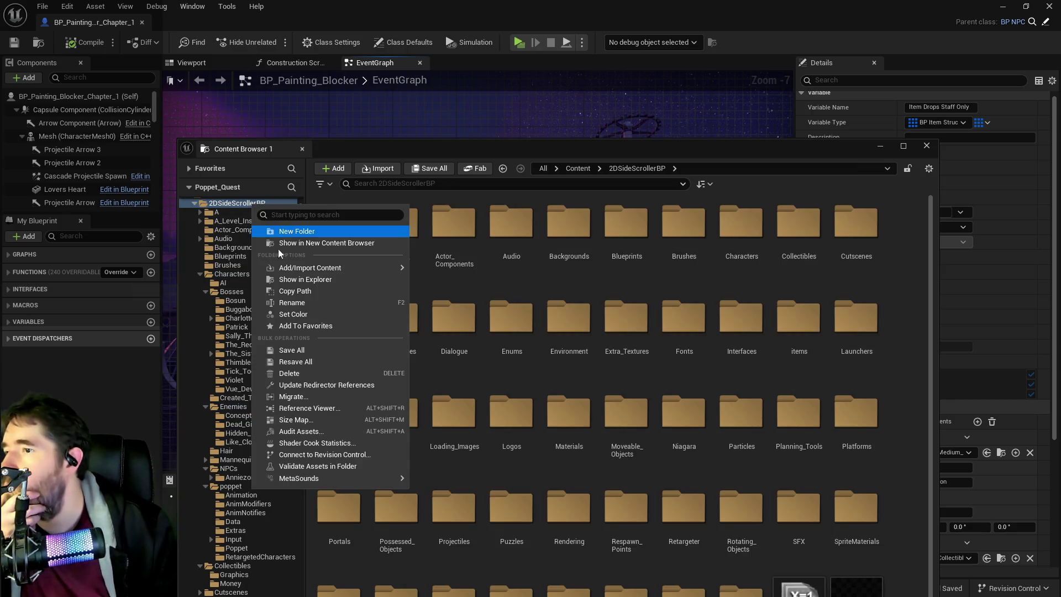
- Update redirector references in the 2DSideScrollerBP folder after the rename
left_click(308, 384)
left_click_drag(629, 152, 635, 151)
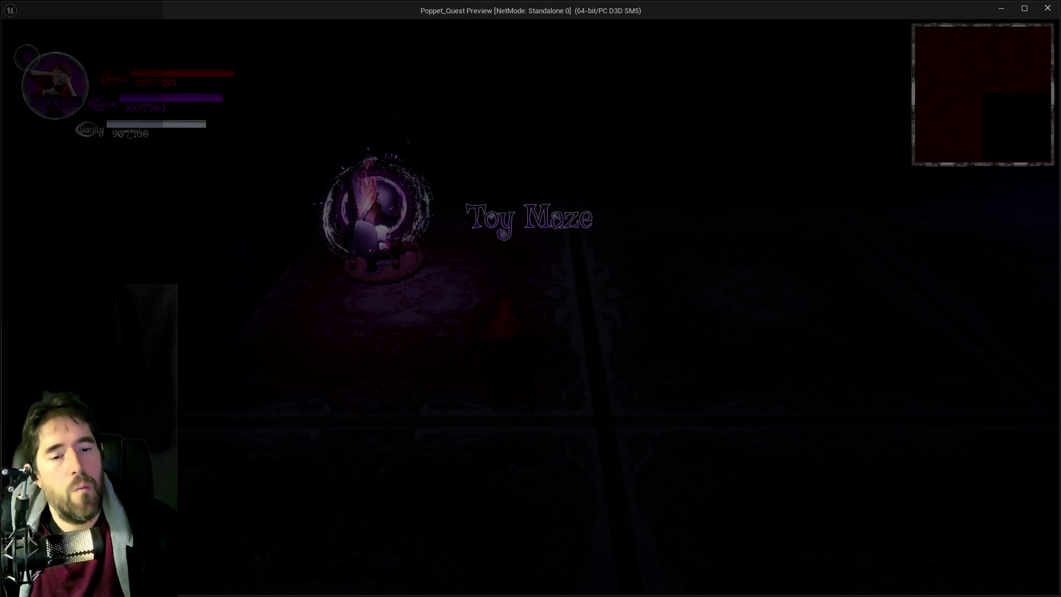
- Walk through the carpeted Toy Maze room, toggling the inventory, then switch to the playtest notes
key("s")
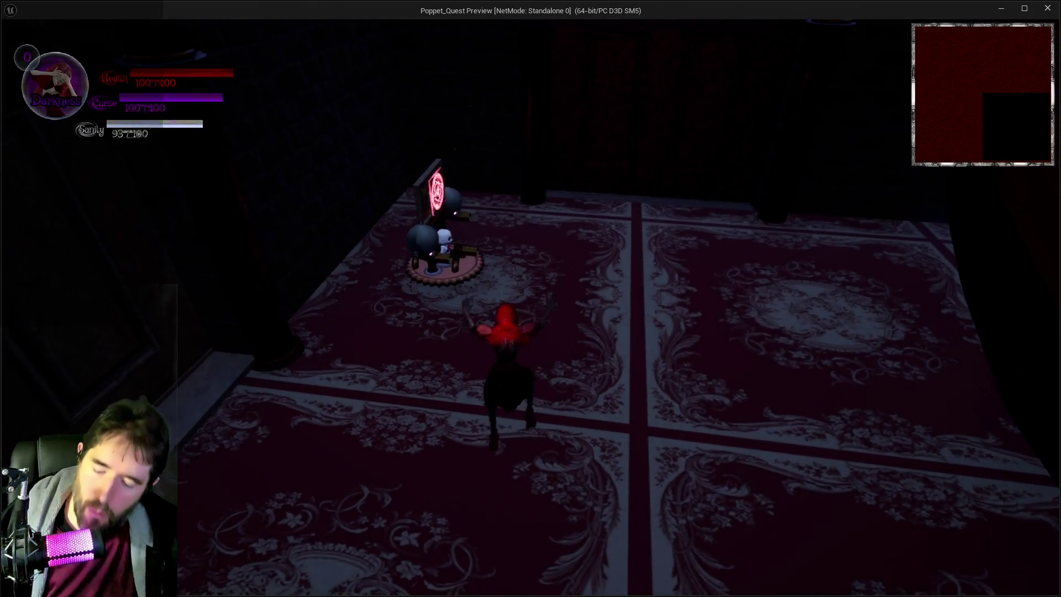
key("i")
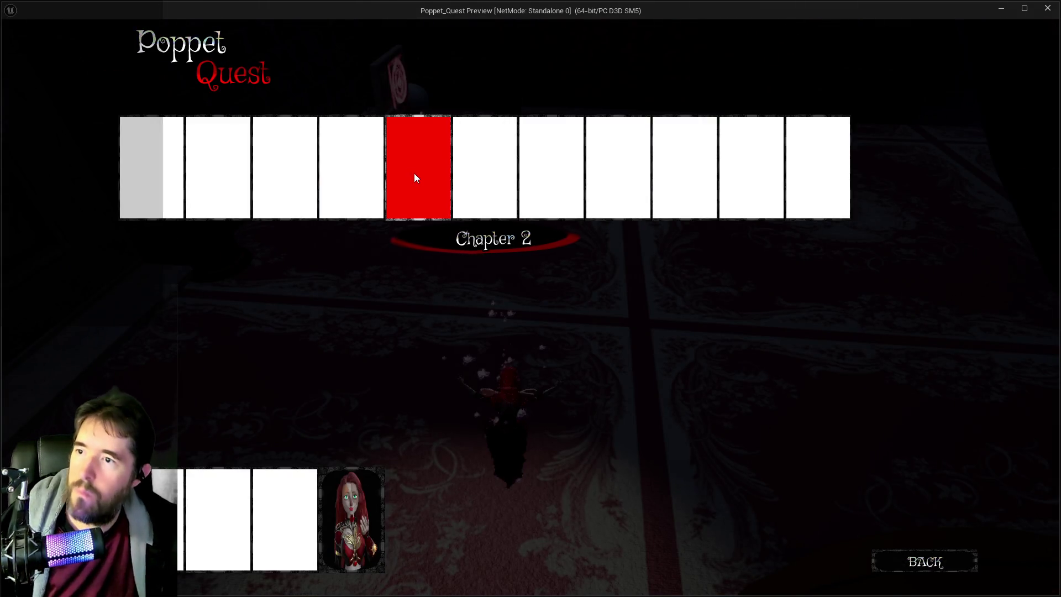
key("i")
key("w")
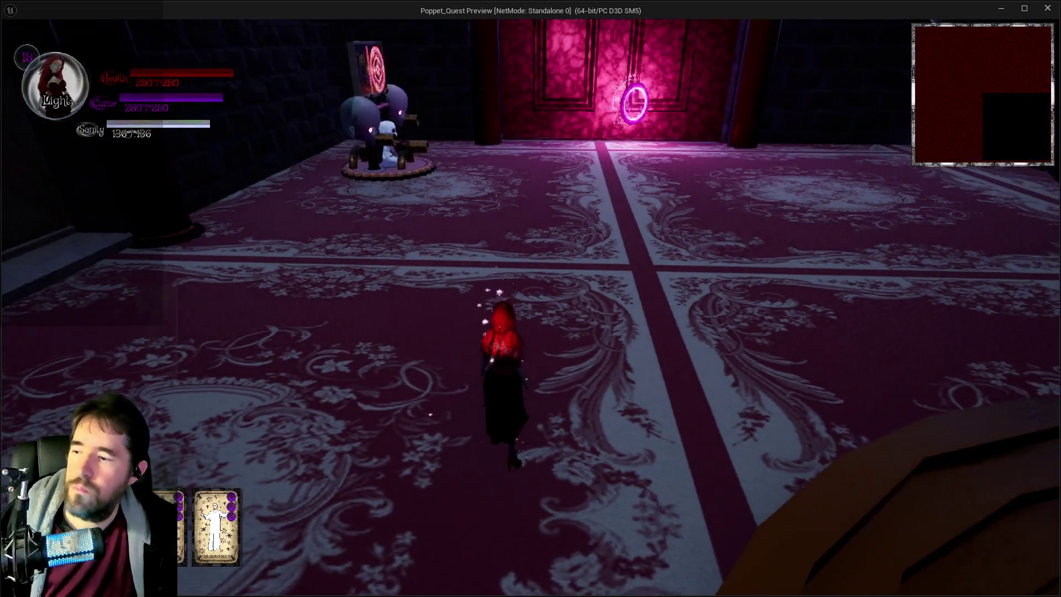
key("alt+Tab")
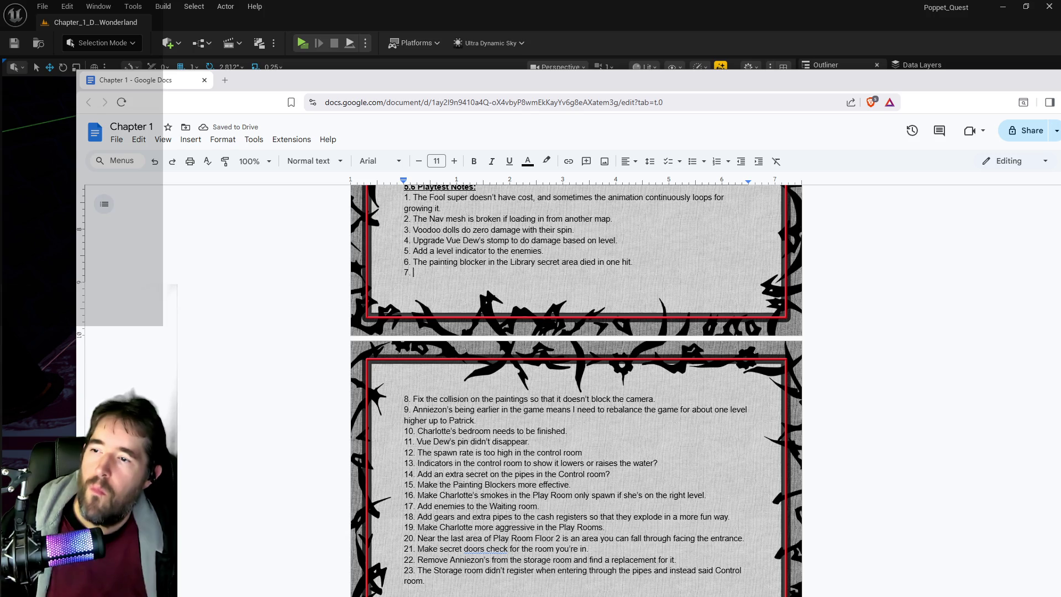
- Highlight 'painting blocker' in playtest note 6, then go back to the Unreal level editor
left_click_drag(444, 262, 481, 263)
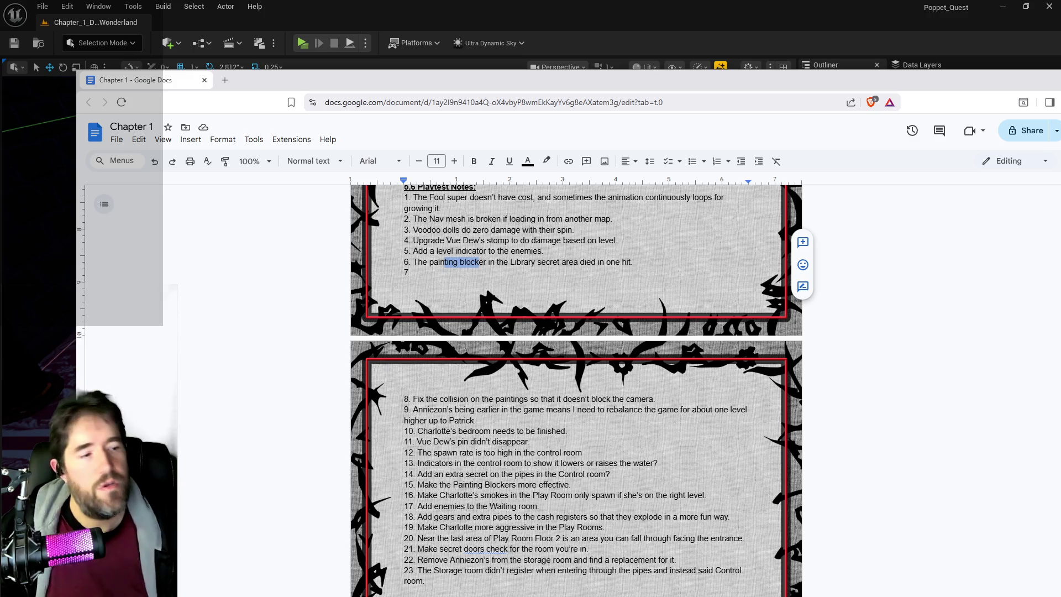
key("alt+Tab")
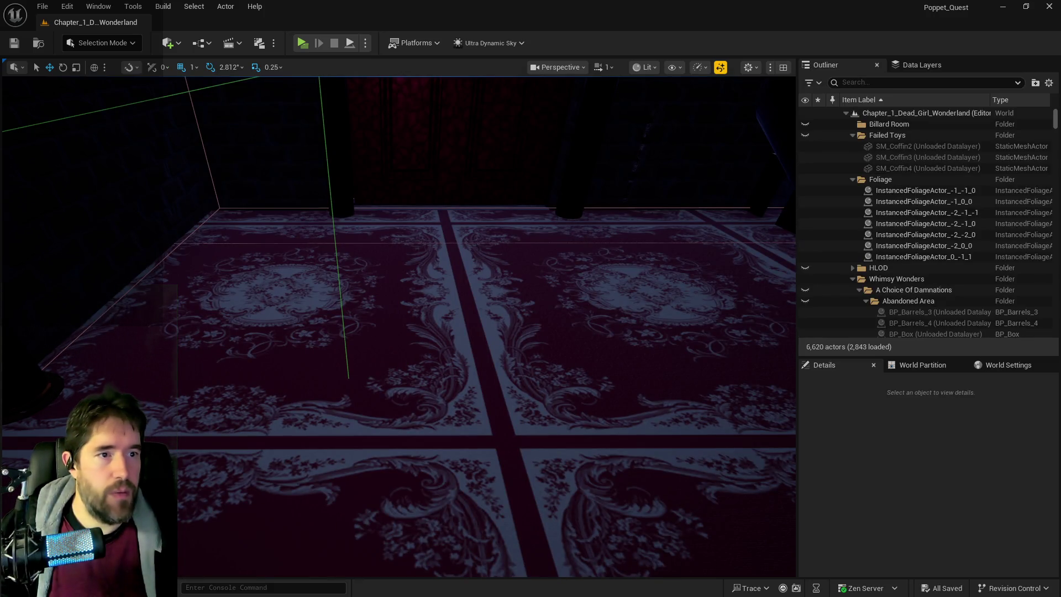
- Close the W_HUD editor and switch to BP_Puppet_Master's Remove Puppet Check graph
key("alt+Tab")
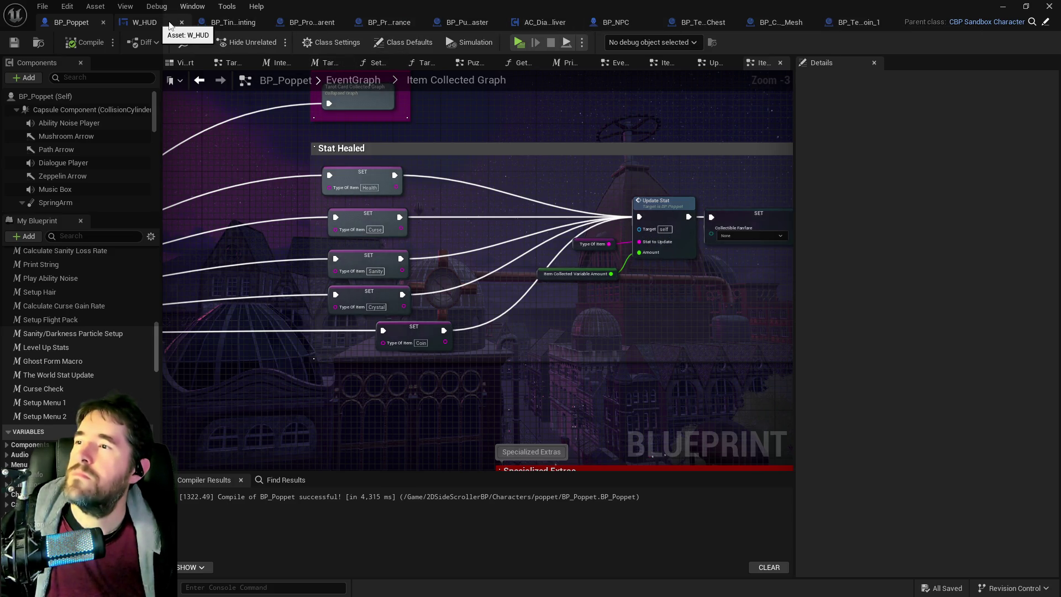
left_click(178, 23)
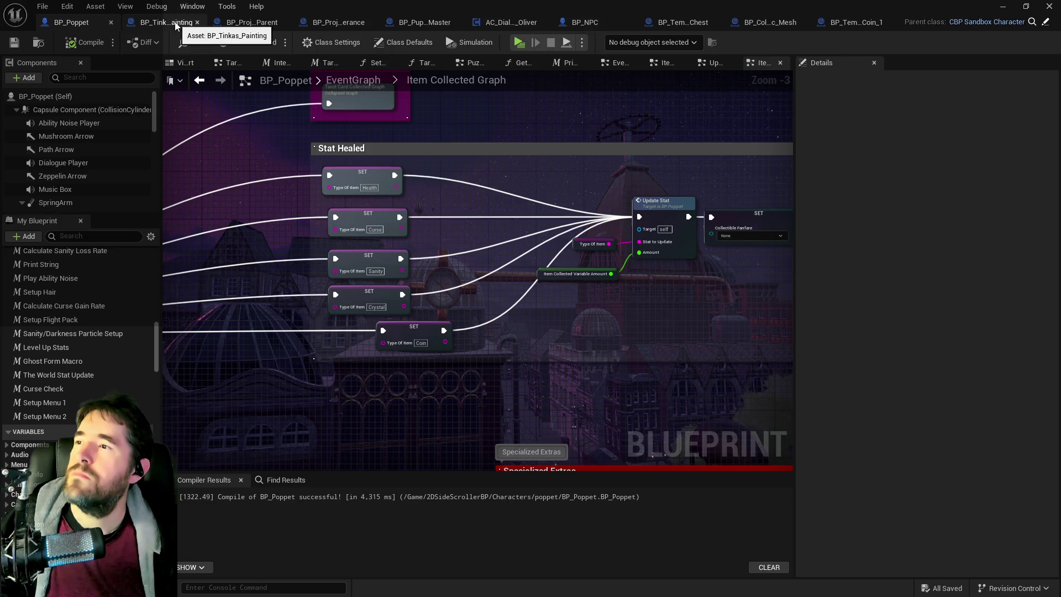
left_click(431, 24)
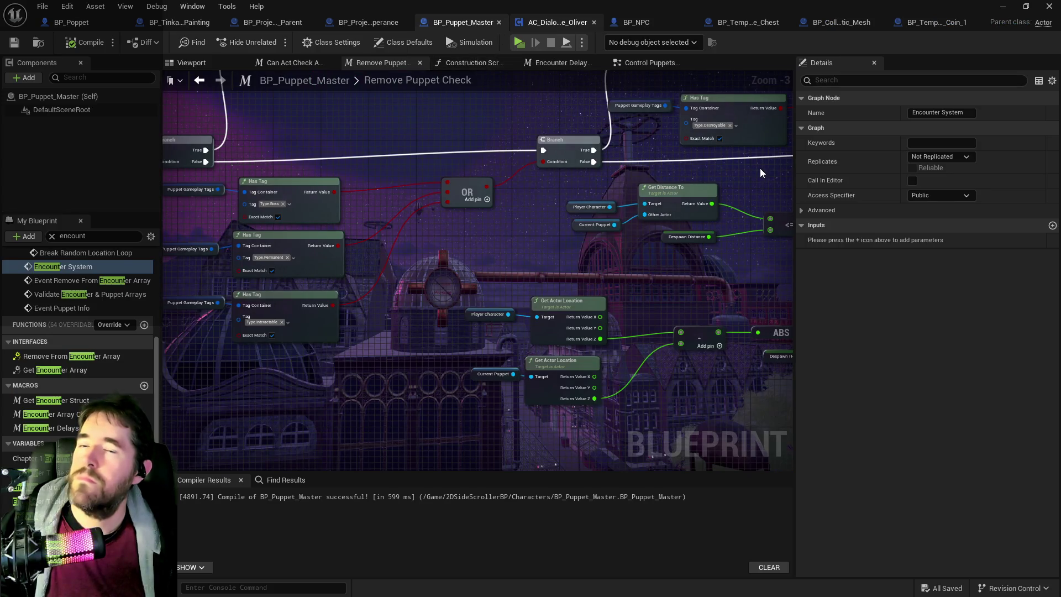
- Close the Oliver dialogue editor and show the Chapter 1 Encounter Table default values
left_click(594, 23)
left_click(22, 458)
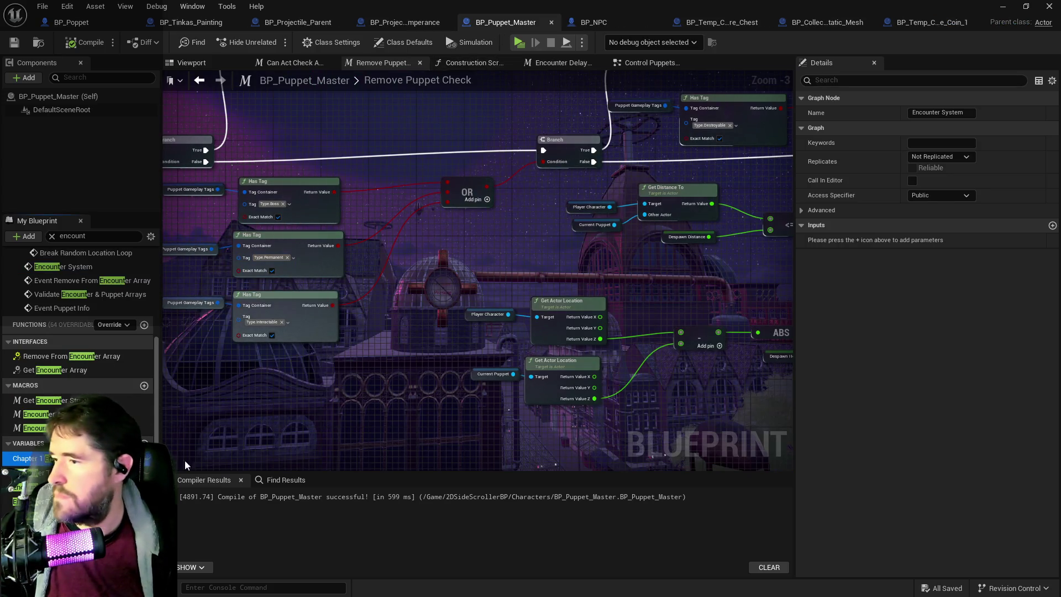
scroll(836, 474, "down", 10)
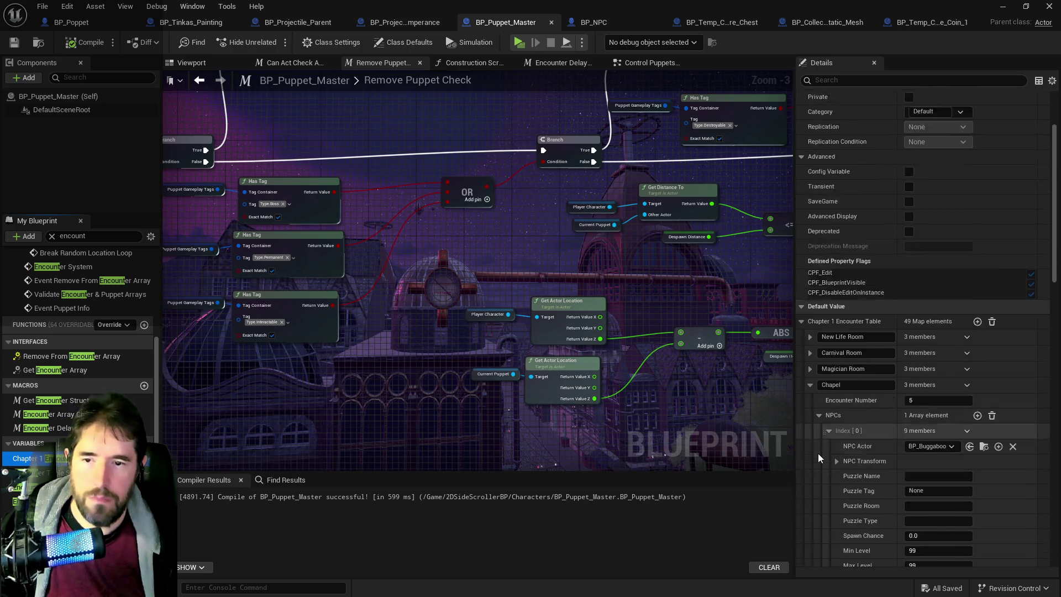
scroll(804, 447, "down", 1)
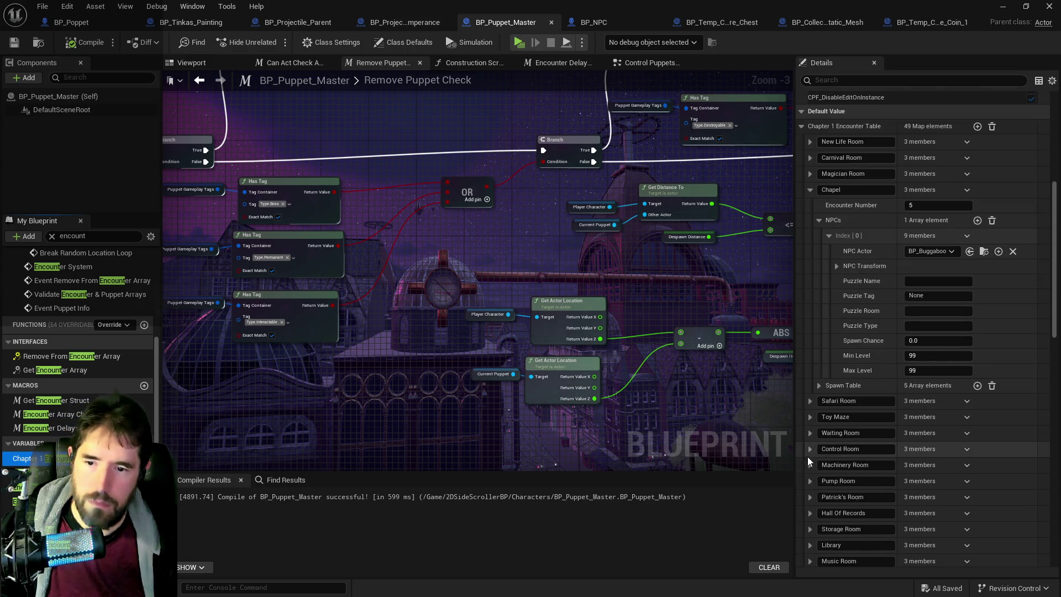
- Expand Library > NPCs > Index [0] and edit Library Blocker 1's Min Level
left_click(810, 549)
scroll(813, 544, "down", 3)
scroll(814, 547, "down", 3)
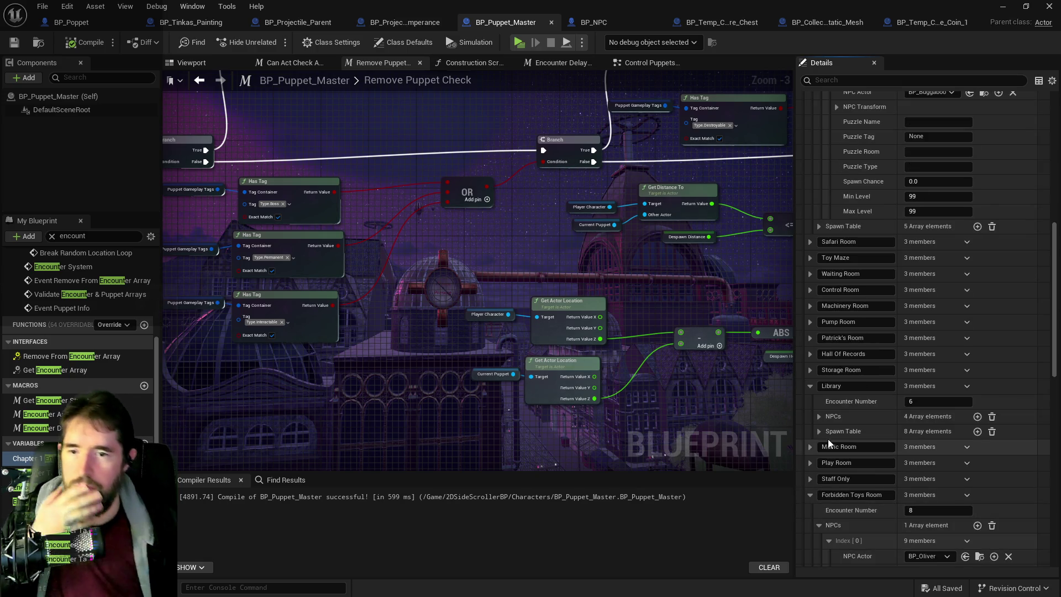
left_click(819, 416)
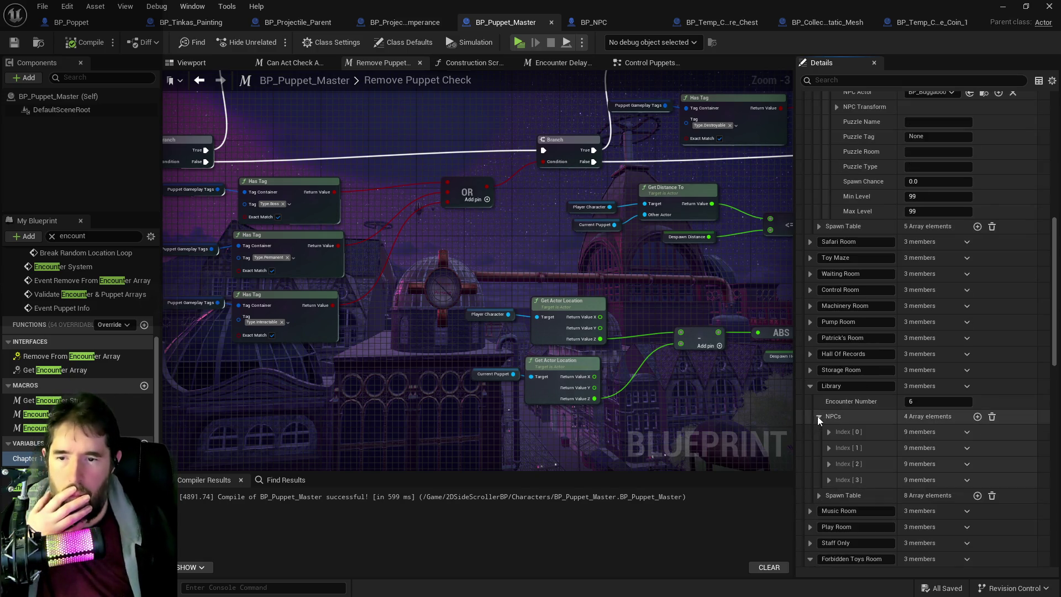
scroll(818, 418, "down", 2)
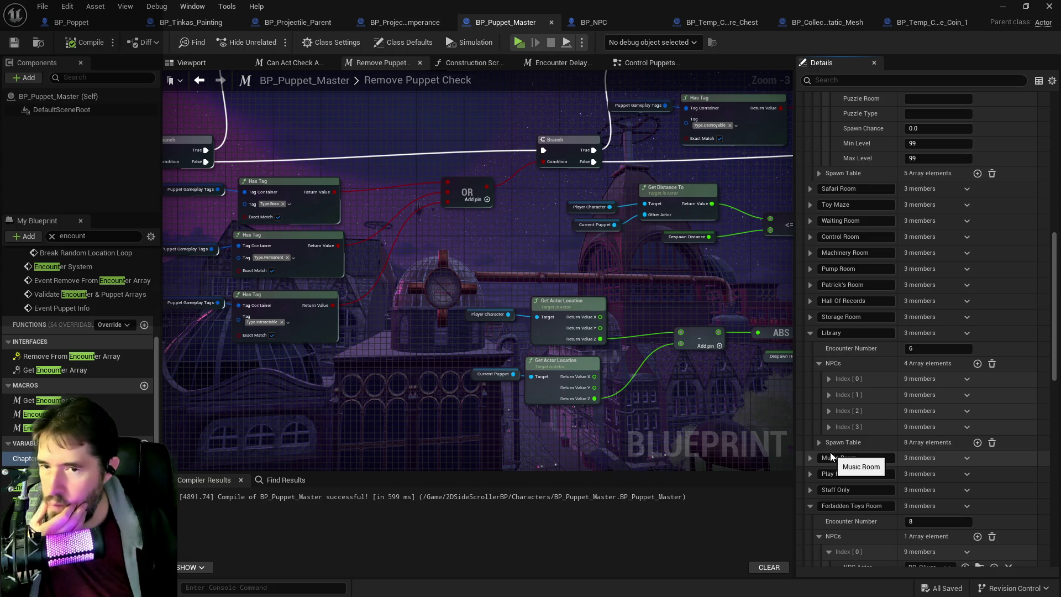
left_click(830, 379)
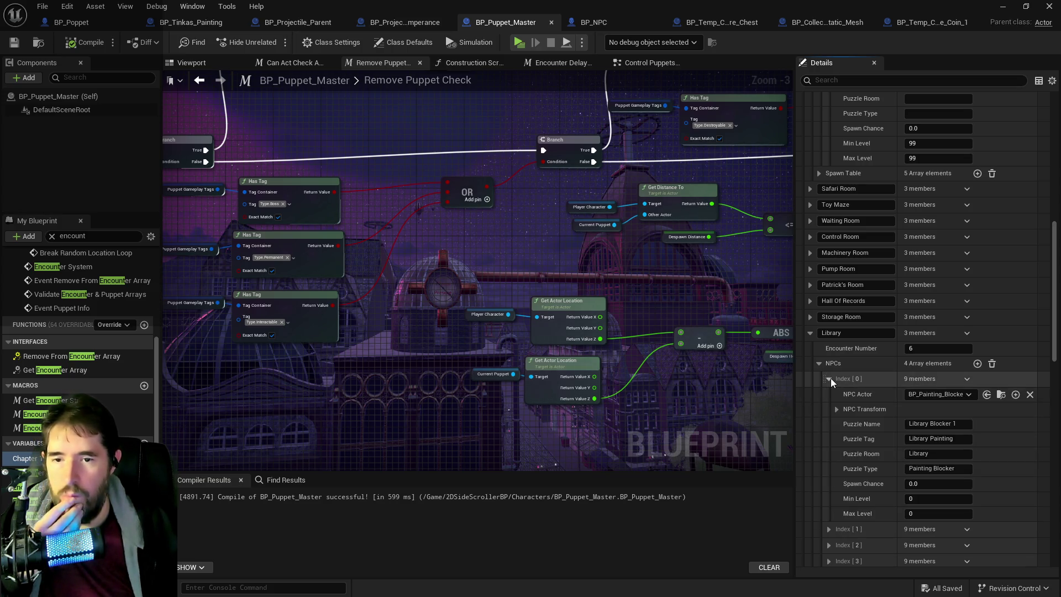
scroll(898, 472, "down", 1)
left_click(943, 465)
- Set Library Blocker 1 to Min and Max Level 6 and Library Blocker 2 to Min Level 6
key("Return")
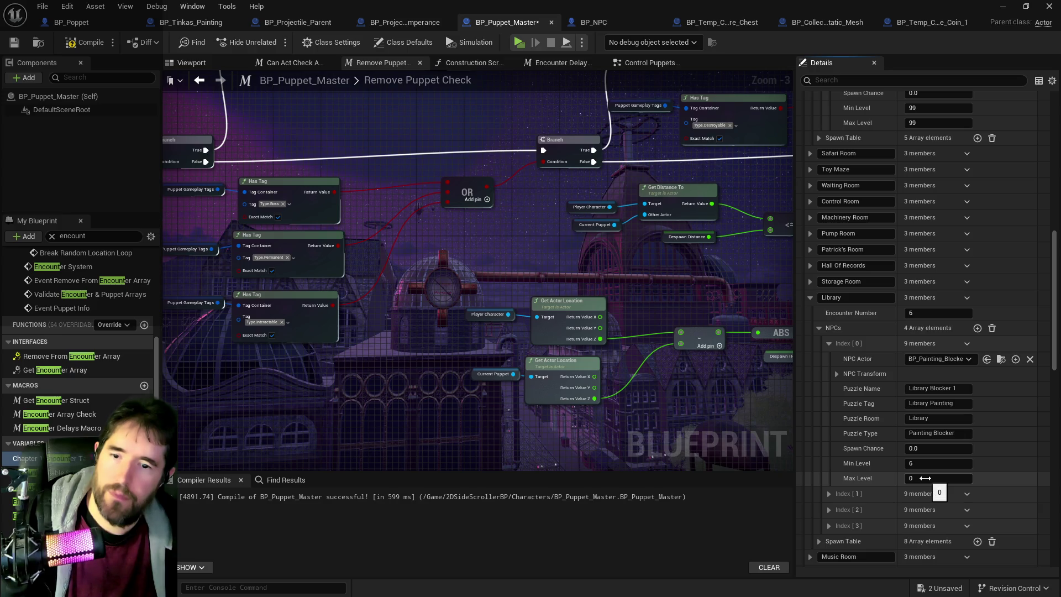
type("6")
key("Return")
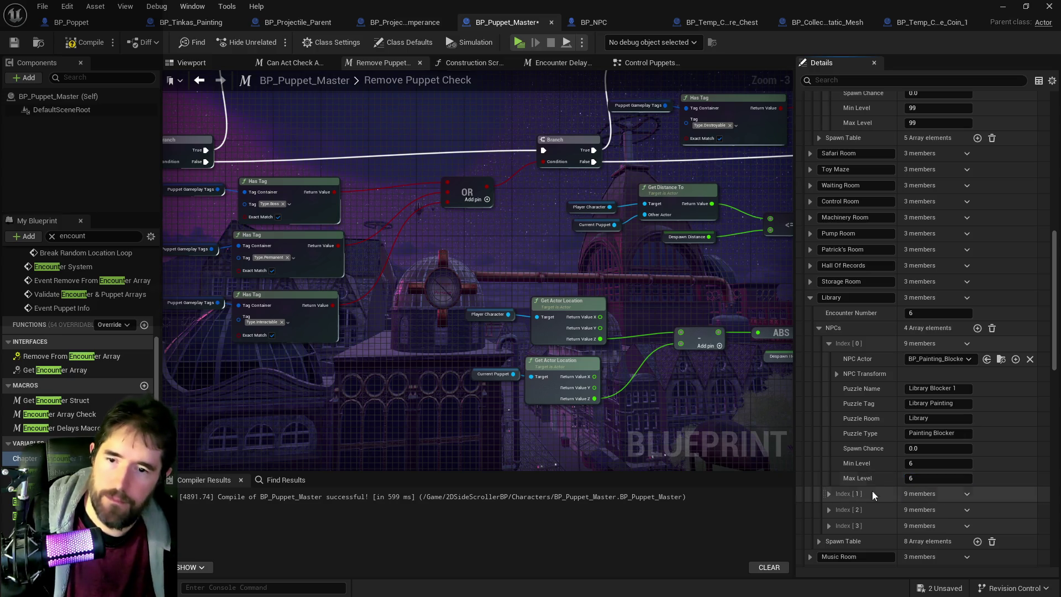
left_click(829, 493)
scroll(851, 506, "down", 2)
scroll(860, 512, "down", 2)
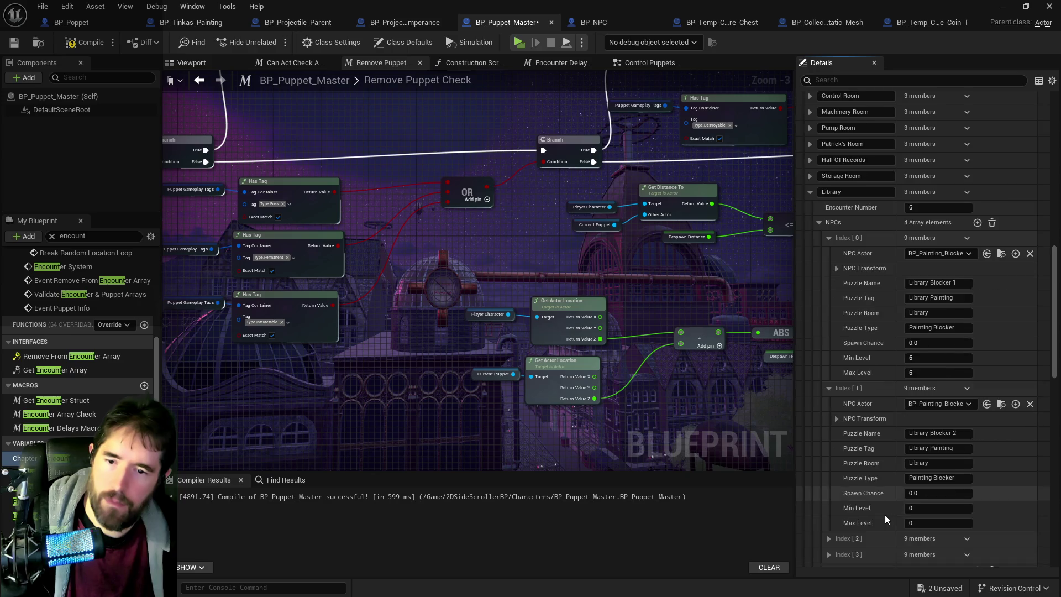
type("6")
key("Return")
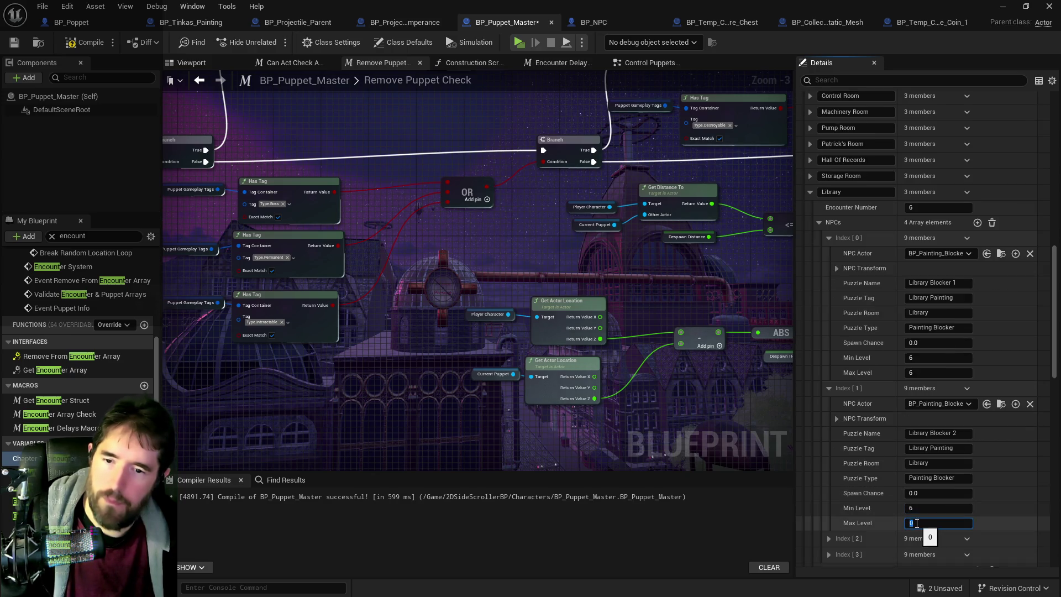
type("6")
- Enter level 6 for Library Blockers 3 and 4, then compile the blueprint
scroll(881, 518, "down", 2)
left_click(829, 485)
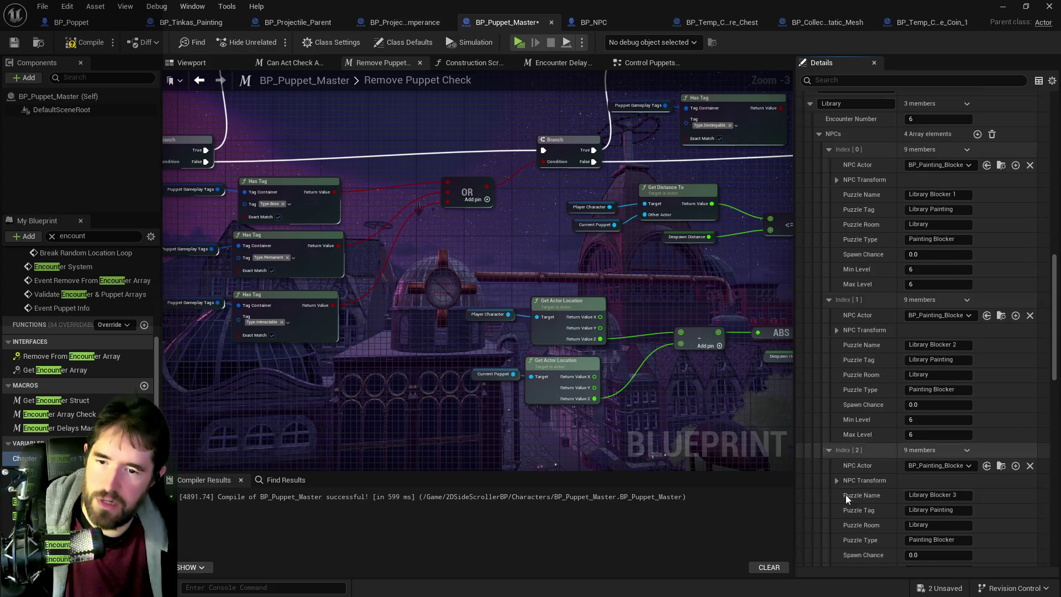
scroll(868, 506, "down", 4)
left_click(923, 500)
type("66")
left_click(829, 529)
scroll(845, 514, "down", 3)
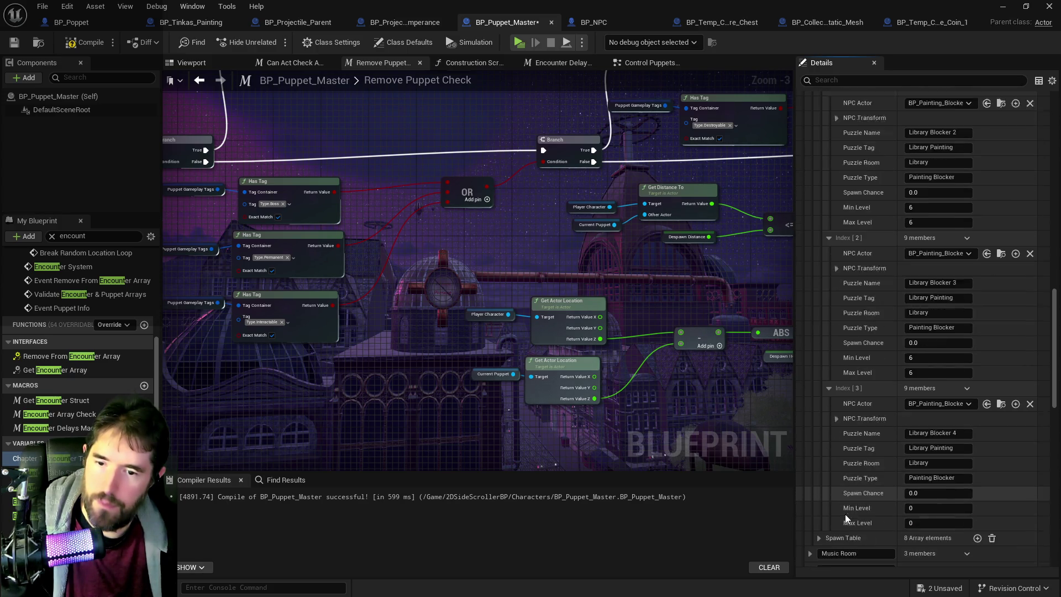
left_click(923, 490)
type("6")
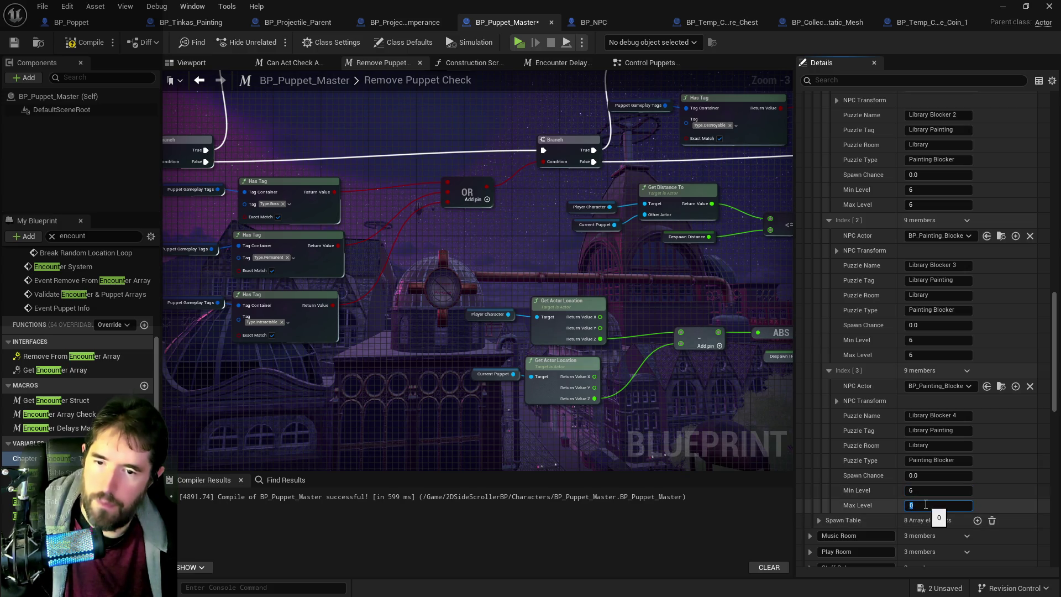
type("6")
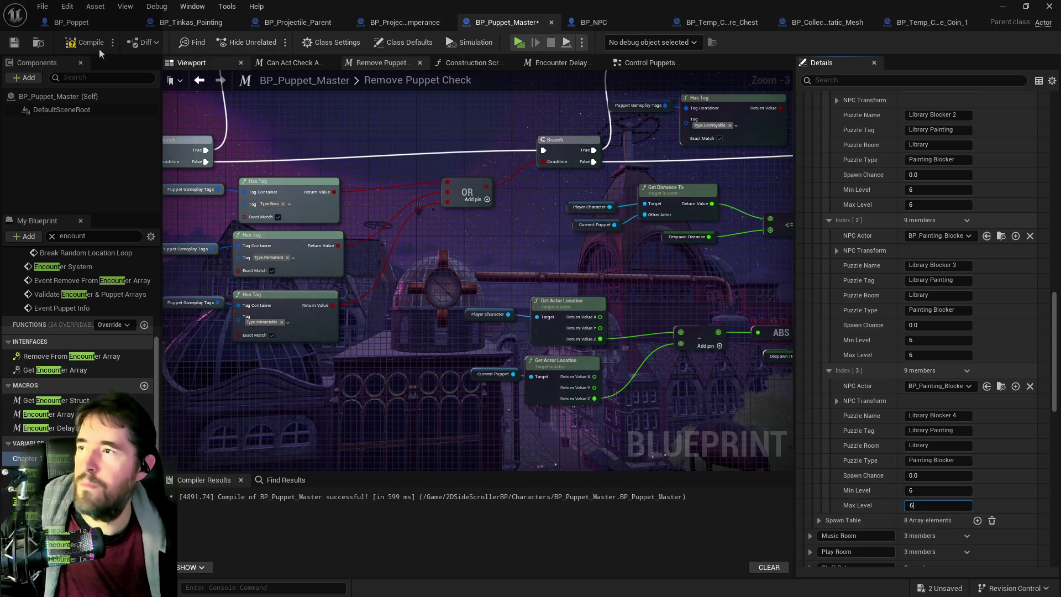
left_click(84, 48)
- Save the blueprint and fly forward through the level's rooms
key("ctrl+s")
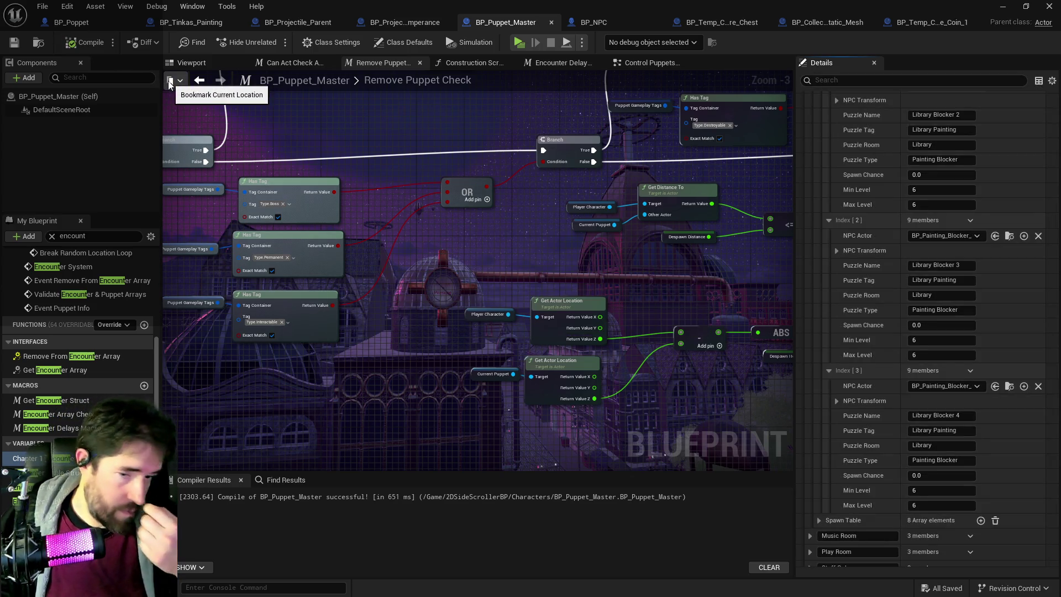
key("alt+Tab")
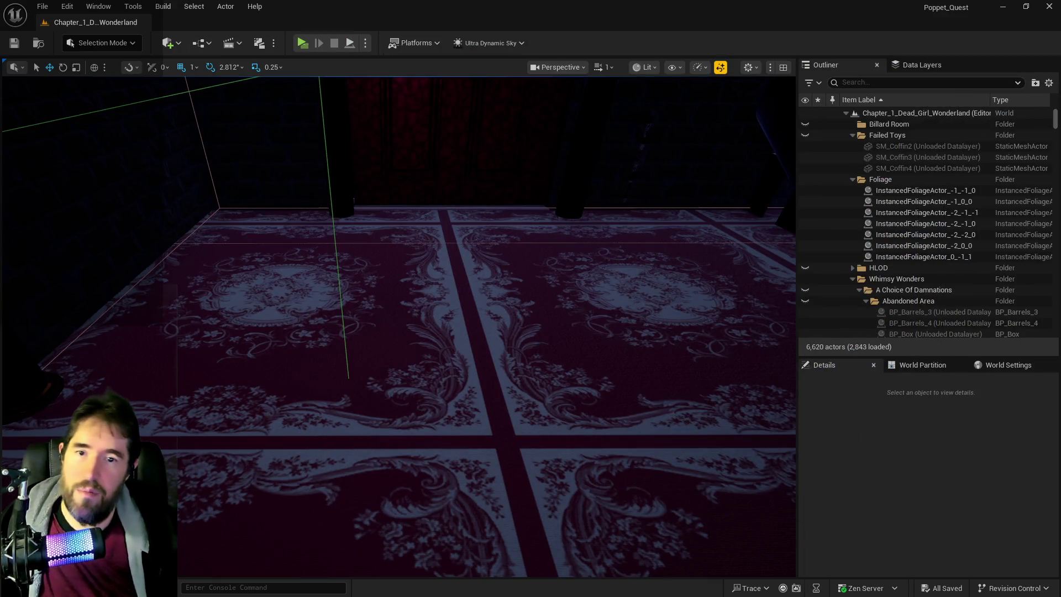
key("w")
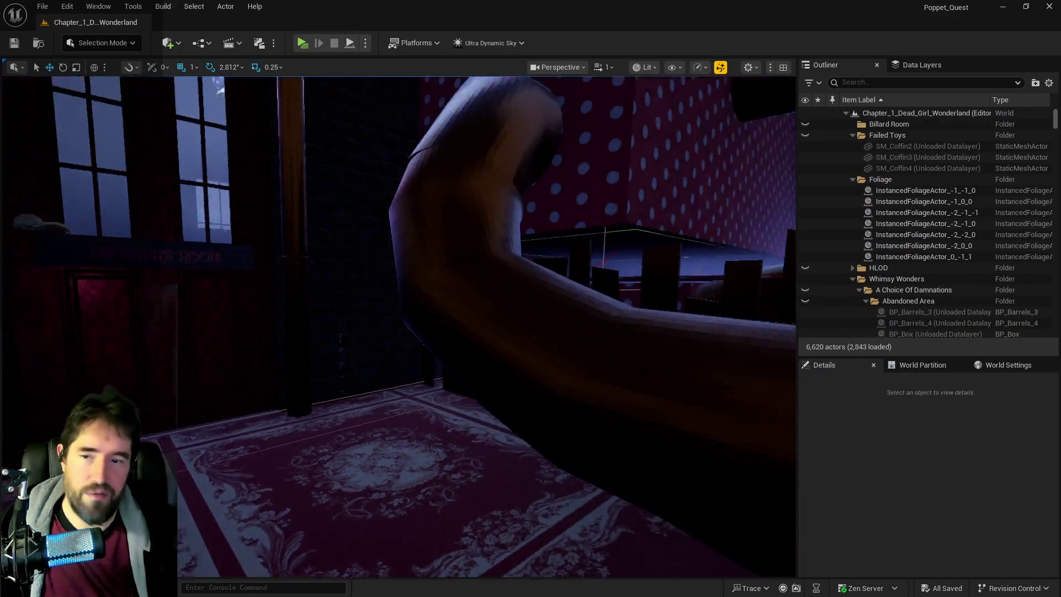
key("w")
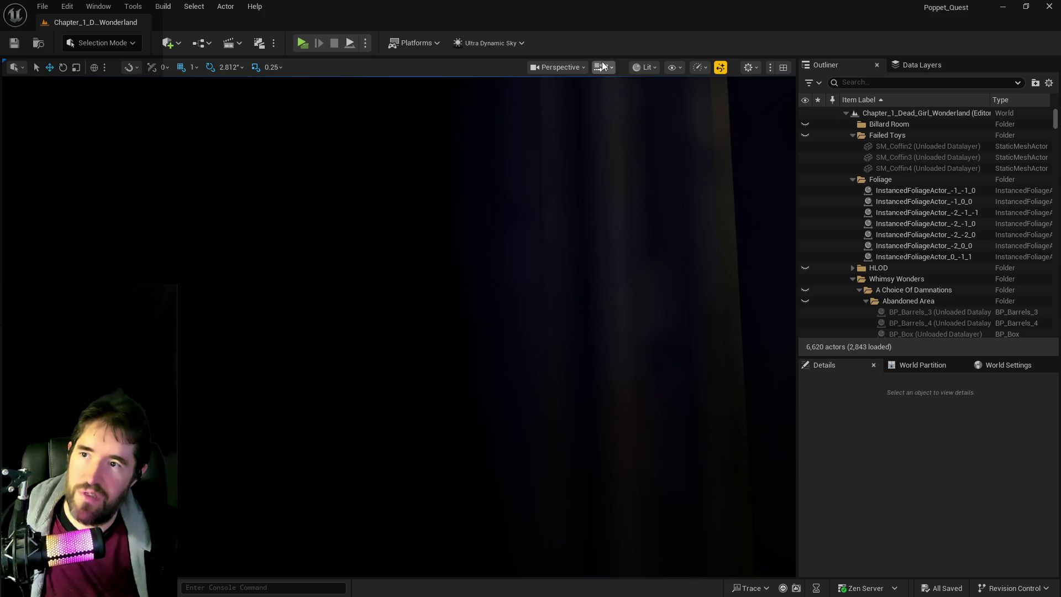
- Raise the viewport camera speed to 8 and fly through the rooms to the key
left_click(603, 67)
left_click_drag(592, 102, 595, 103)
key("w")
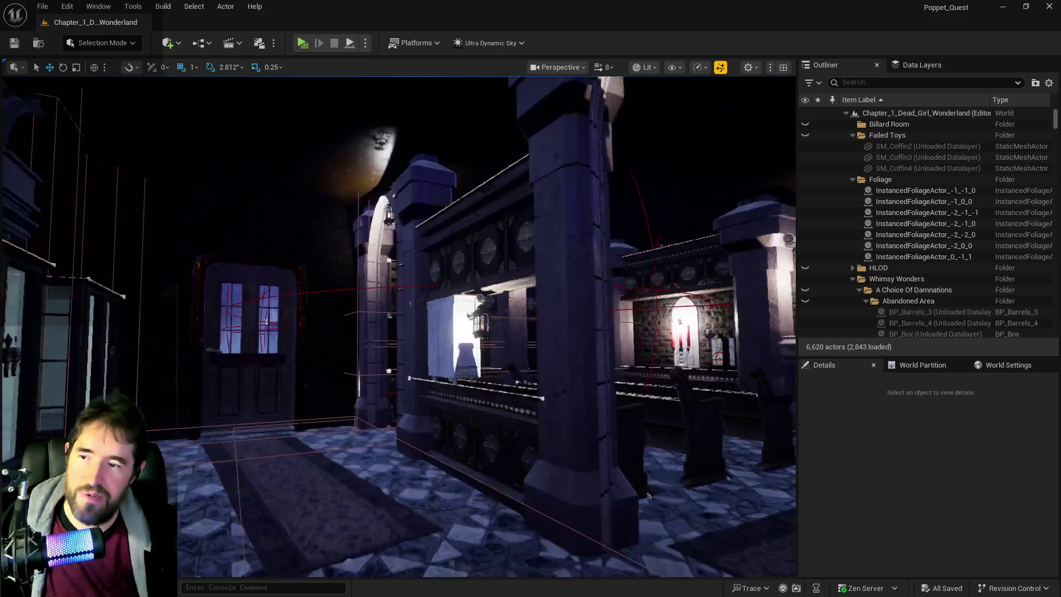
key("w")
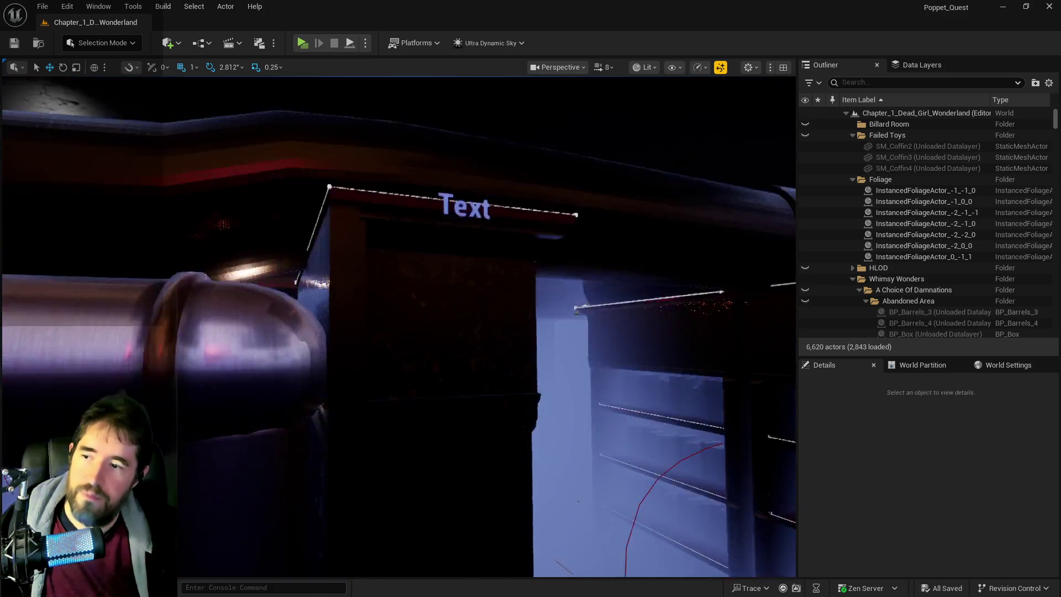
key("w")
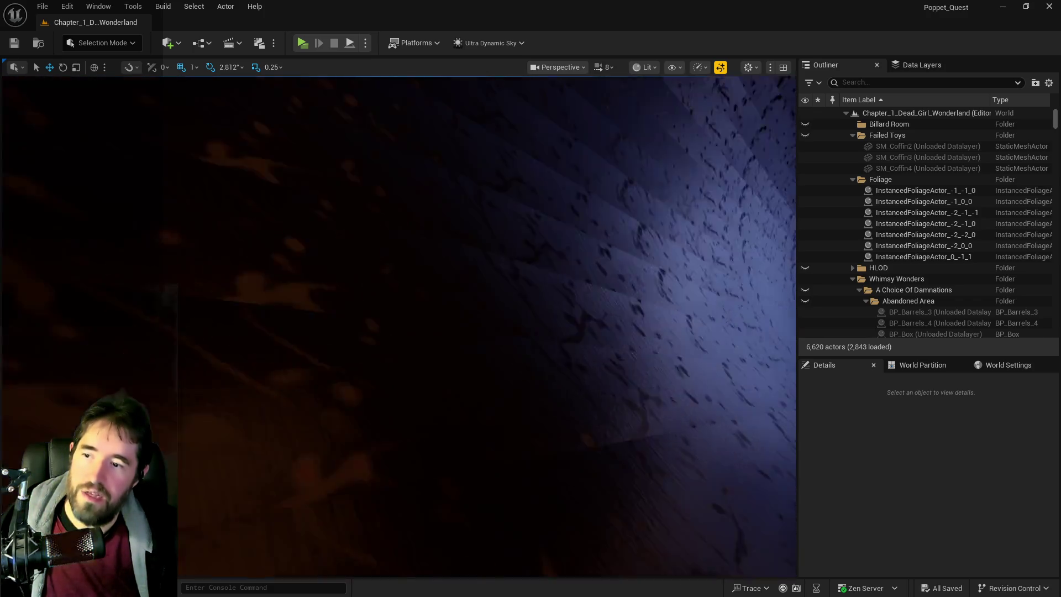
key("s")
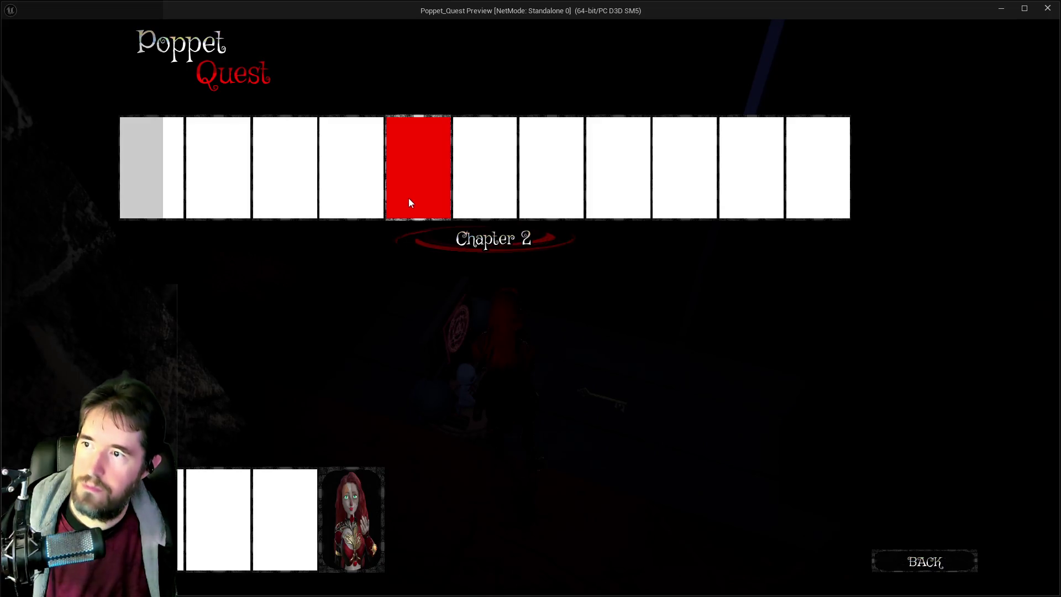
- Start the Library chapter in the preview and walk the character up to the altar
left_click(230, 183)
key("w")
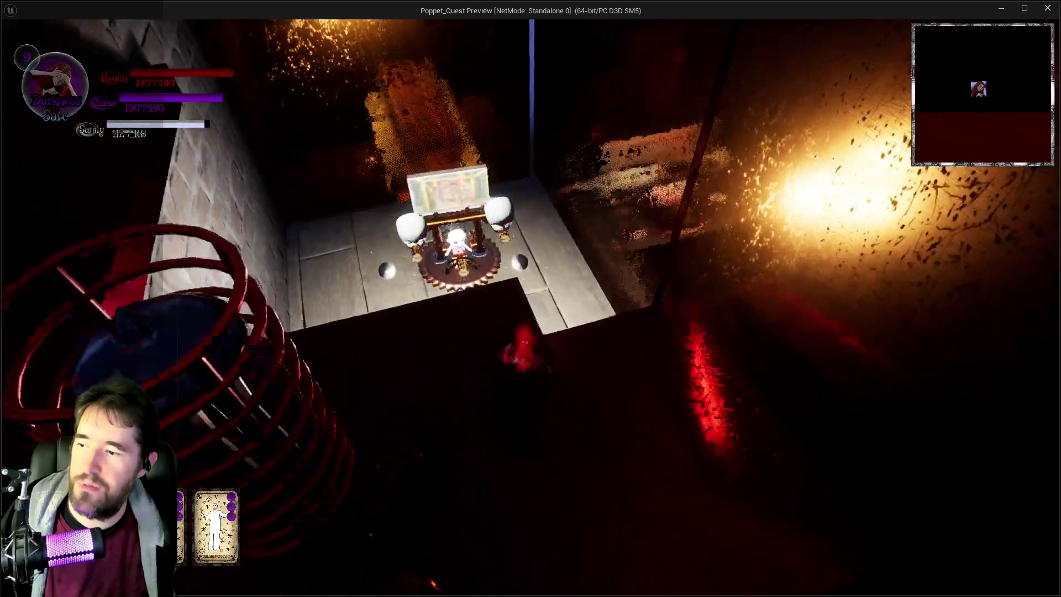
key("w")
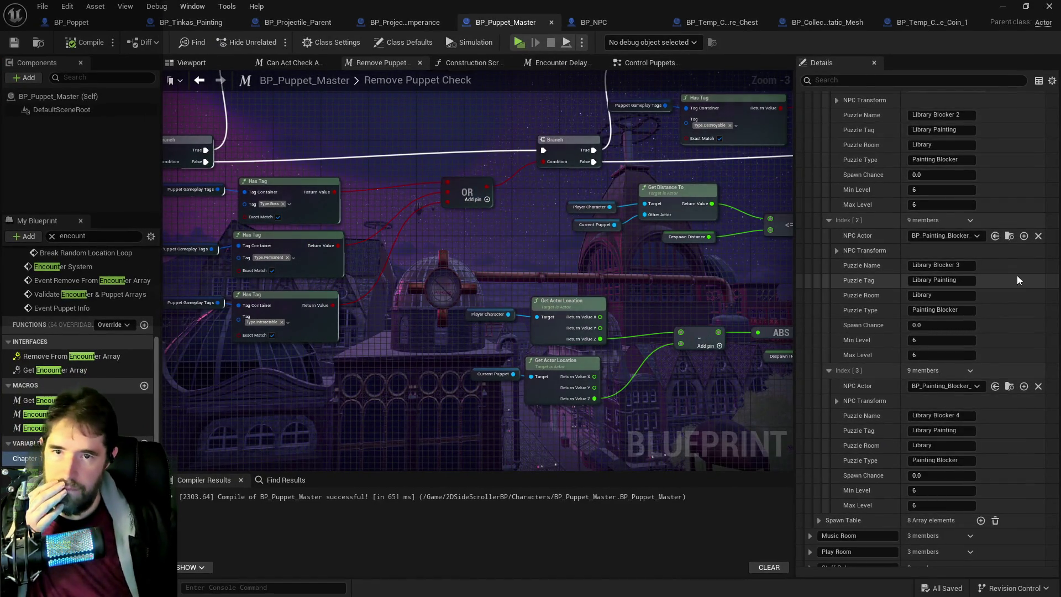
- Expand the Library spawn table entries and set Library Blocker 4's Min Level to 9
scroll(930, 316, "up", 1)
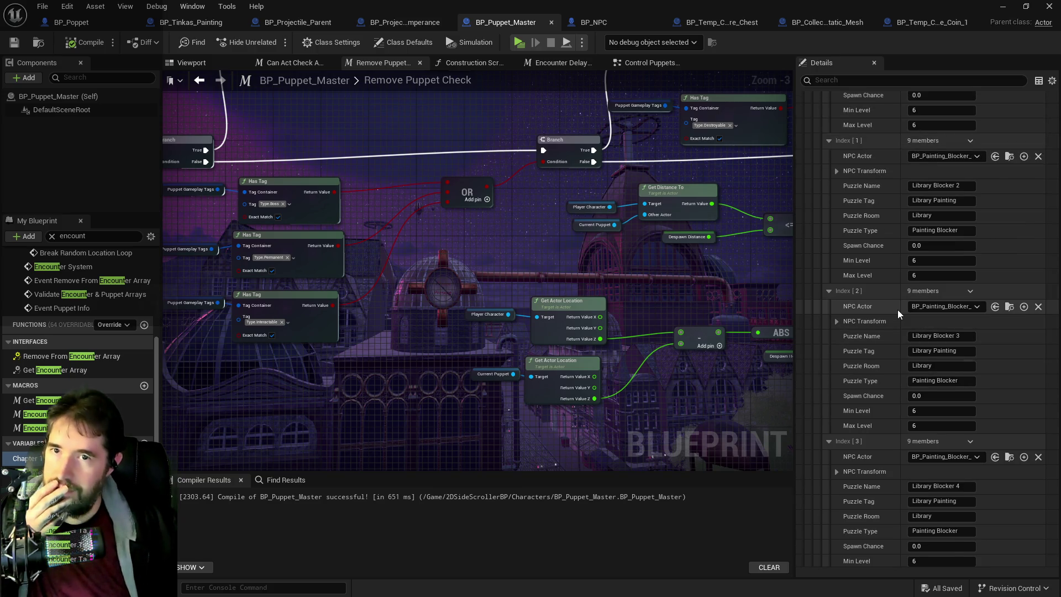
scroll(898, 310, "down", 2)
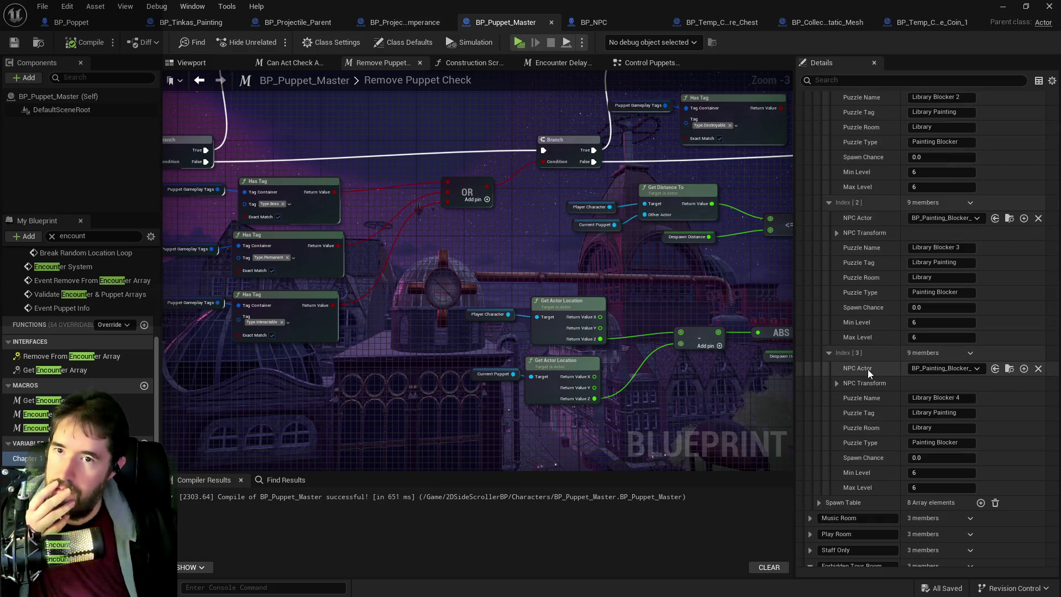
scroll(873, 422, "down", 1)
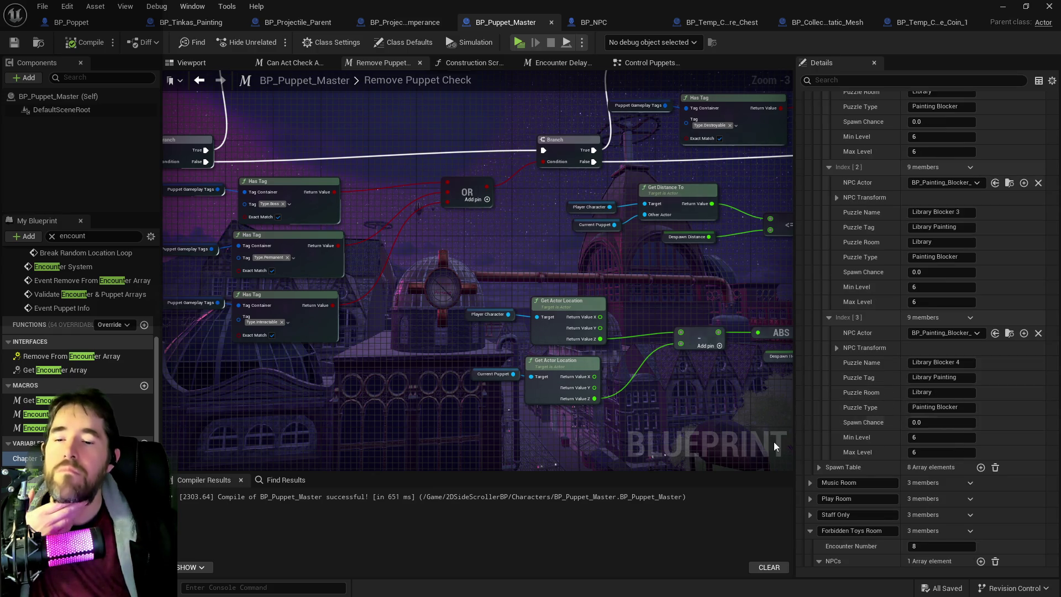
left_click(817, 467)
scroll(815, 466, "down", 3)
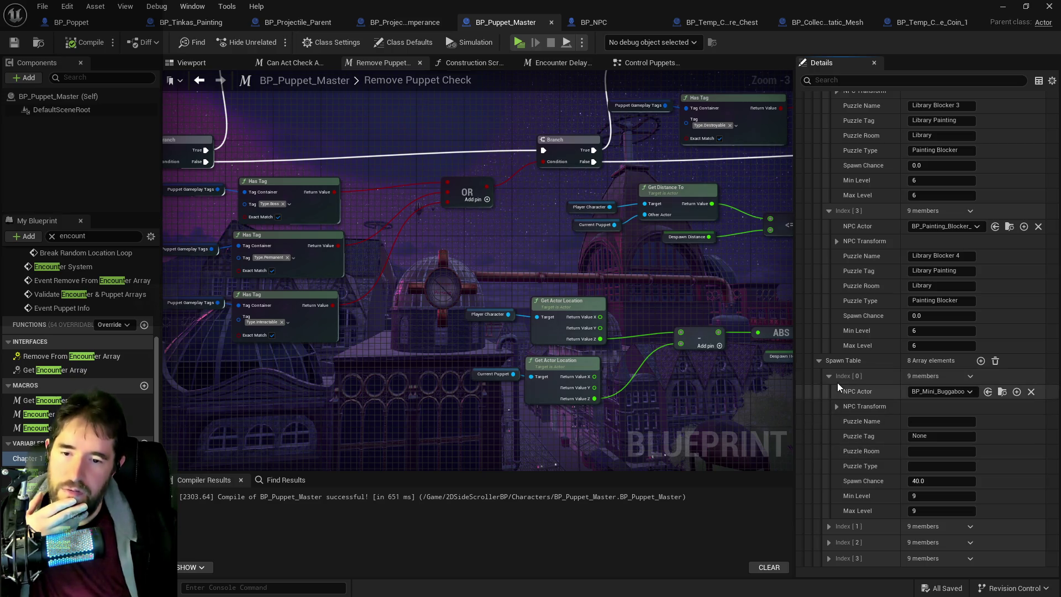
left_click(919, 331)
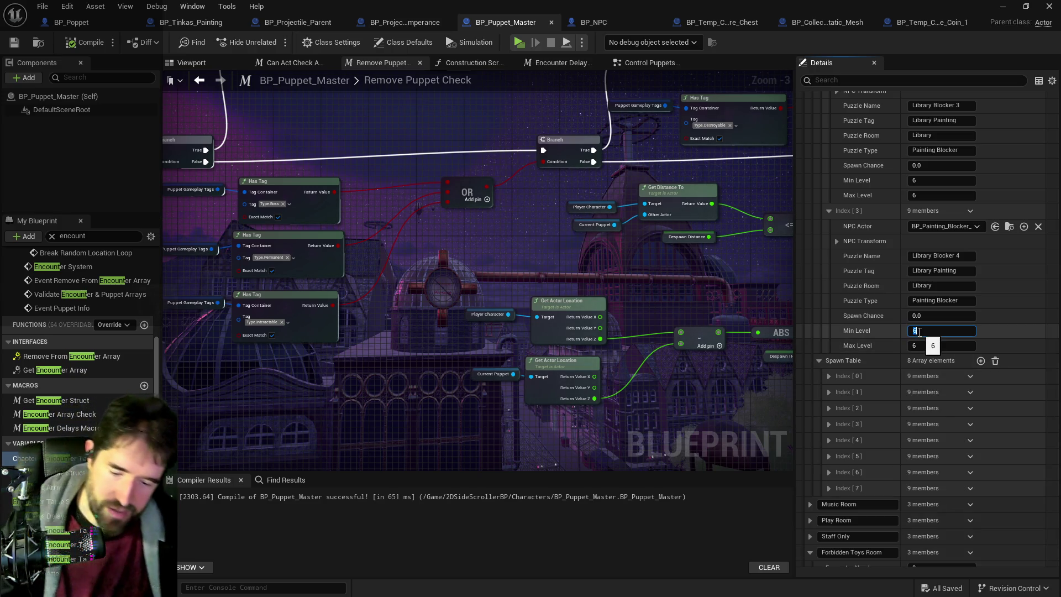
type("9")
key("Return")
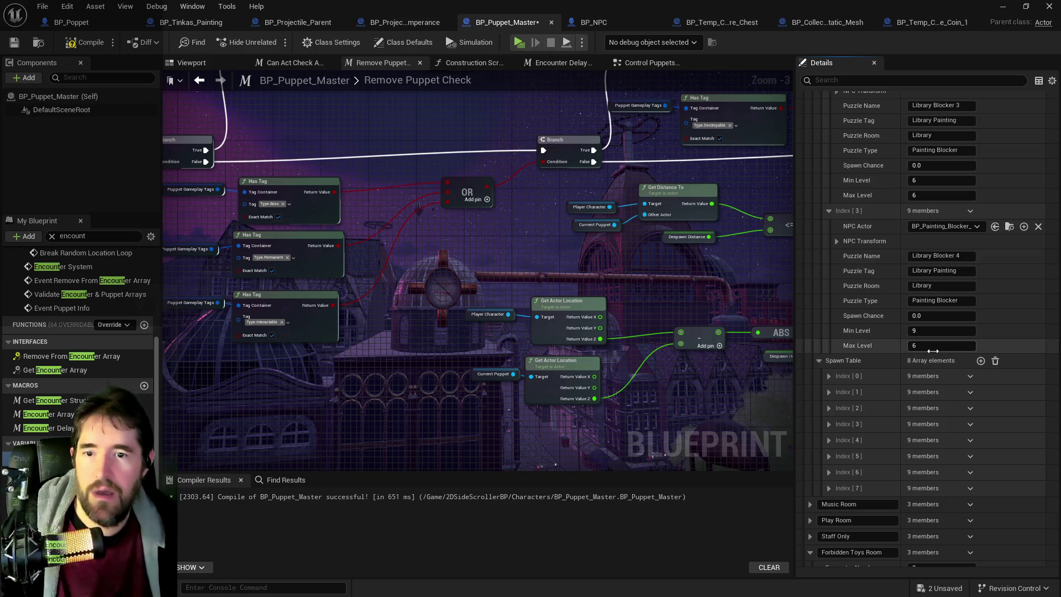
- Give the Library Blocker entries Min Level 9 and Max Level 10
type("9")
left_click(910, 346)
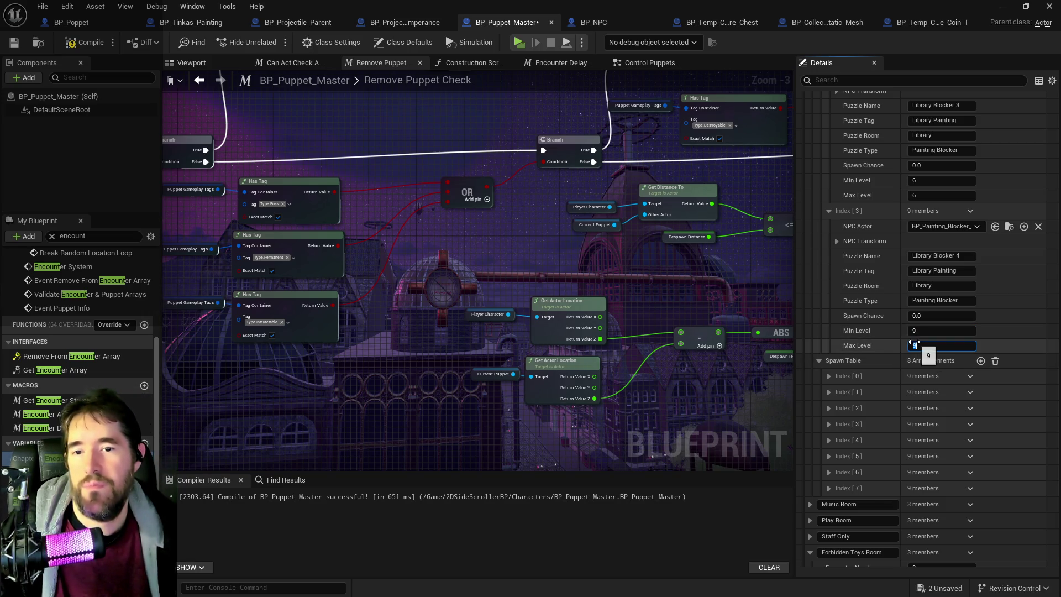
type("10")
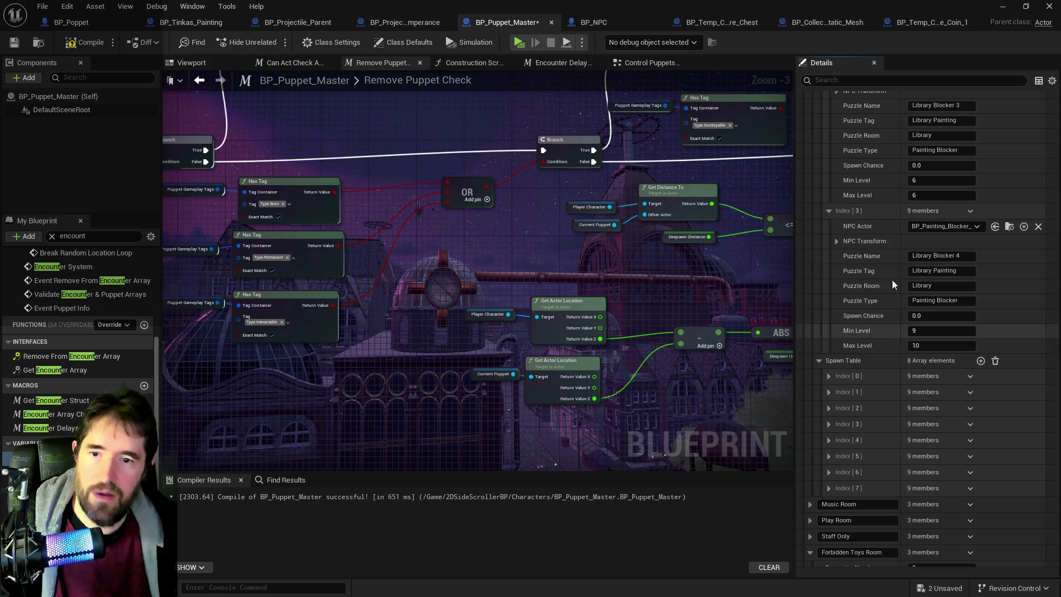
type("9")
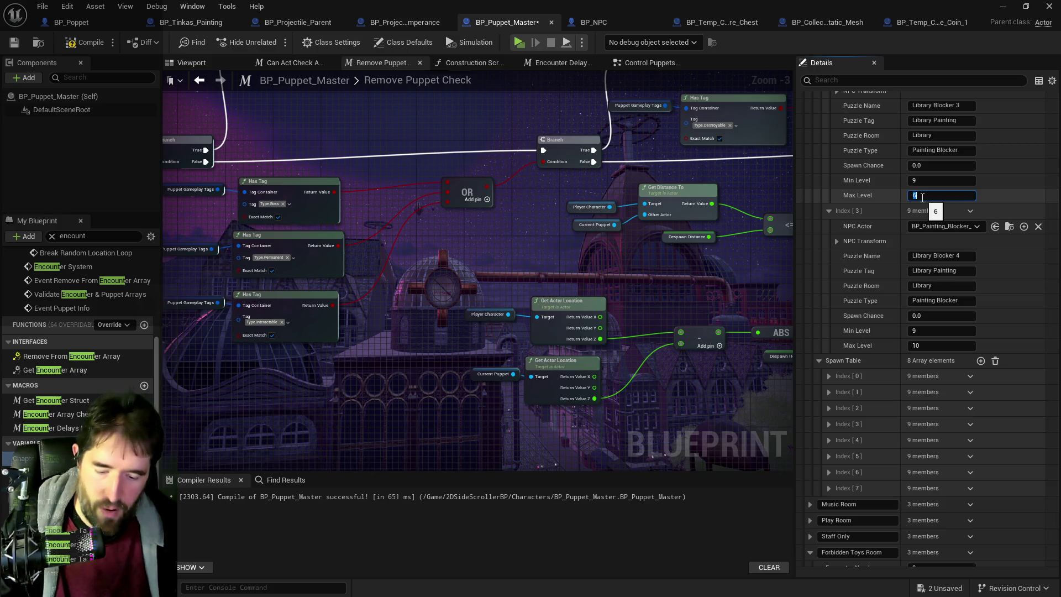
type("10")
scroll(885, 199, "up", 3)
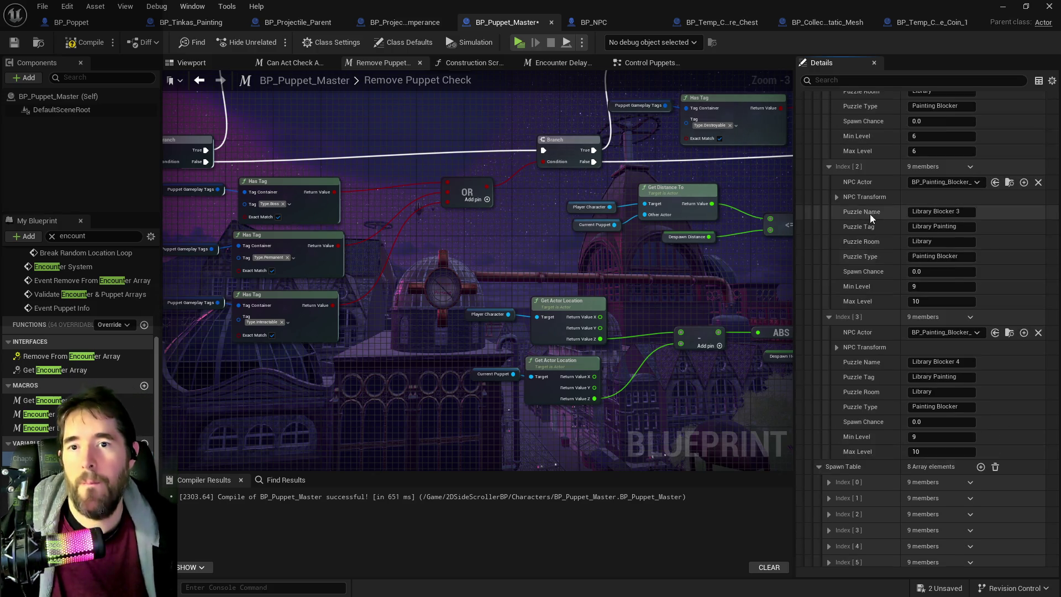
left_click(922, 204)
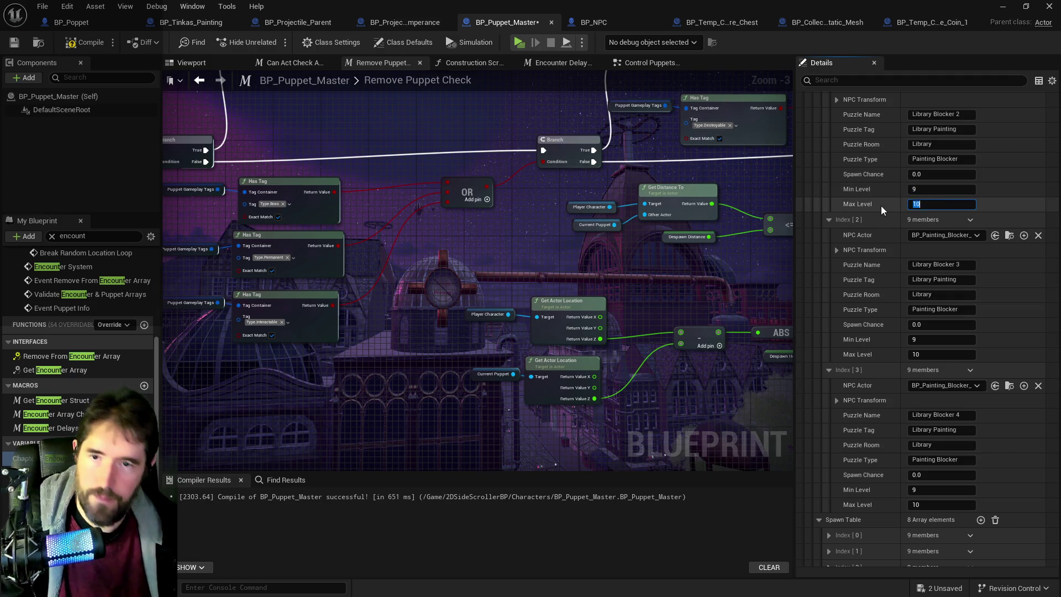
key("Return")
- Set Library Blocker 1's Min Level to 9, compile and save, and launch a playtest
scroll(883, 210, "up", 3)
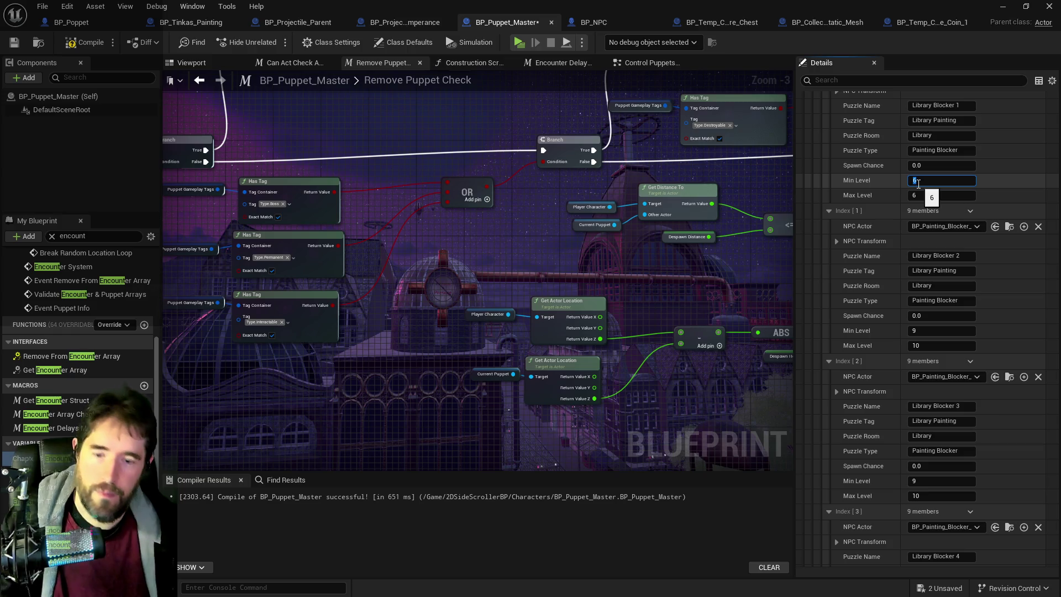
type("9")
key("Return")
type("10")
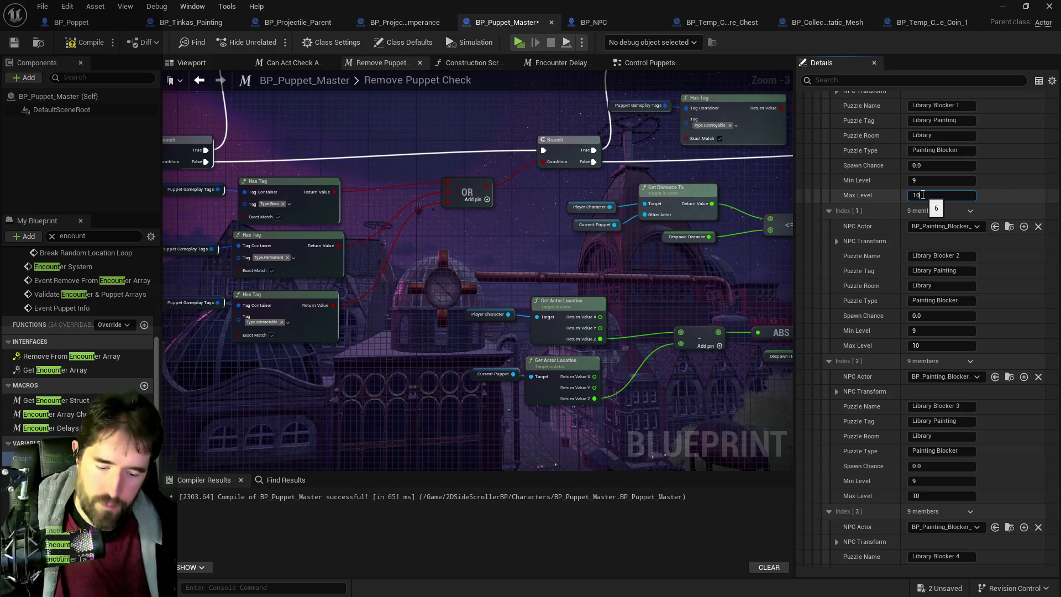
left_click(87, 48)
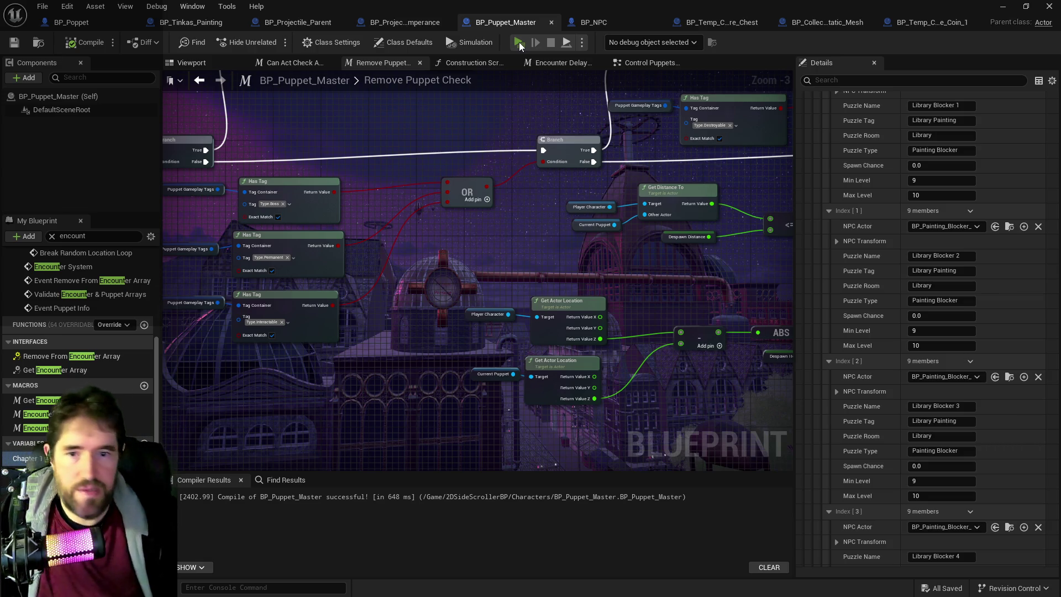
left_click(519, 42)
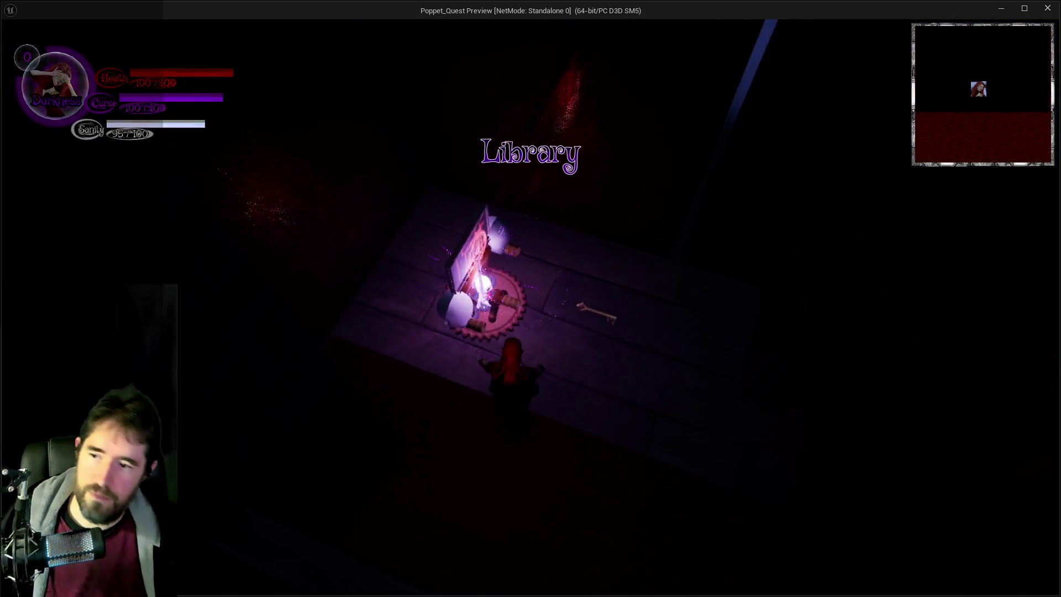
- Pick a card from the collection menu and walk into the painting-blocker fight
key("Tab")
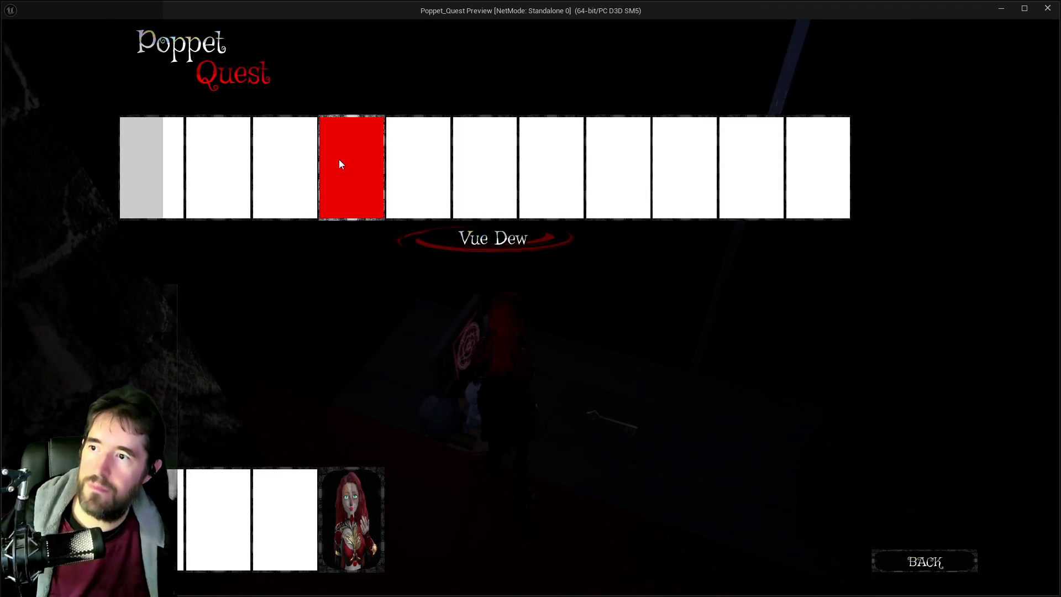
left_click(224, 156)
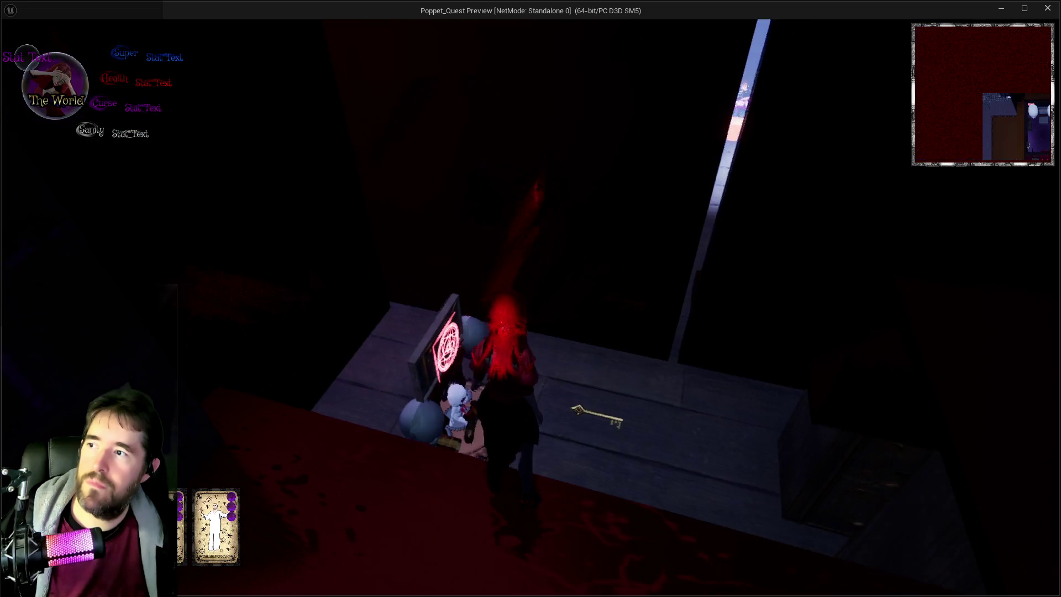
key("w")
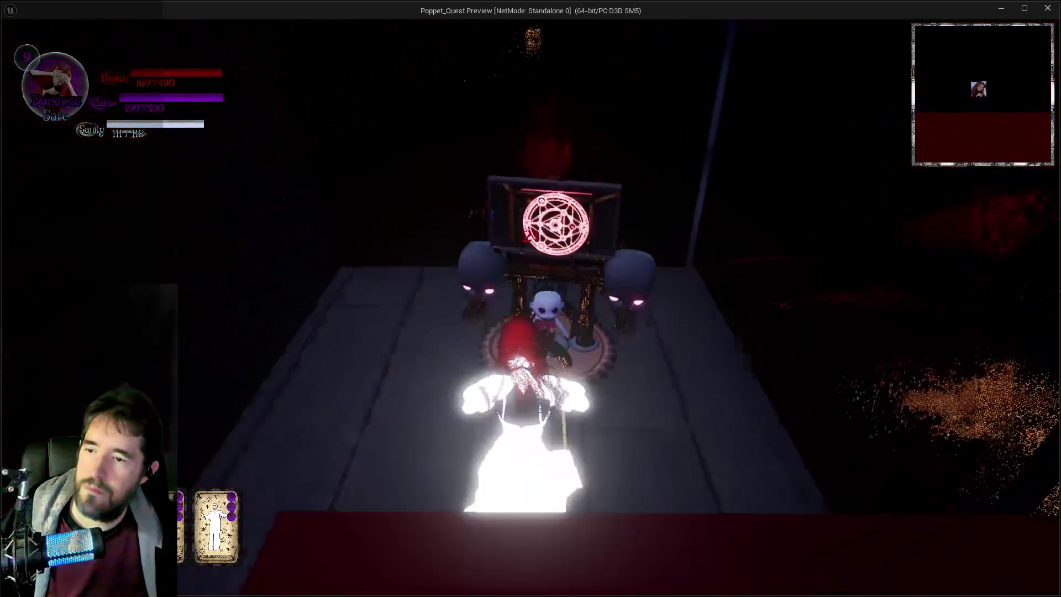
key("w")
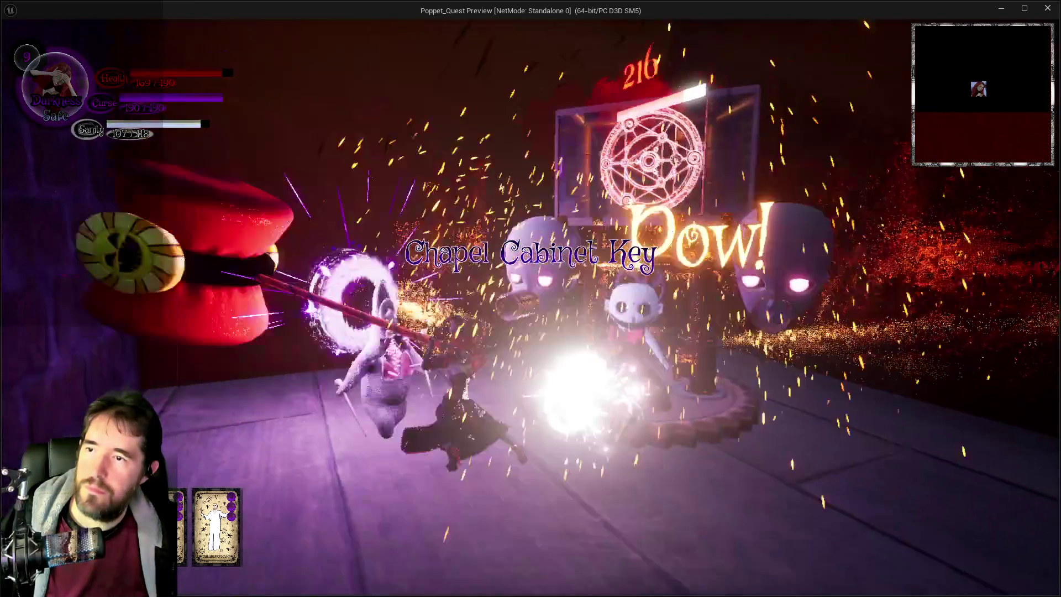
key("w")
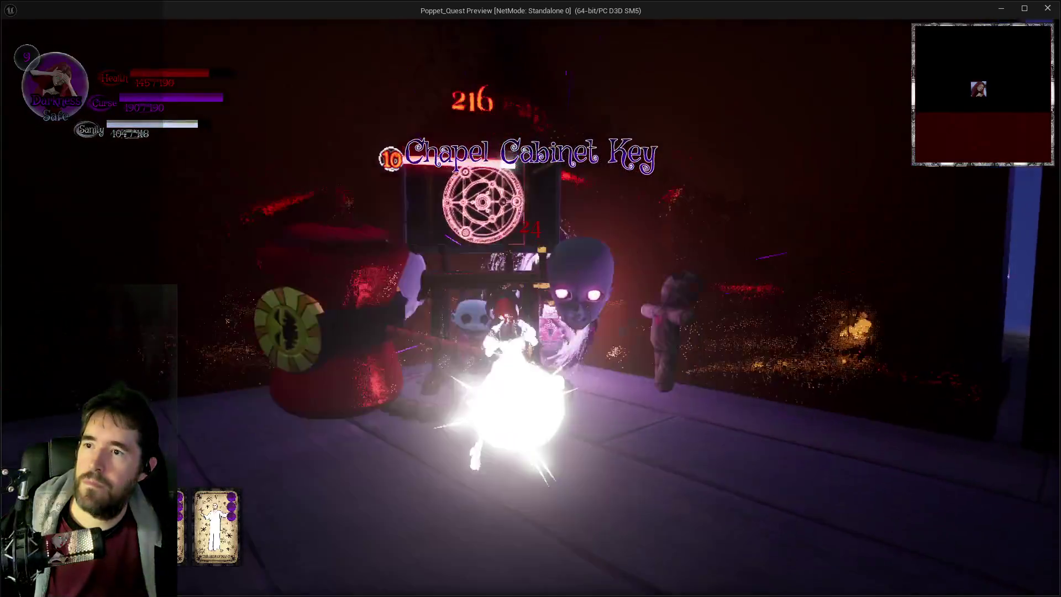
- Keep attacking the jester doll boss, passing through the purple portal
key("w")
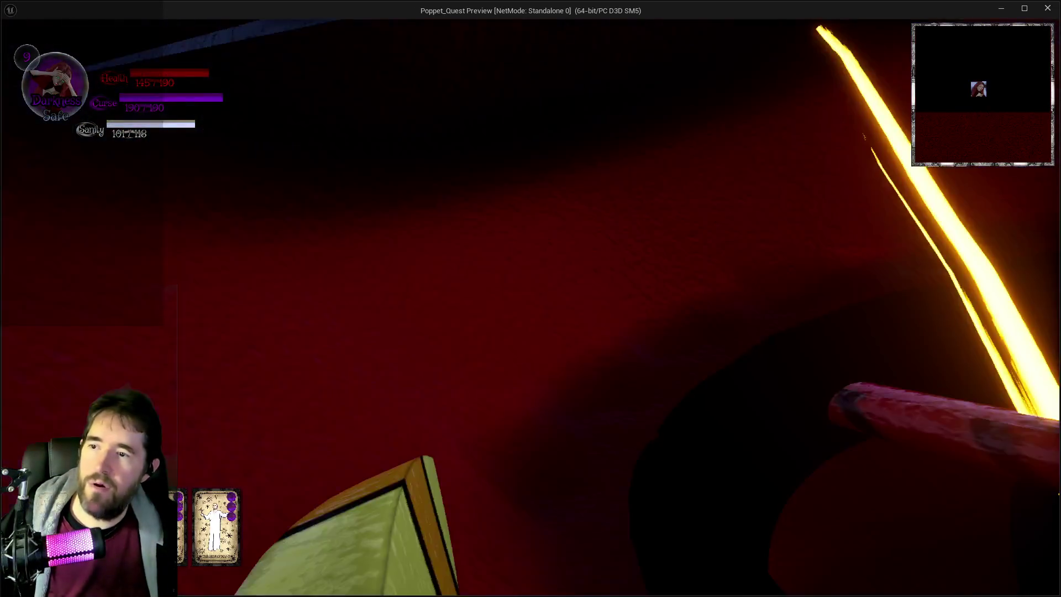
key("w")
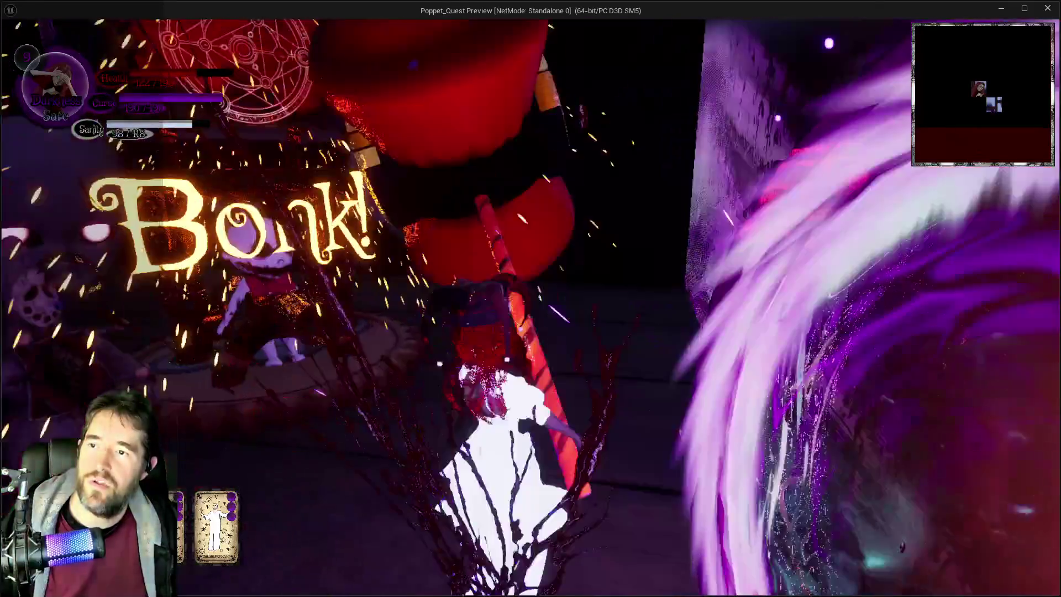
key("w")
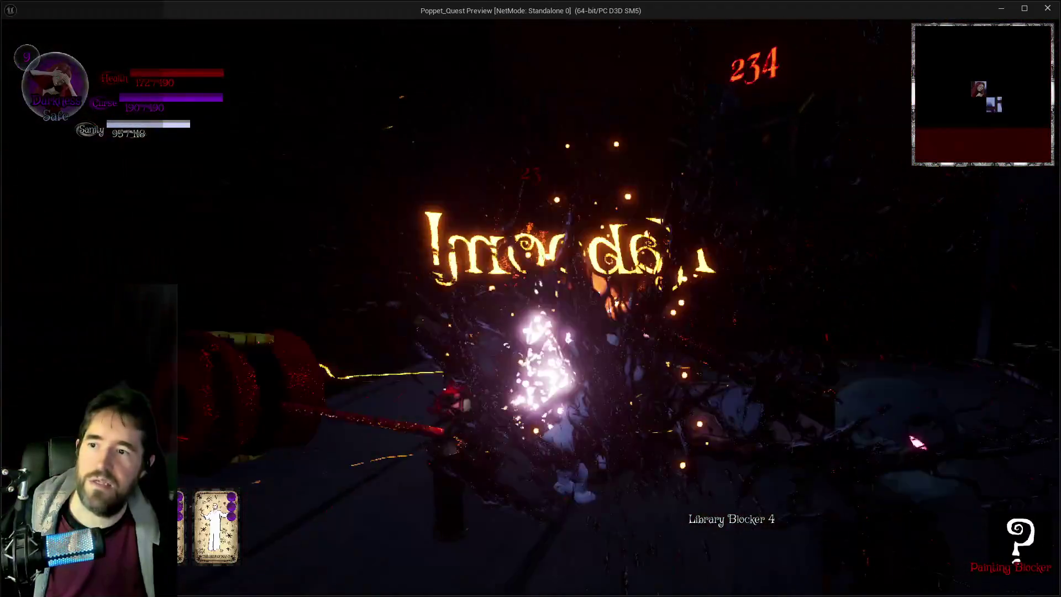
key("w")
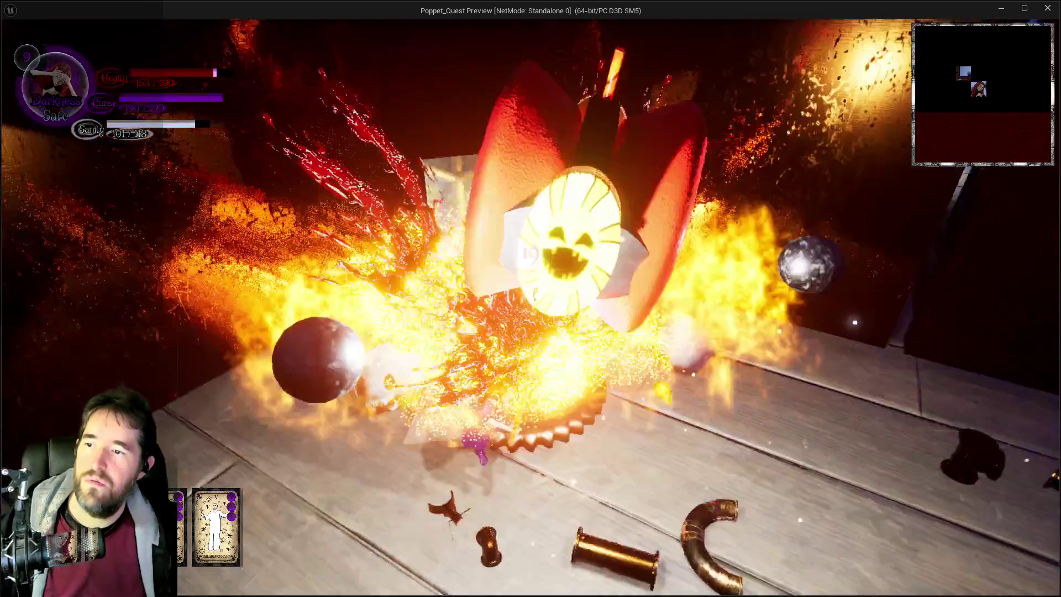
key("w")
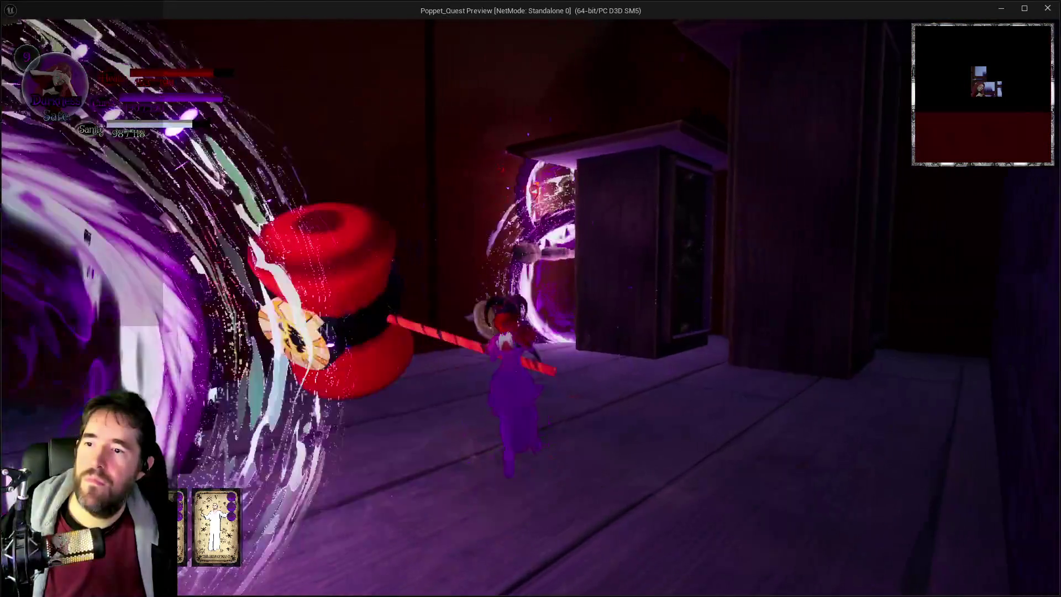
key("w")
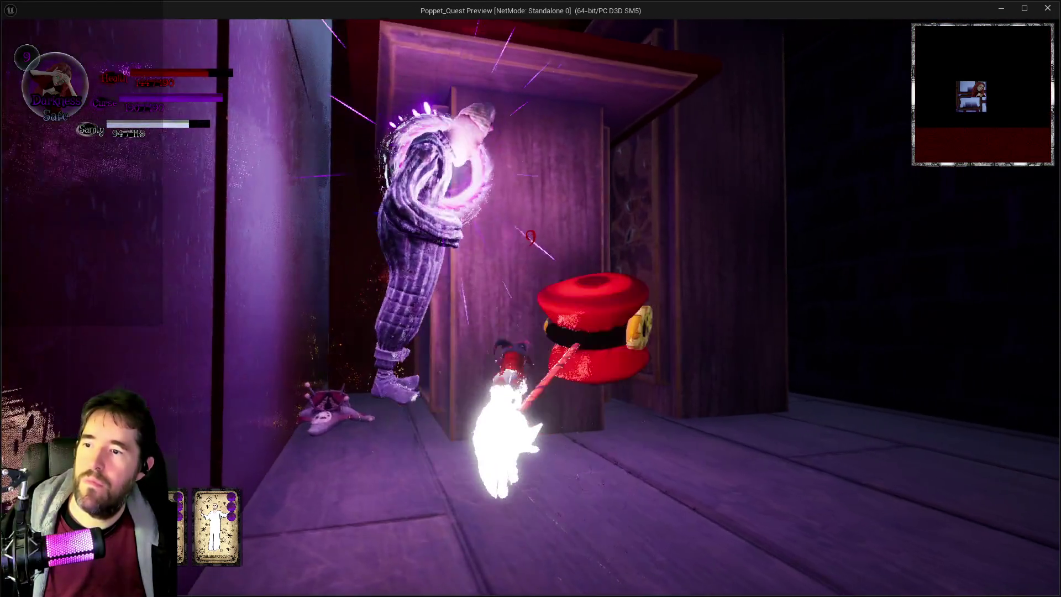
key("w")
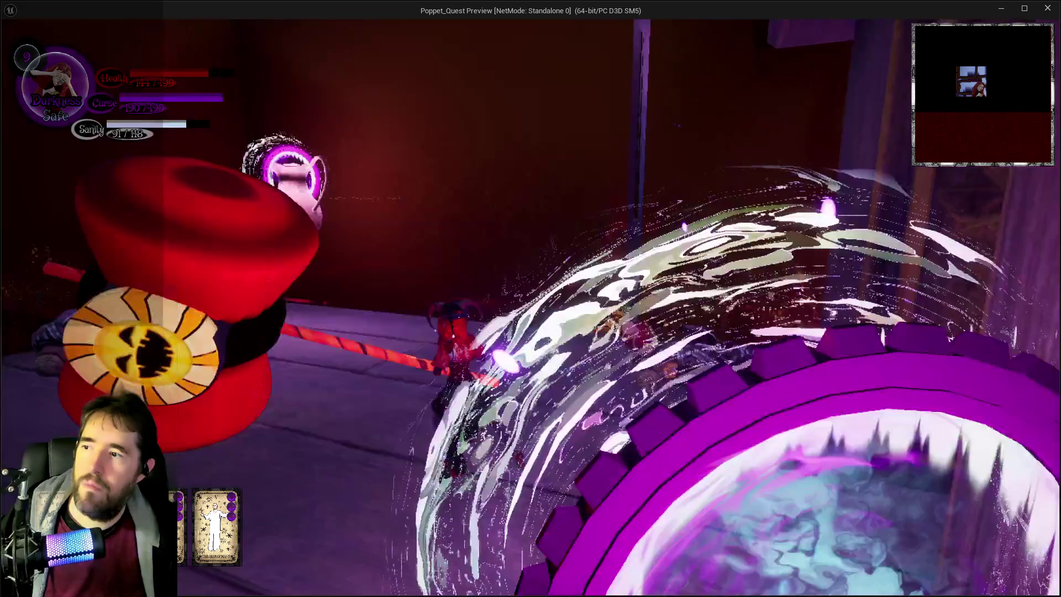
key("w")
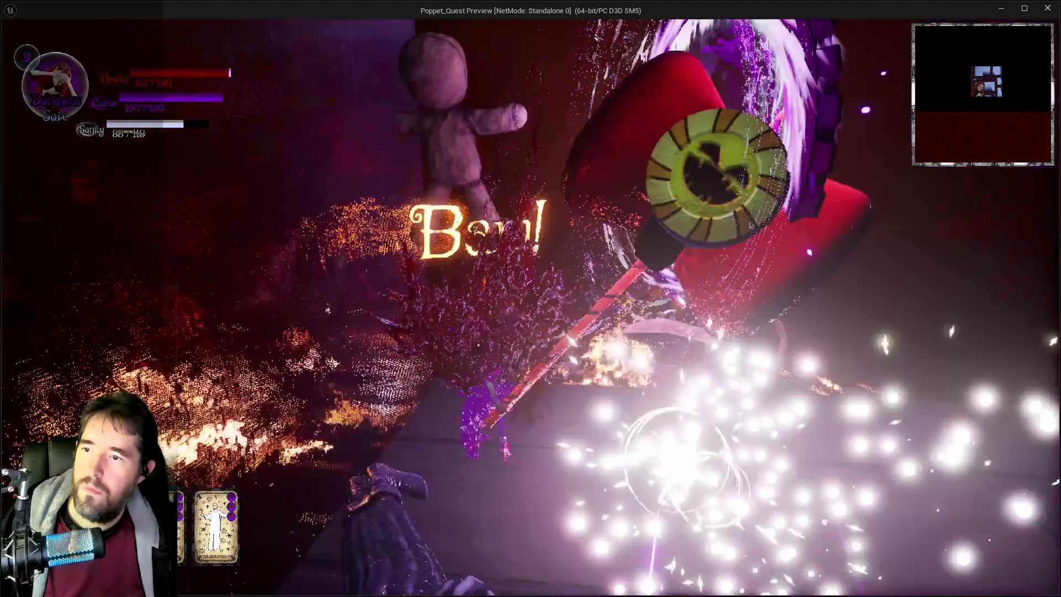
key("w")
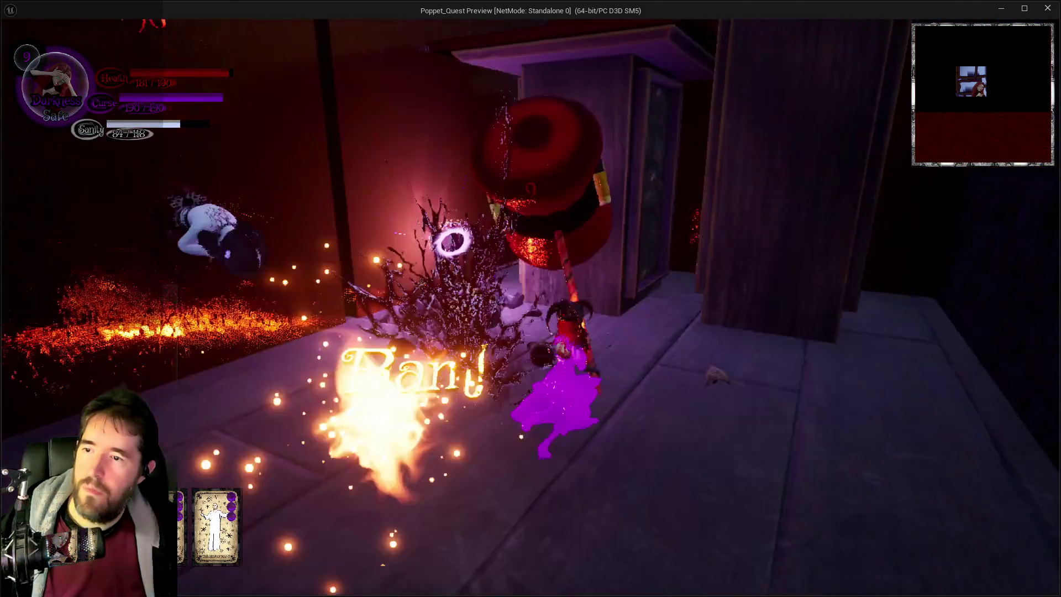
- Jump onto the cabinet ledge, then leave the preview for the editor
key("space")
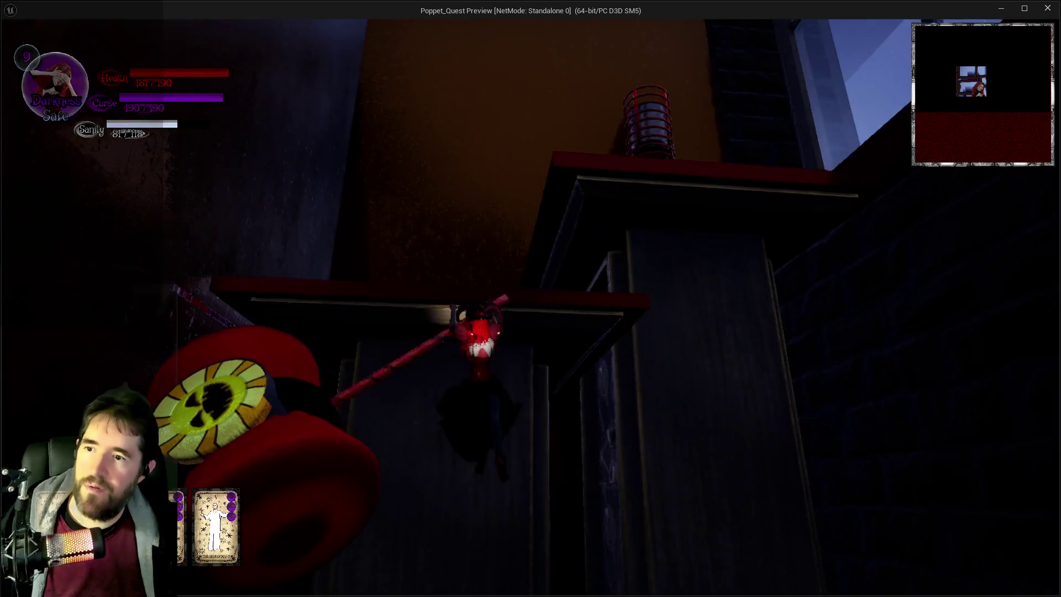
key("w")
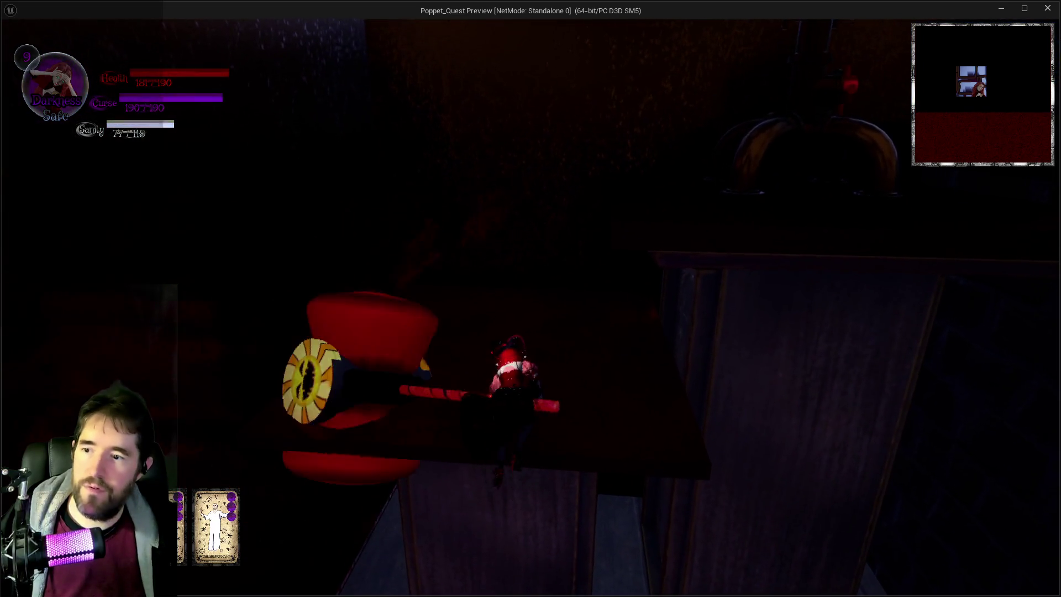
key("w")
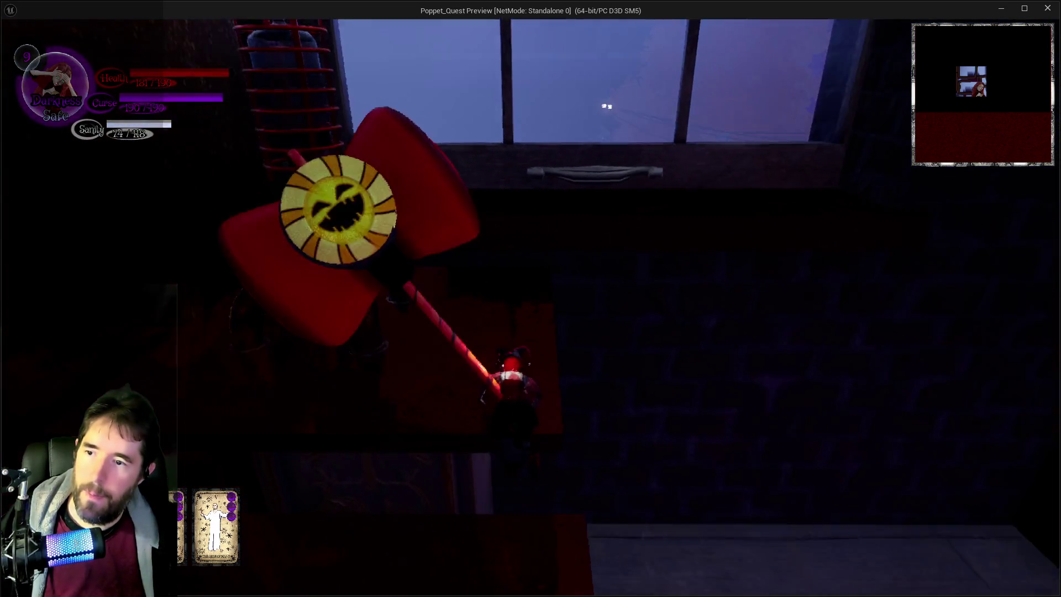
key("w")
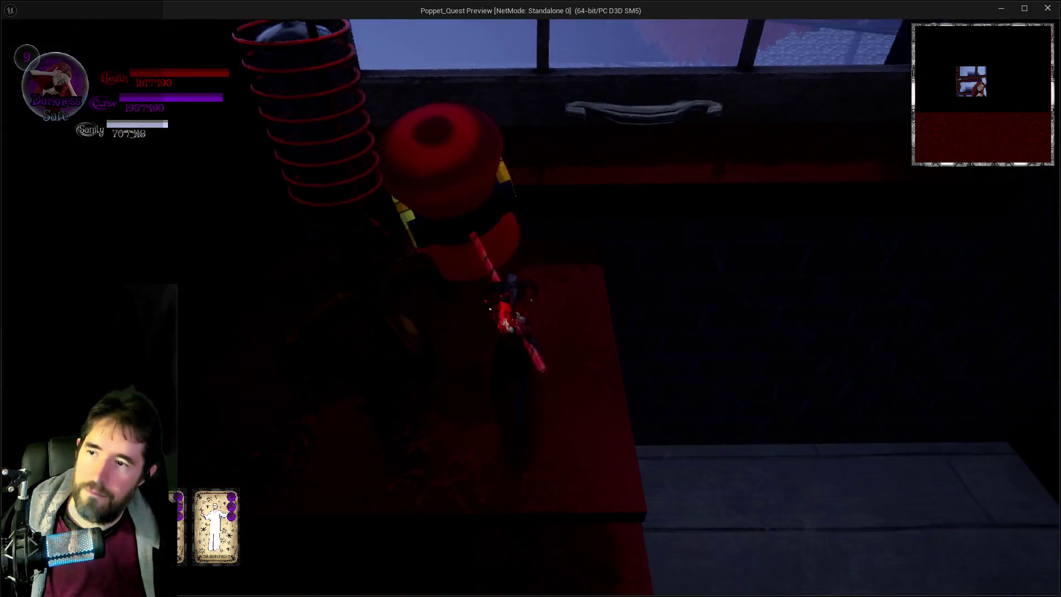
key("alt+Tab")
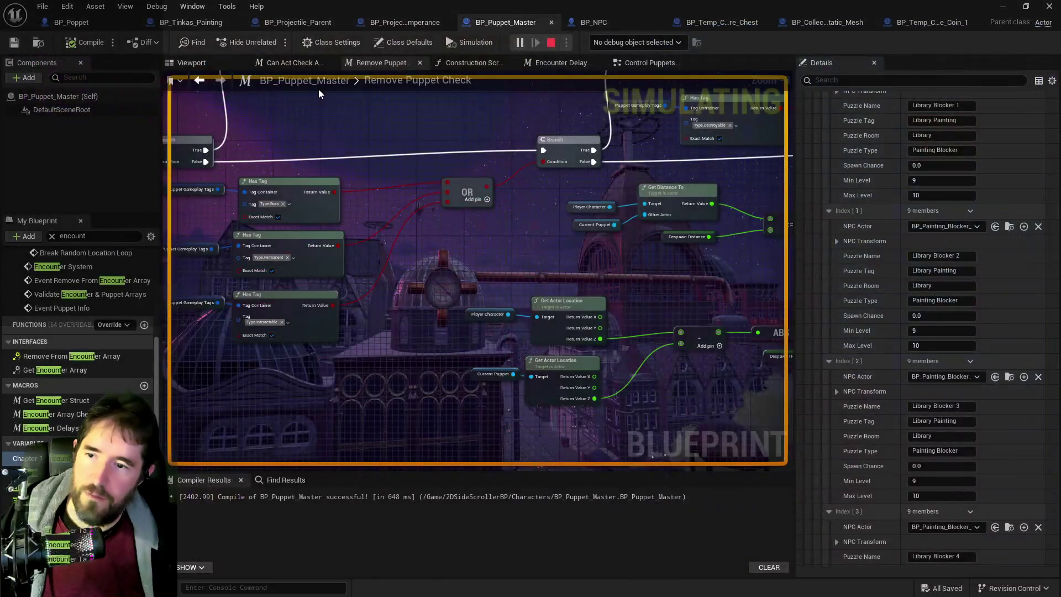
- Stop the running simulation and bring up the playtest notes document
key("Escape")
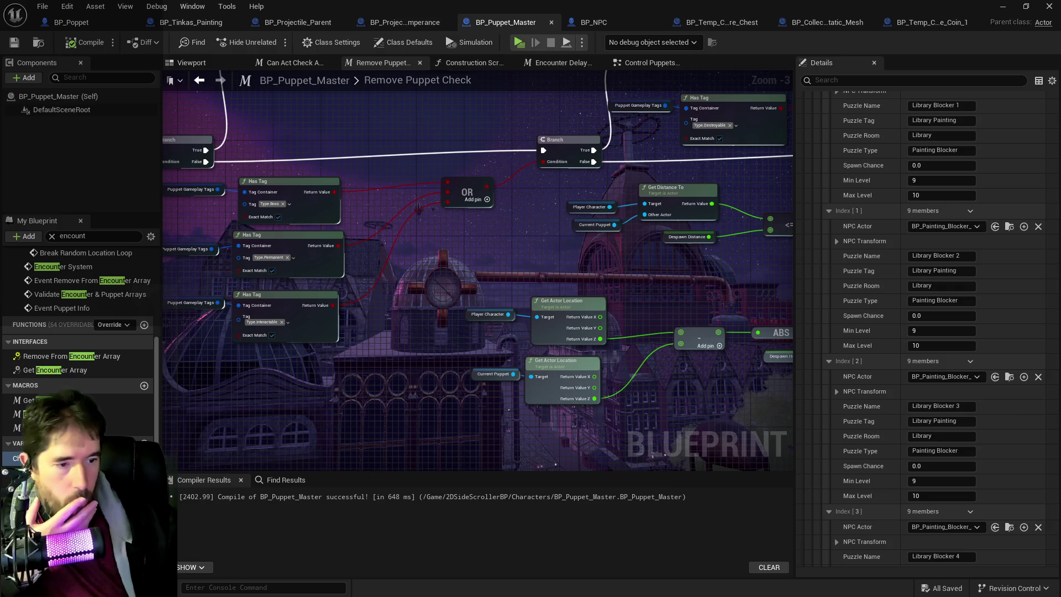
key("alt+Tab")
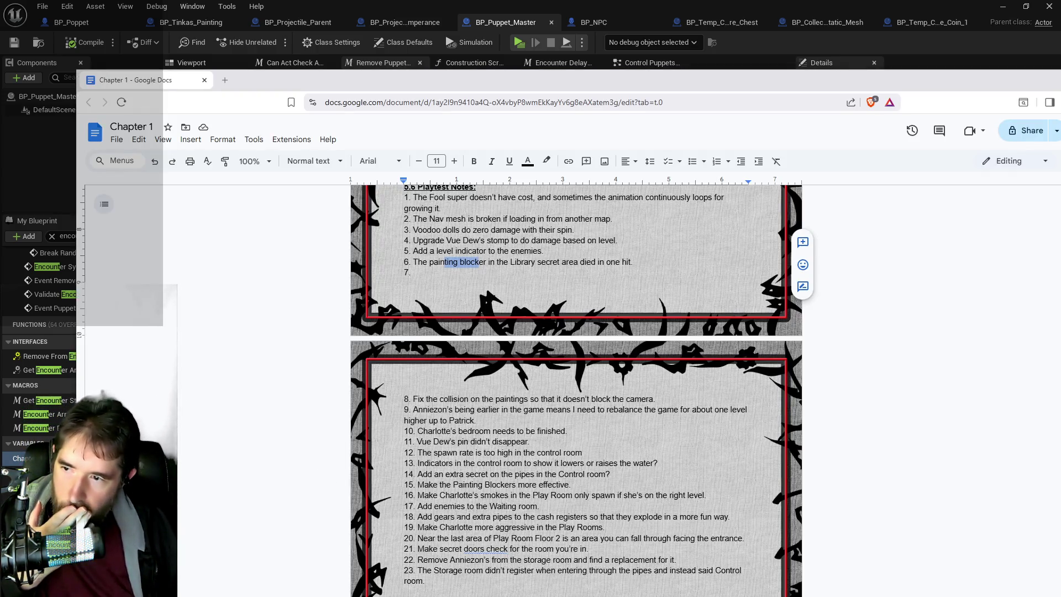
scroll(502, 506, "down", 1)
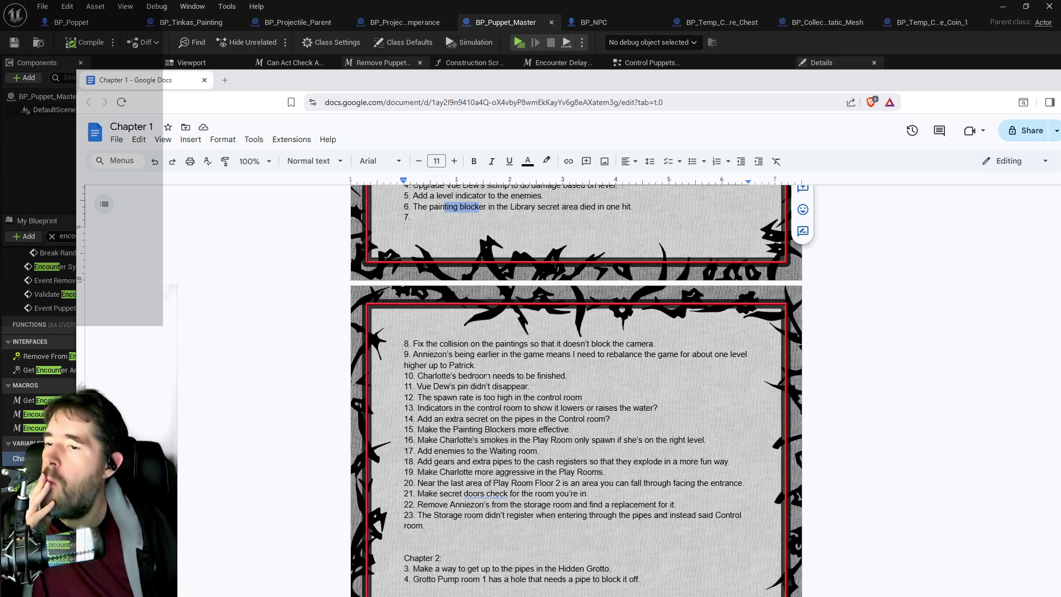
scroll(487, 379, "up", 1)
- Delete note 6's Library painting-blocker text and move the notes window off this screen
left_click_drag(633, 262, 411, 262)
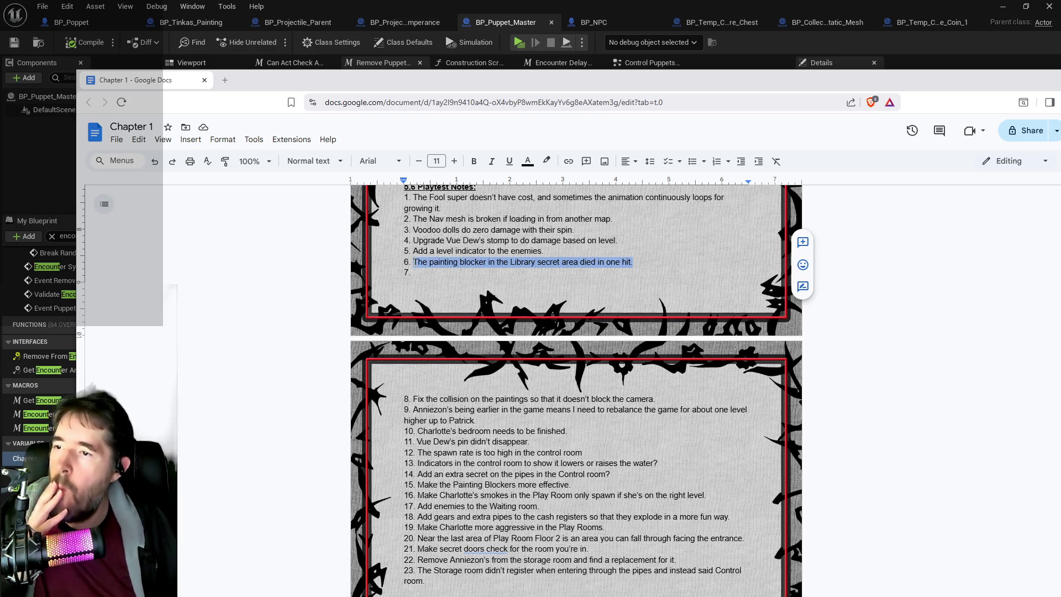
key("BackSpace")
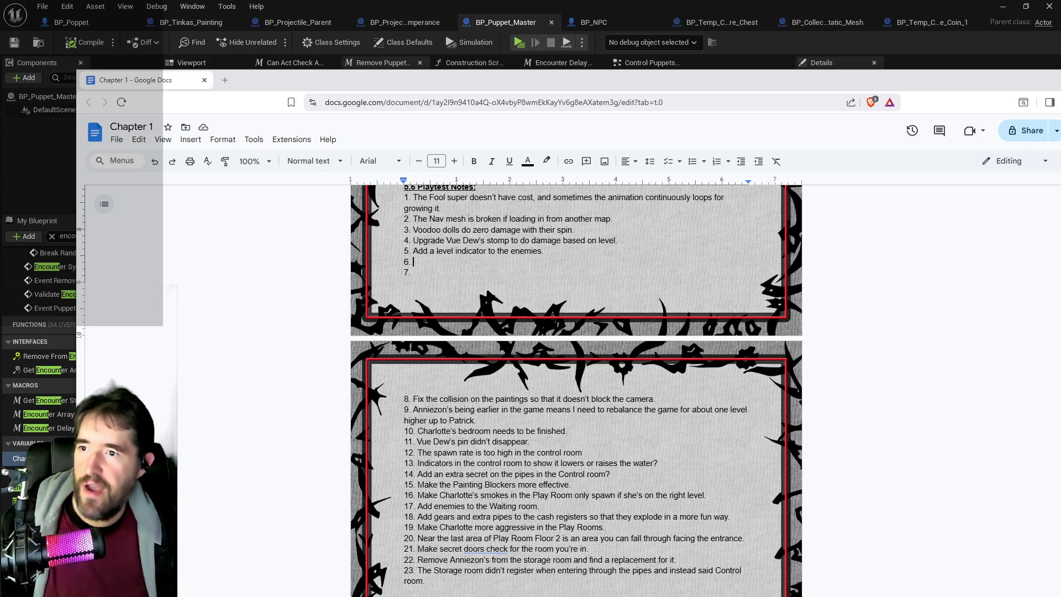
scroll(484, 414, "down", 3)
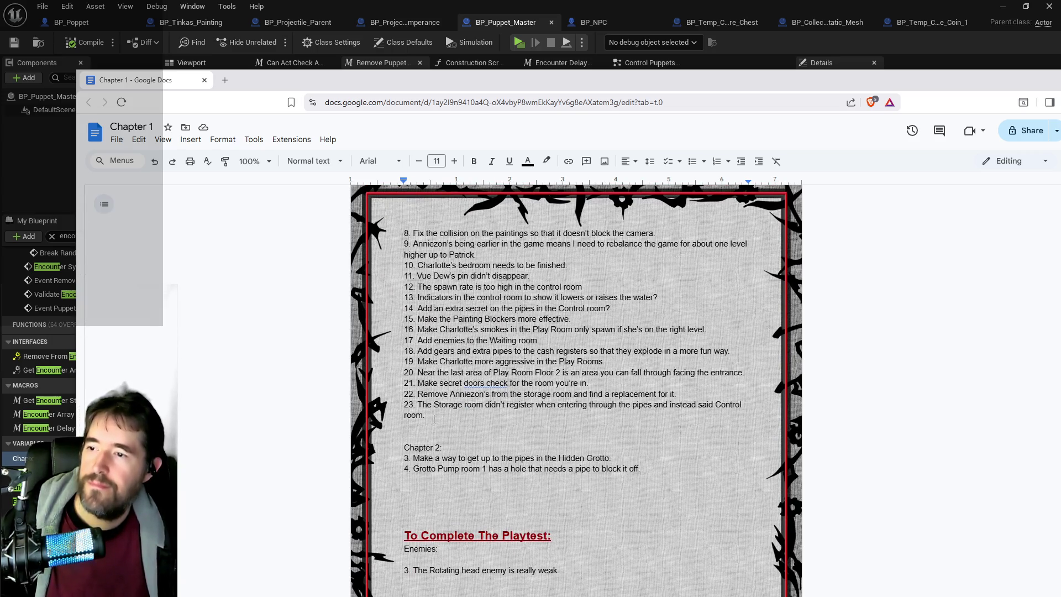
key("super+Down")
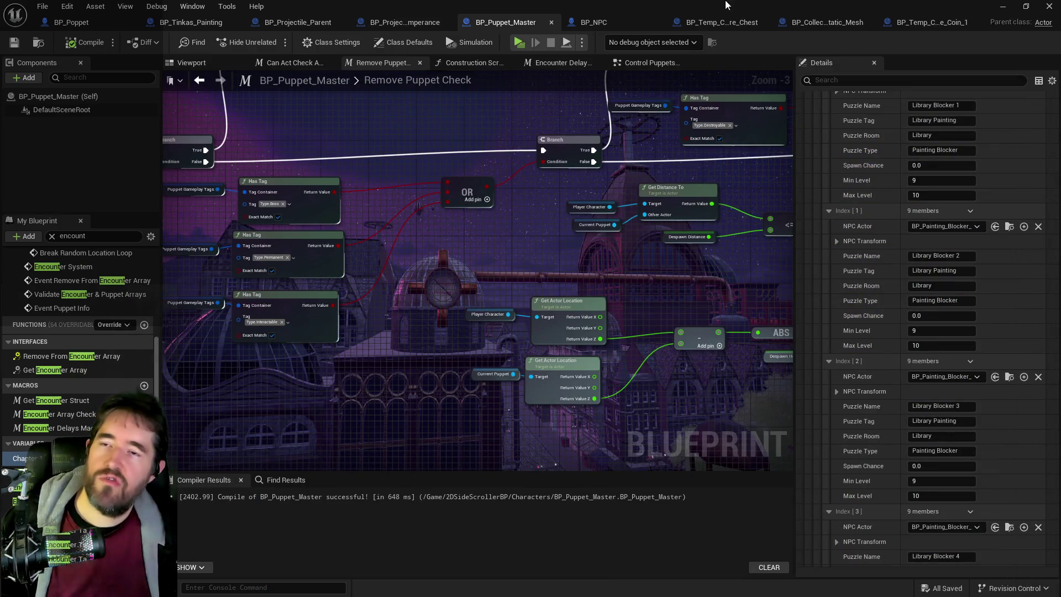
- Bring the Unreal level editor to the front for a Poppet Quest playtest
key("super+Down")
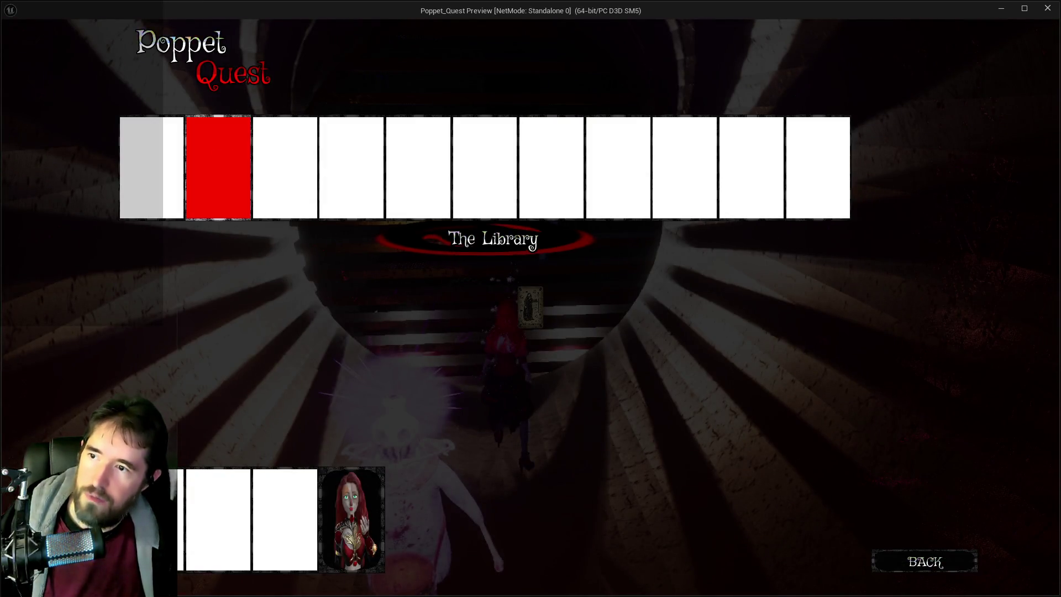
- Pick a room card, walk into Anniezon's shop, check it on the floor map, then stop playing
left_click(218, 158)
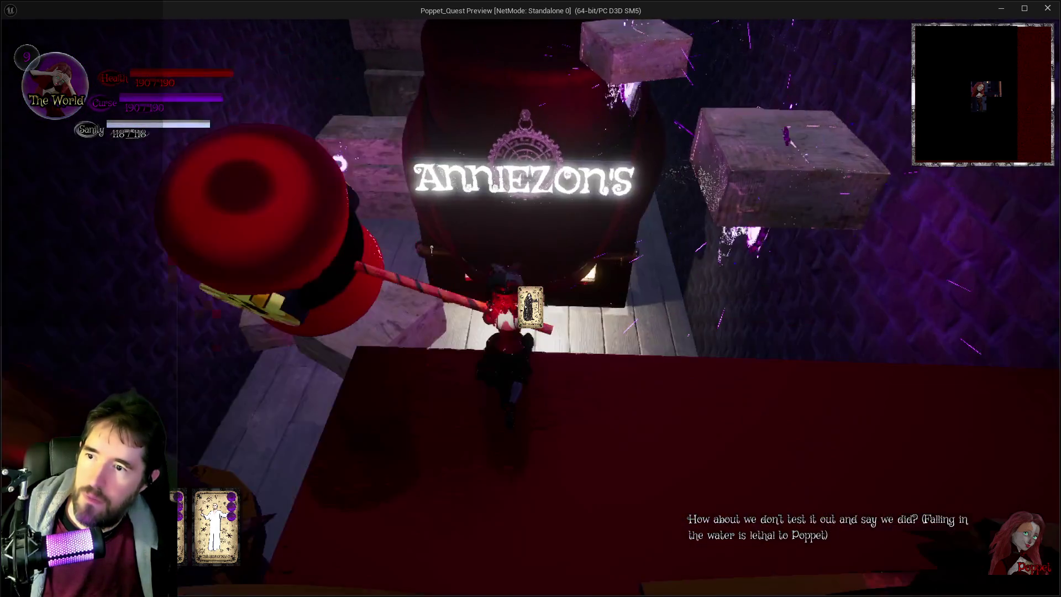
key("w")
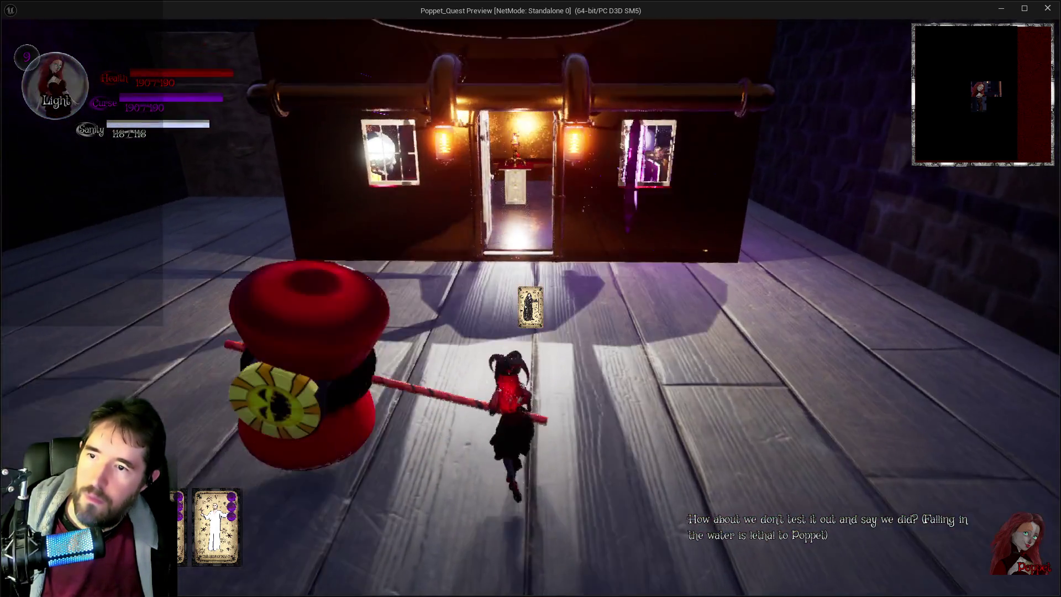
key("w")
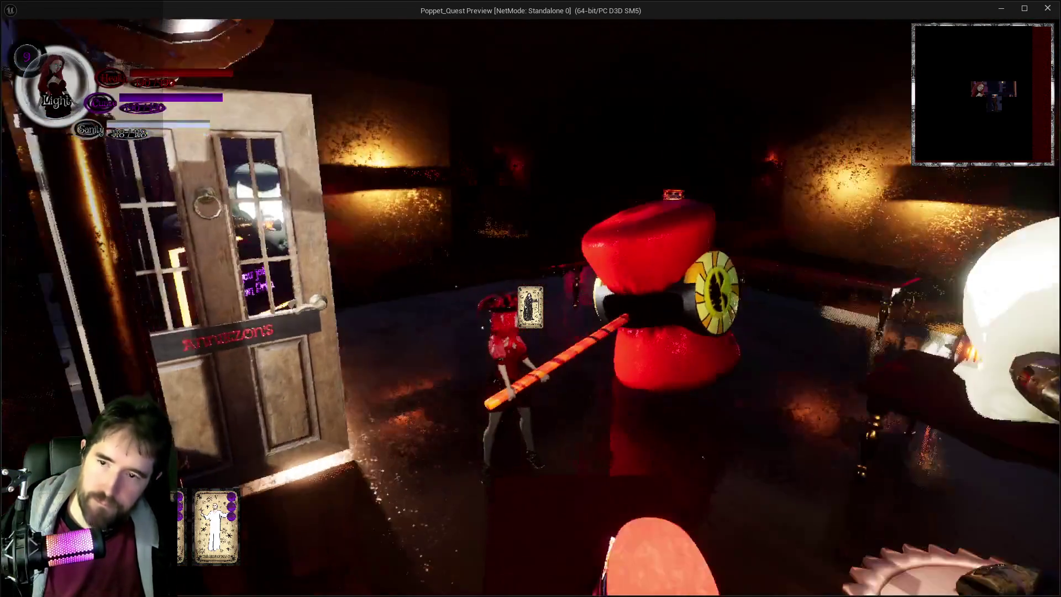
key("m")
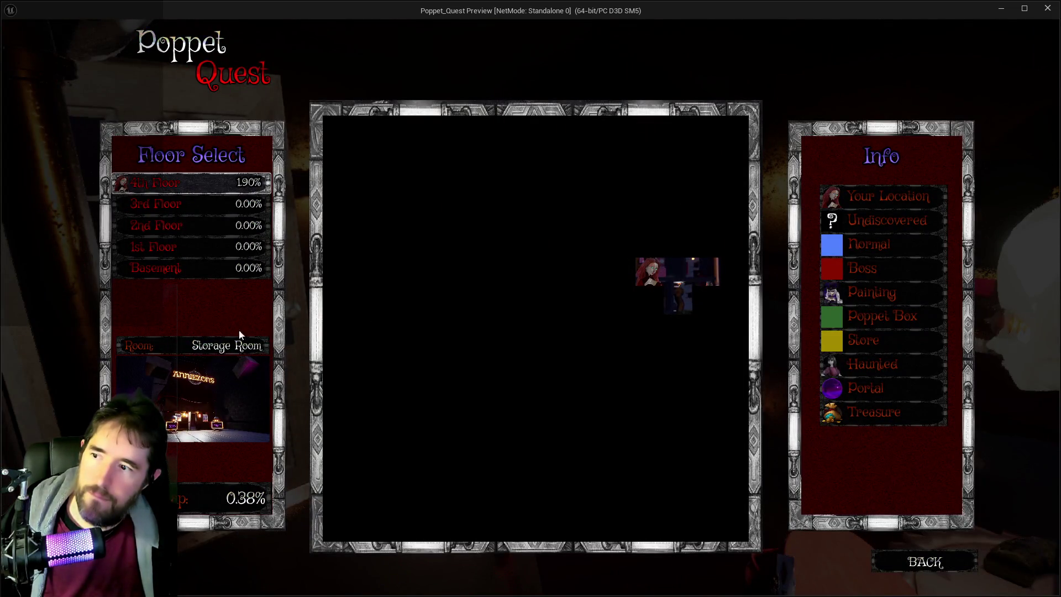
left_click(947, 563)
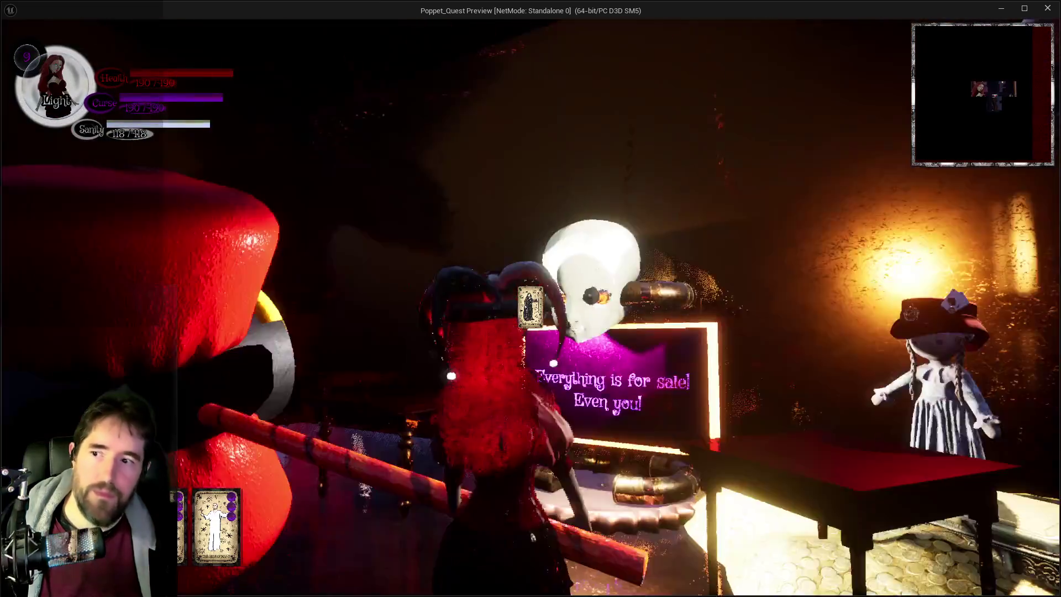
key("Escape")
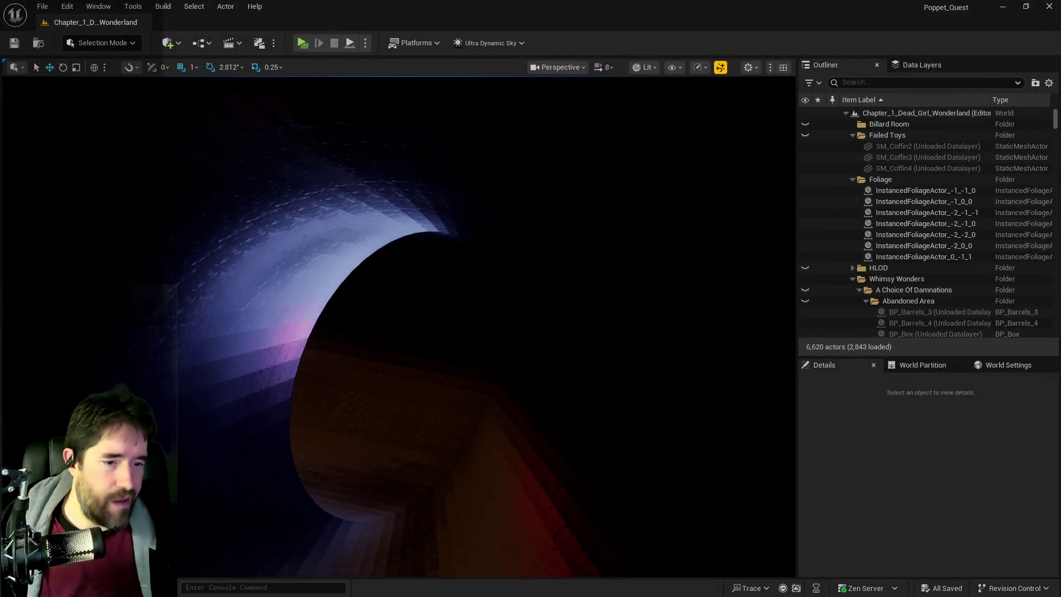
- Clear playtest note 23 about the Storage room registering as the Control room, then move the notes to the other monitor
key("alt+Tab")
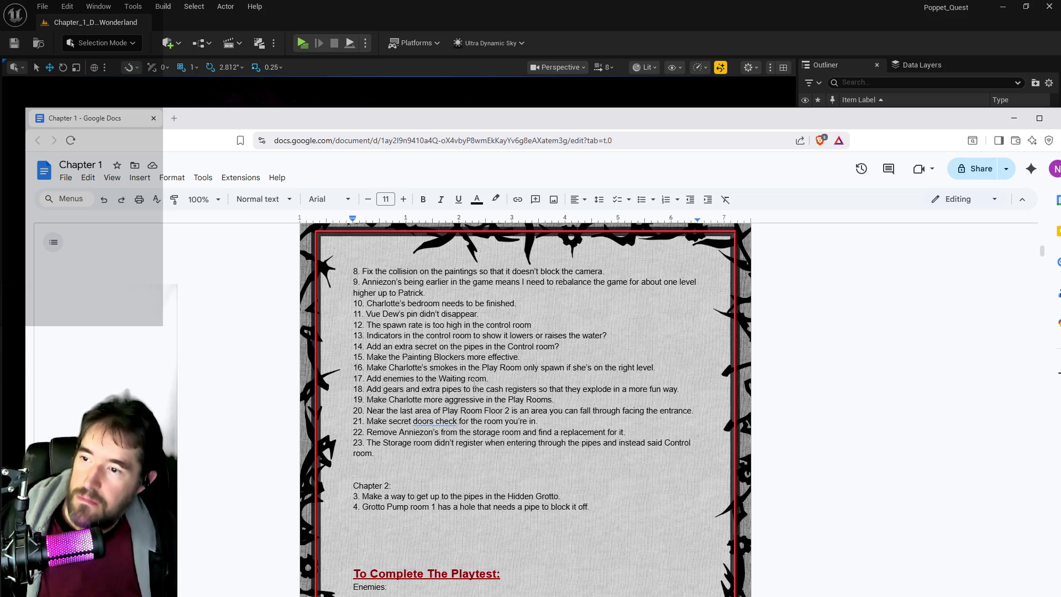
left_click_drag(376, 453, 369, 444)
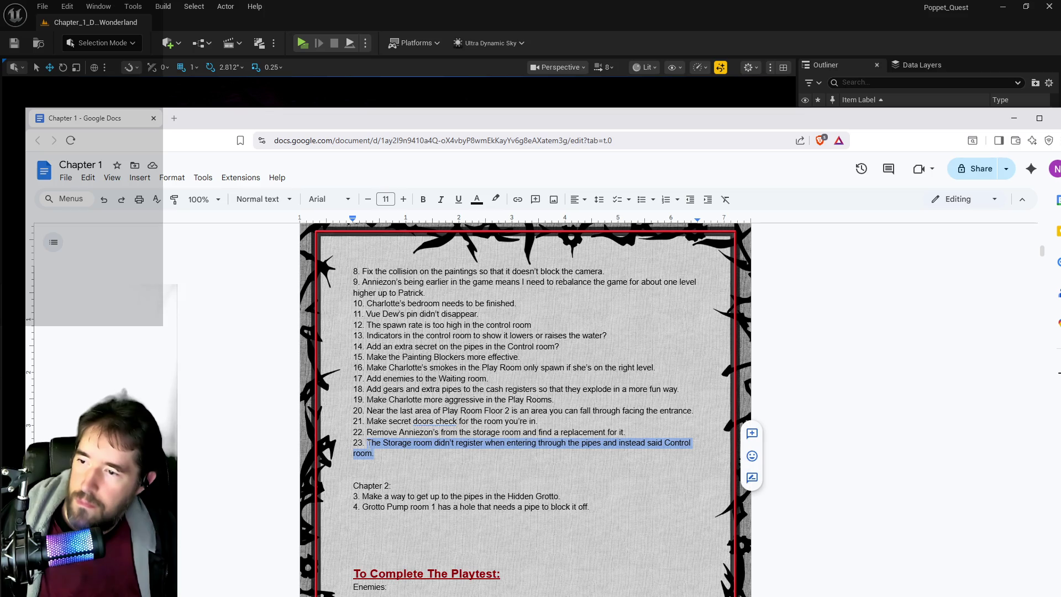
key("BackSpace")
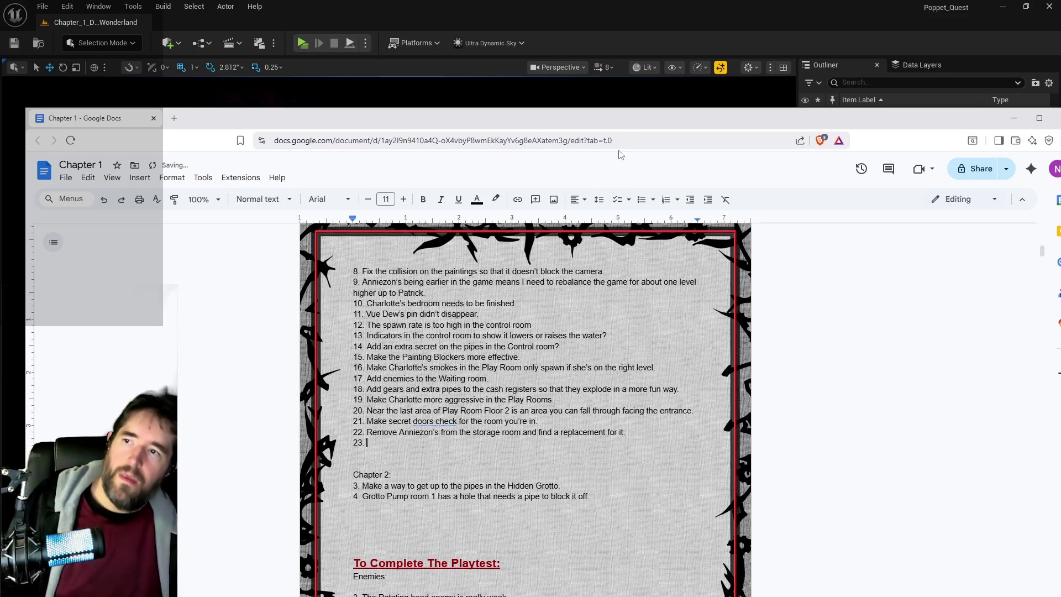
left_click_drag(627, 126, 1060, 184)
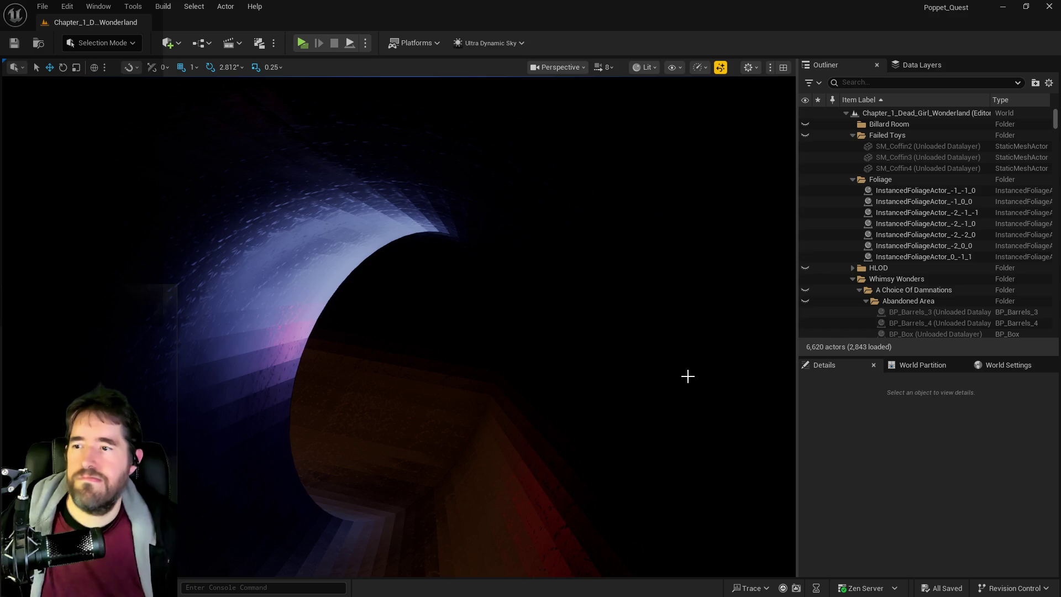
- Fly the camera to Anniezon's storage chest and view it from above, then bring up the Chapter 1 notes
key("w")
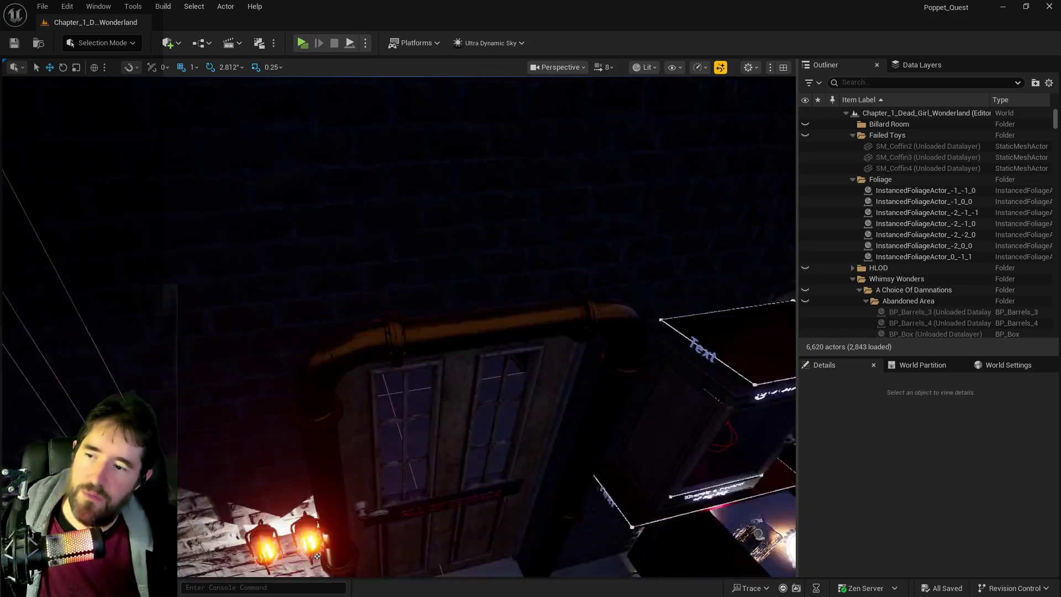
key("w")
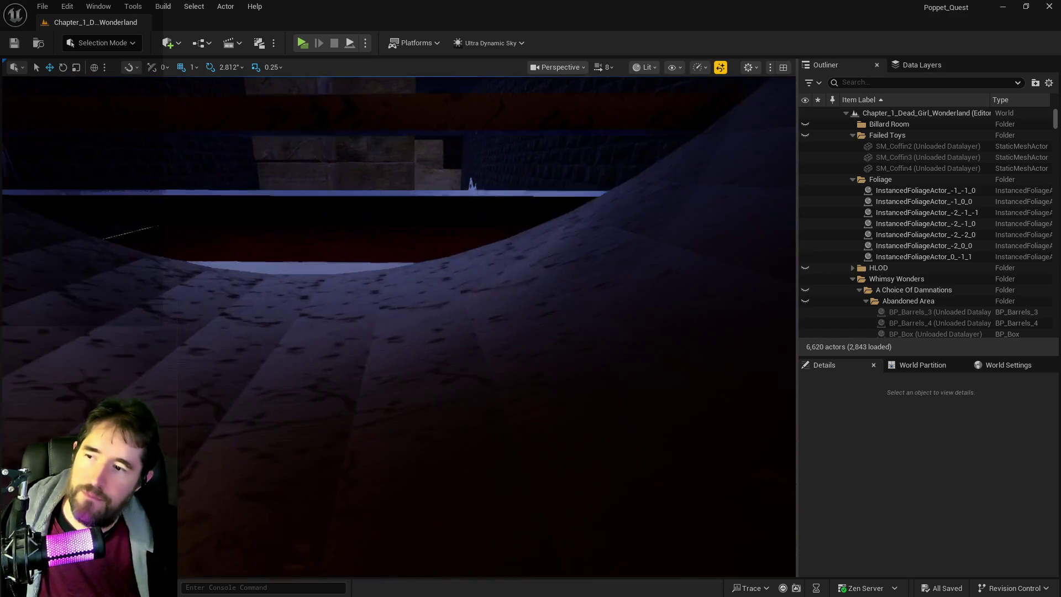
key("s")
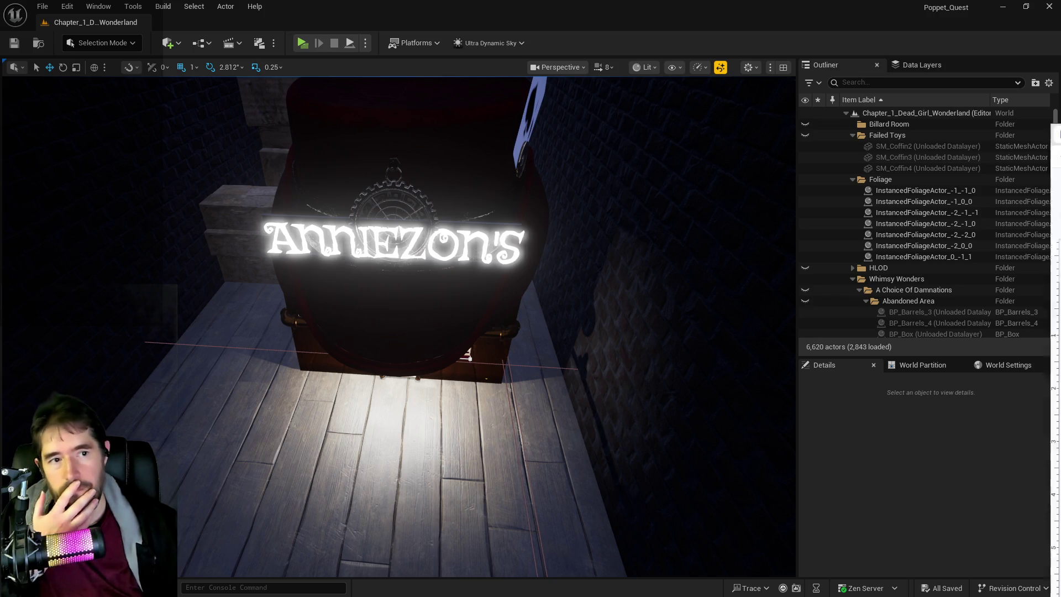
key("alt+Tab")
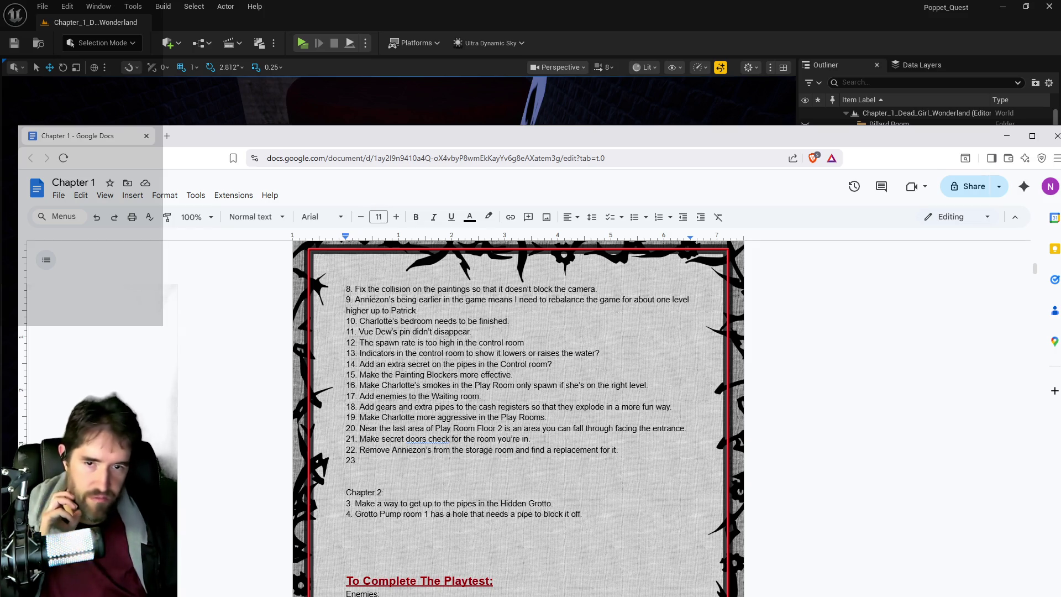
- Move the Chapter 1 notes window onto the other monitor to reveal the level again
mouse_move(555, 141)
left_mouse_down()
mouse_move(1060, 150)
mouse_move(1060, 162)
mouse_move(904, 178)
mouse_move(945, 157)
mouse_move(1060, 158)
left_mouse_up()
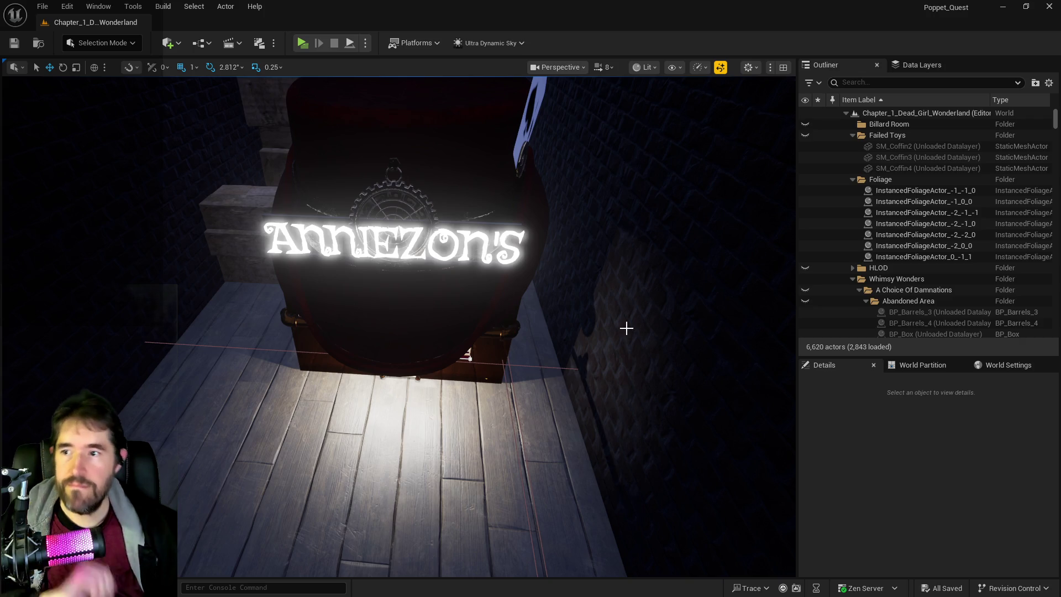
- Fly over the polka-dot floor into the Play Room and inspect Play Room Door3
left_click_drag(626, 327, 625, 327)
mouse_move(512, 315)
left_mouse_down()
mouse_move(483, 308)
mouse_move(494, 278)
mouse_move(472, 268)
left_mouse_up()
left_click(361, 289)
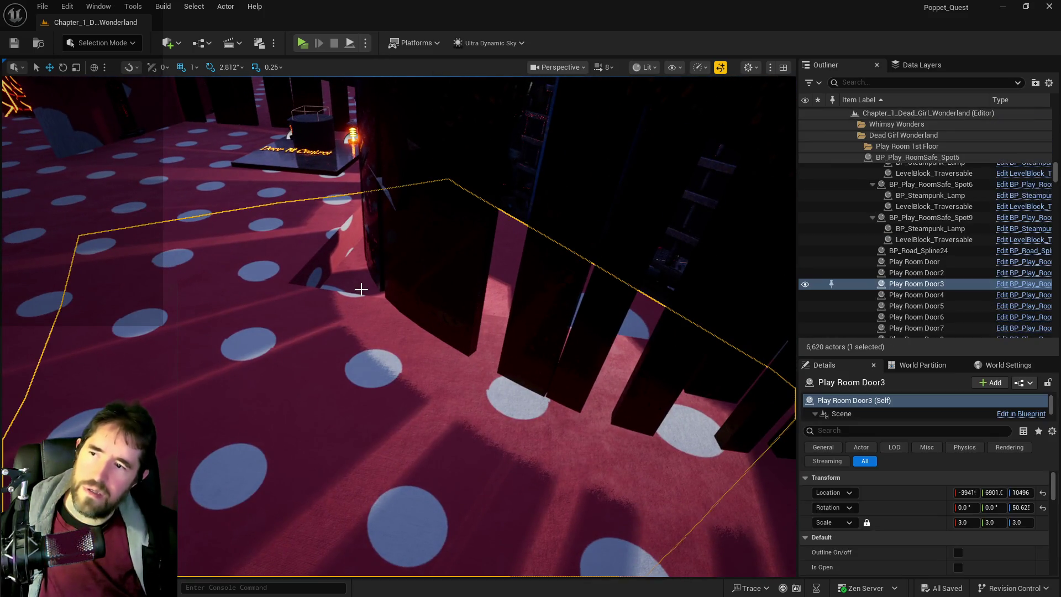
left_click_drag(361, 289, 361, 289)
left_click_drag(432, 276, 458, 228)
- Check the PLAY ROOM circus sign, then focus on SM_Playroom_Fence_40 and nudge it slightly upward
left_click(457, 227)
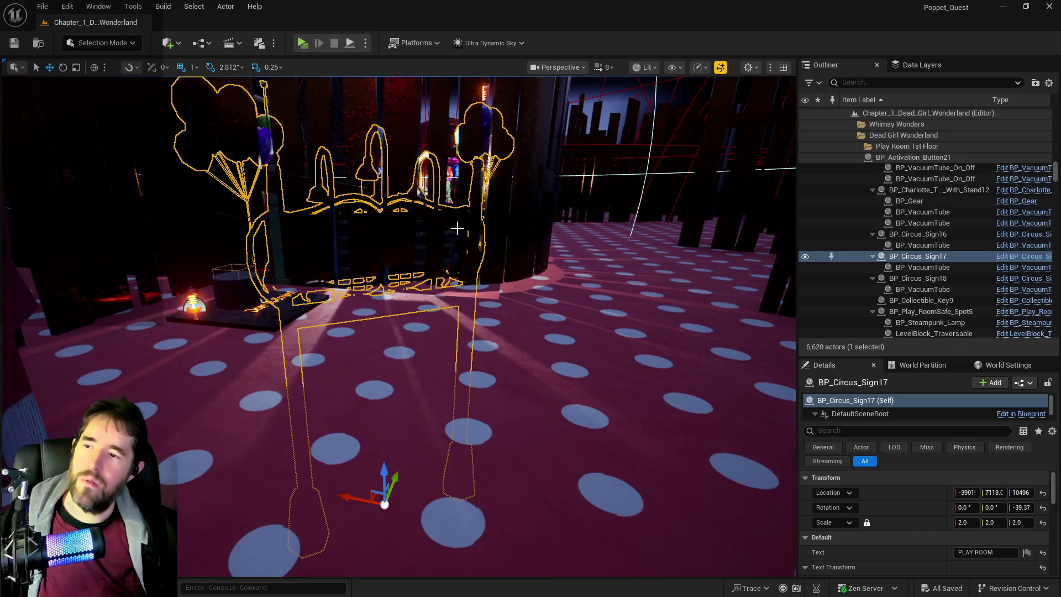
left_click(502, 218)
key("f")
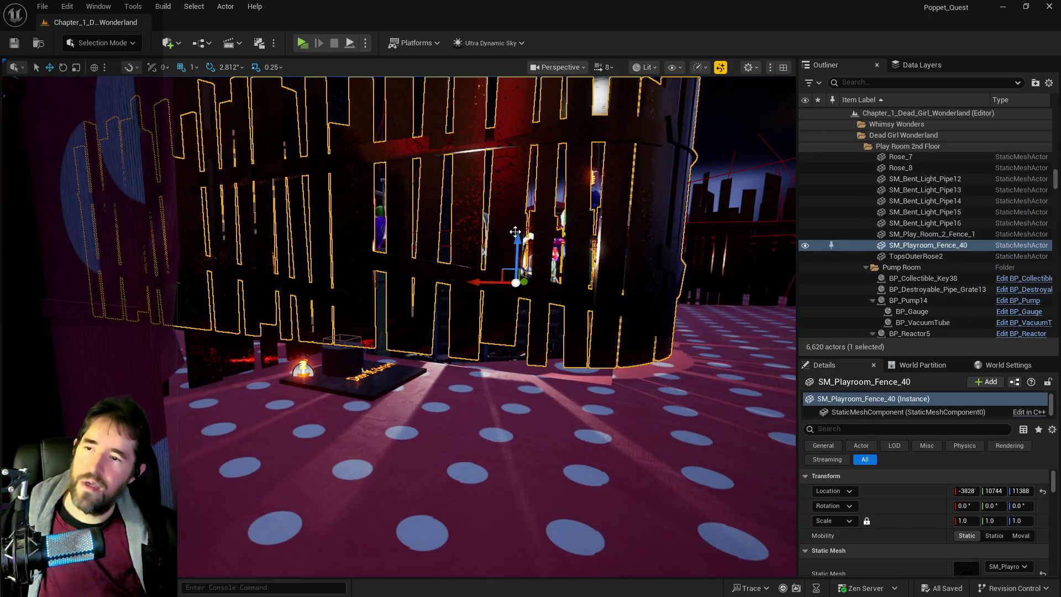
mouse_move(517, 237)
left_mouse_down()
mouse_move(516, 219)
mouse_move(529, 265)
mouse_move(490, 242)
left_mouse_up()
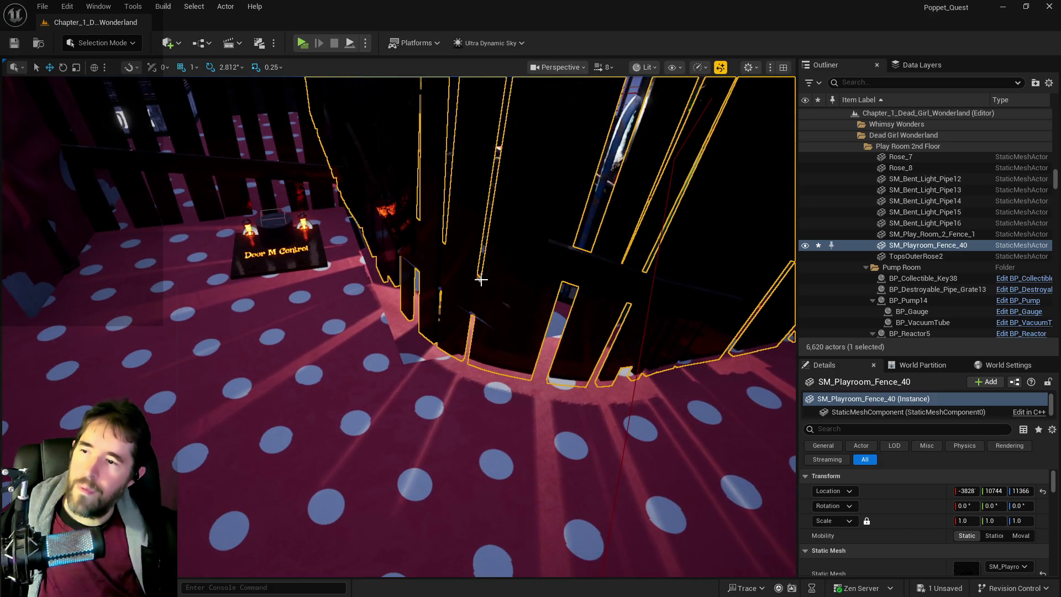
left_click_drag(442, 273, 464, 284)
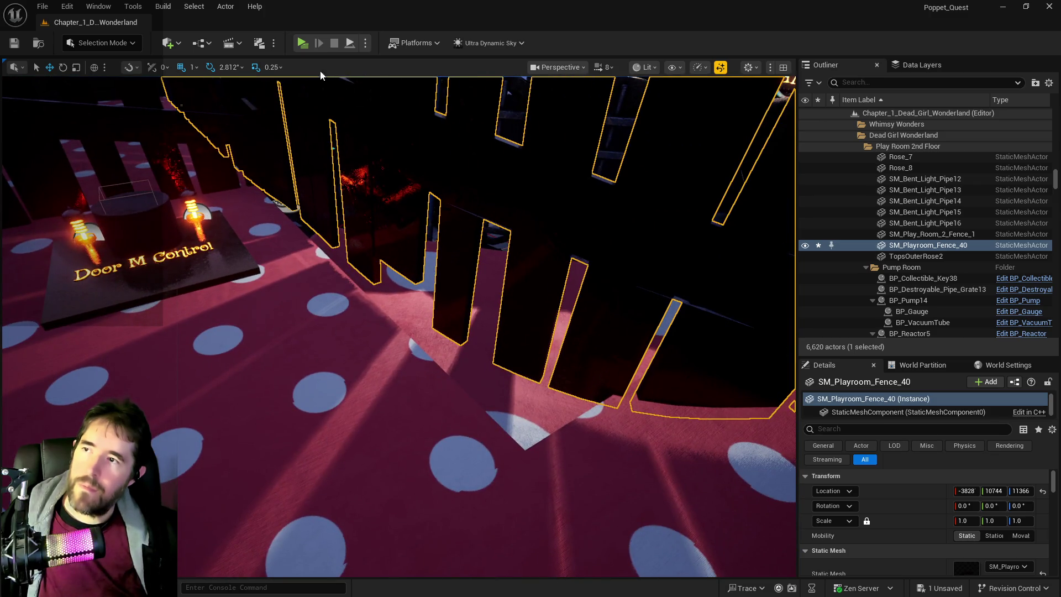
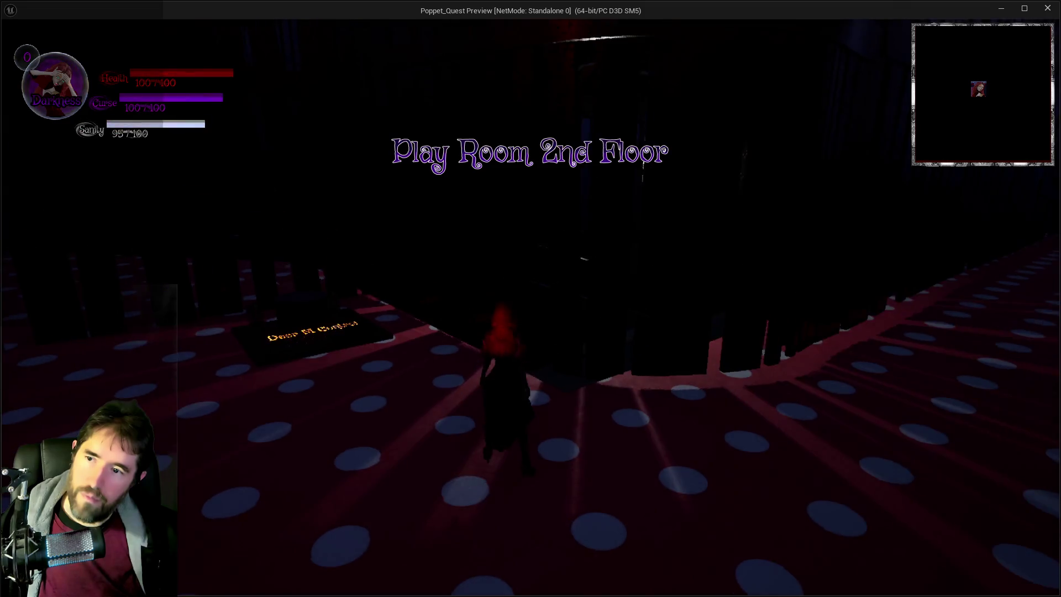
- End the running test play and return to the level editor
key("w")
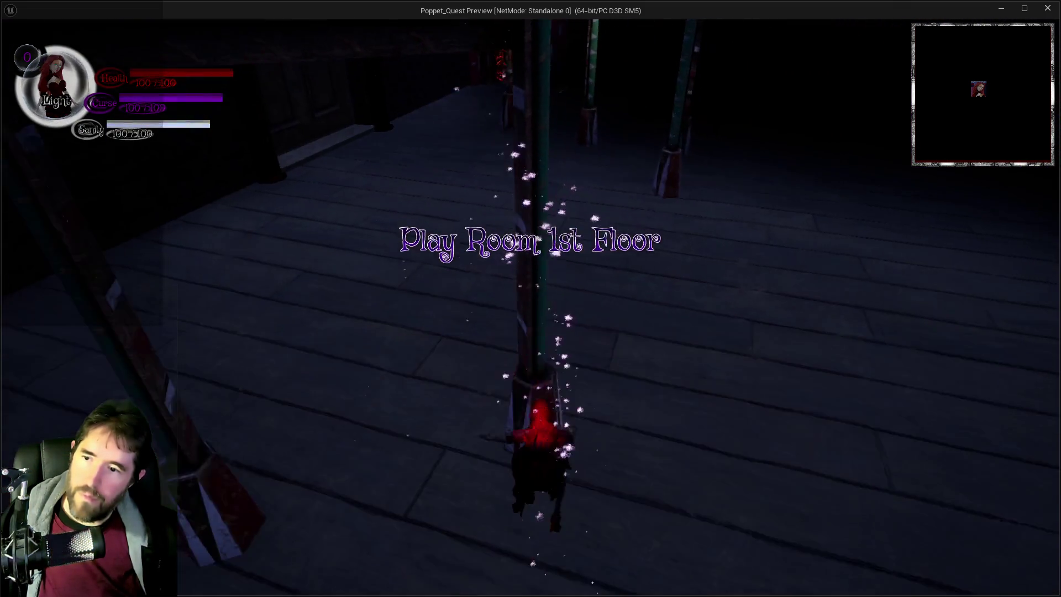
key("alt+Tab")
key("Escape")
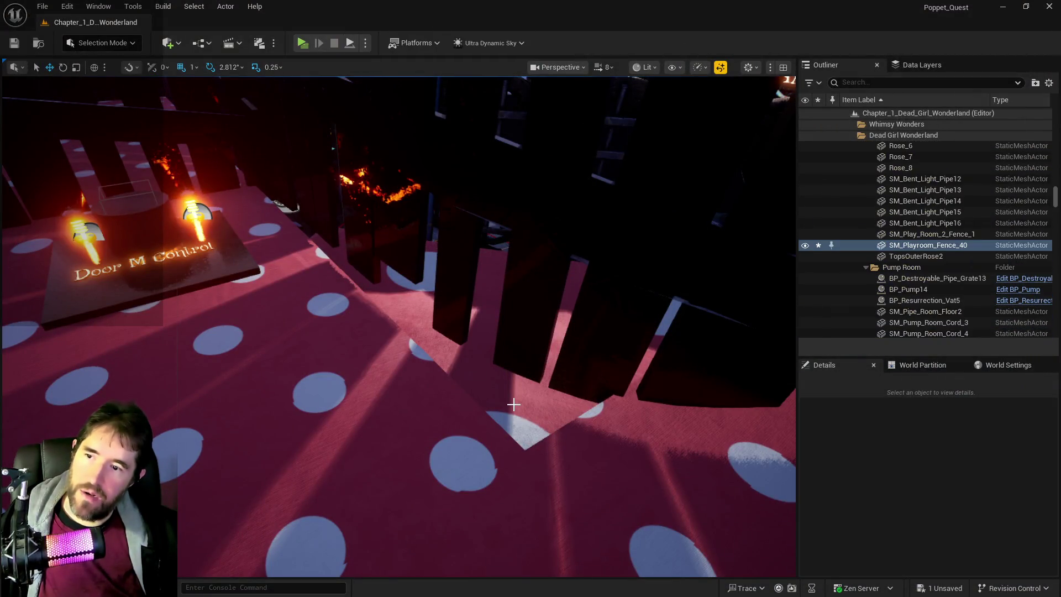
- Frame Play Room Door3 and orbit down through the doorway toward the PLAY ROOM sign
left_click(553, 276)
key("f")
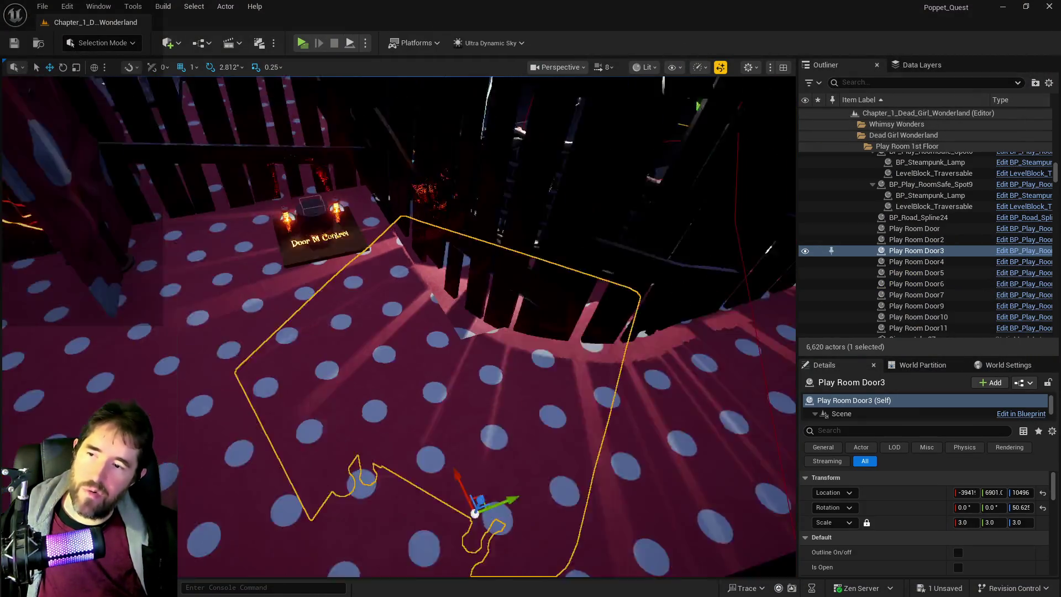
mouse_move(442, 487)
left_mouse_down()
mouse_move(479, 479)
mouse_move(425, 457)
mouse_move(502, 382)
left_mouse_up()
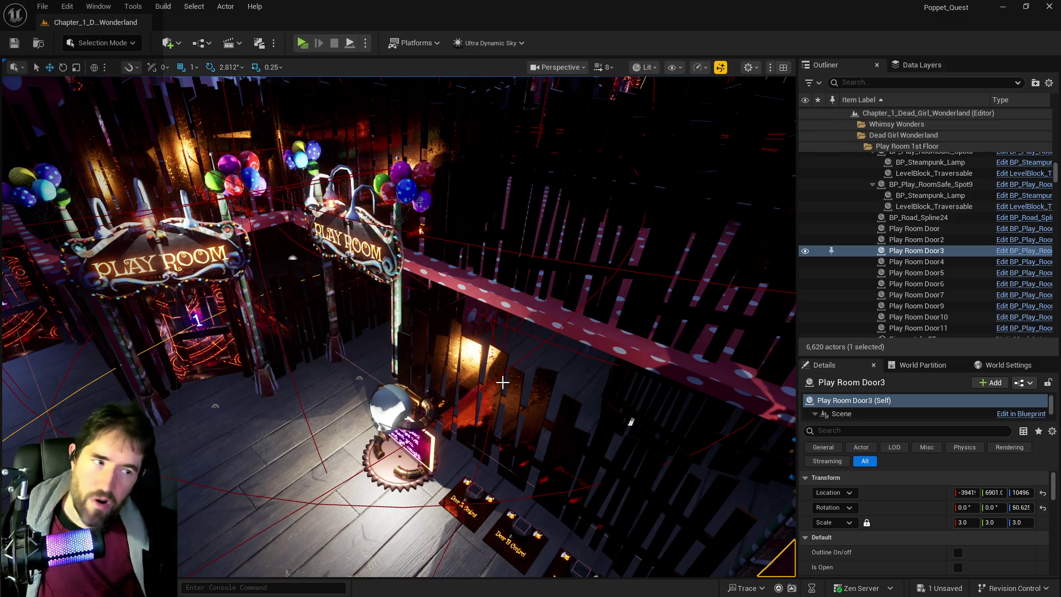
key("f")
mouse_move(520, 390)
left_mouse_down()
mouse_move(508, 359)
mouse_move(478, 349)
left_mouse_up()
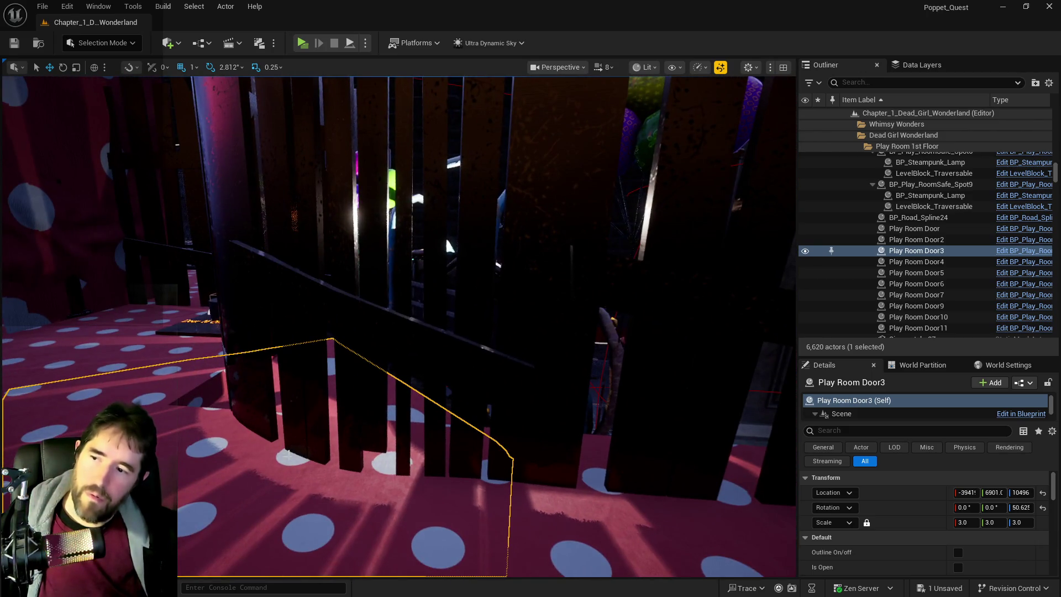
- Frame SM_Playroom_2nd_Floor, then select the PLAY ROOM circus sign
left_click(210, 405)
left_click_drag(210, 405, 206, 398)
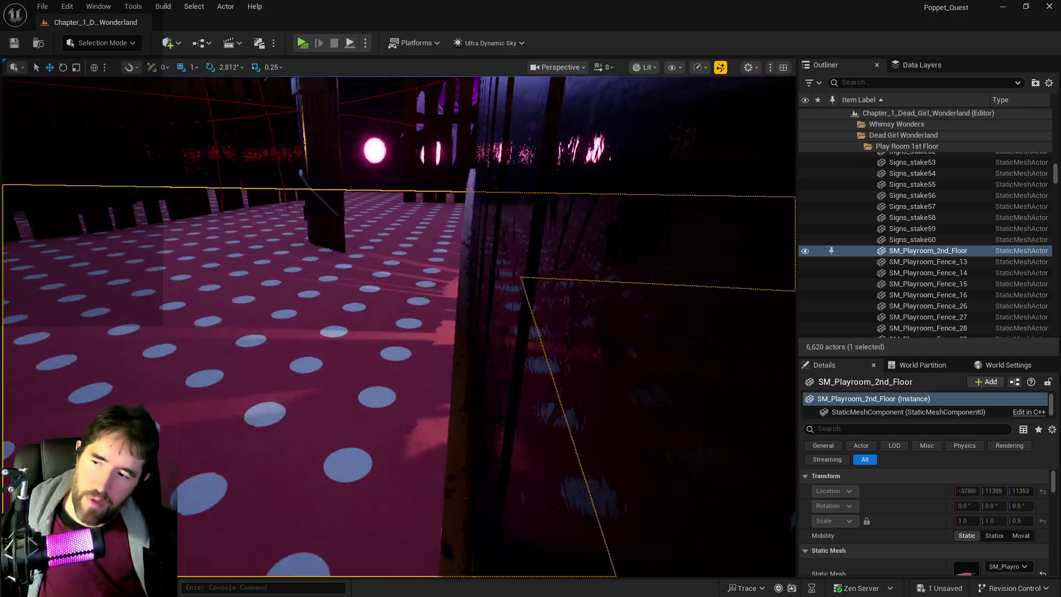
key("f")
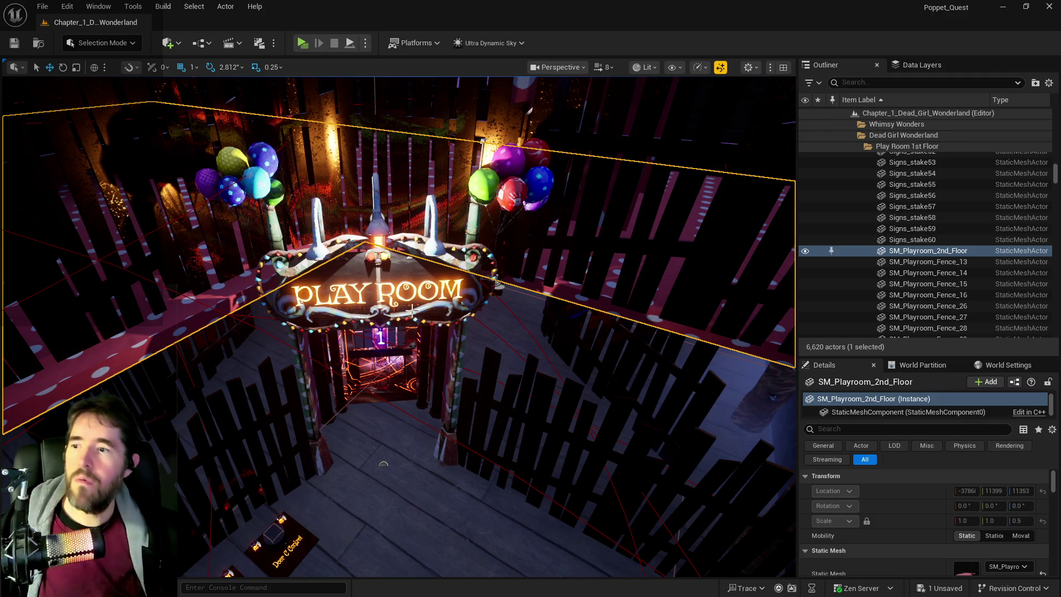
left_click(431, 272)
- Filter Data Layers by 'play' to find DL_C1_Playroom_2nd_Floor, then refocus the PLAY ROOM sign
right_click(417, 278)
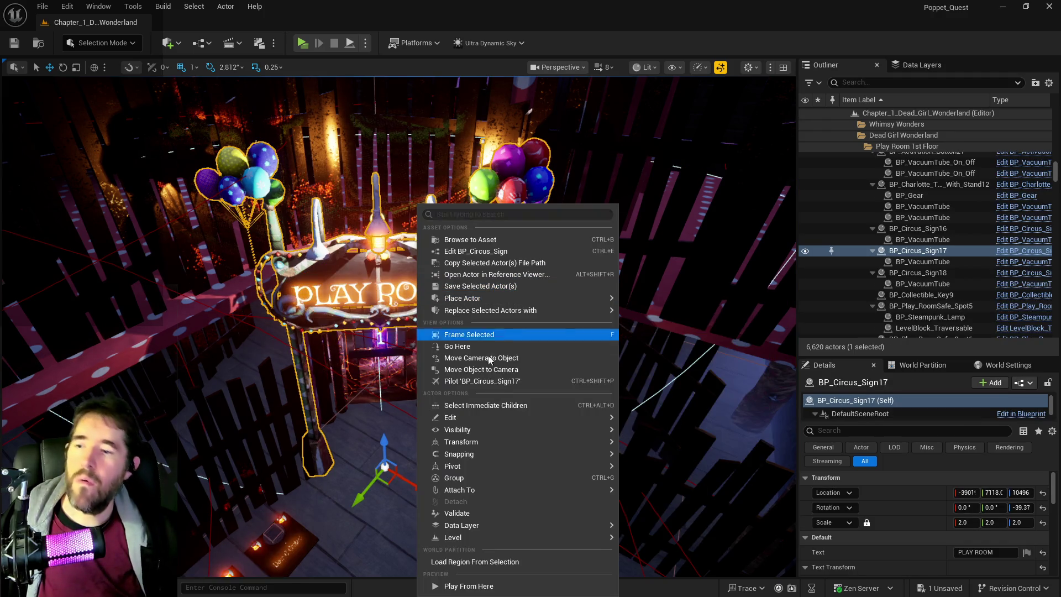
left_click(922, 67)
left_click(922, 67)
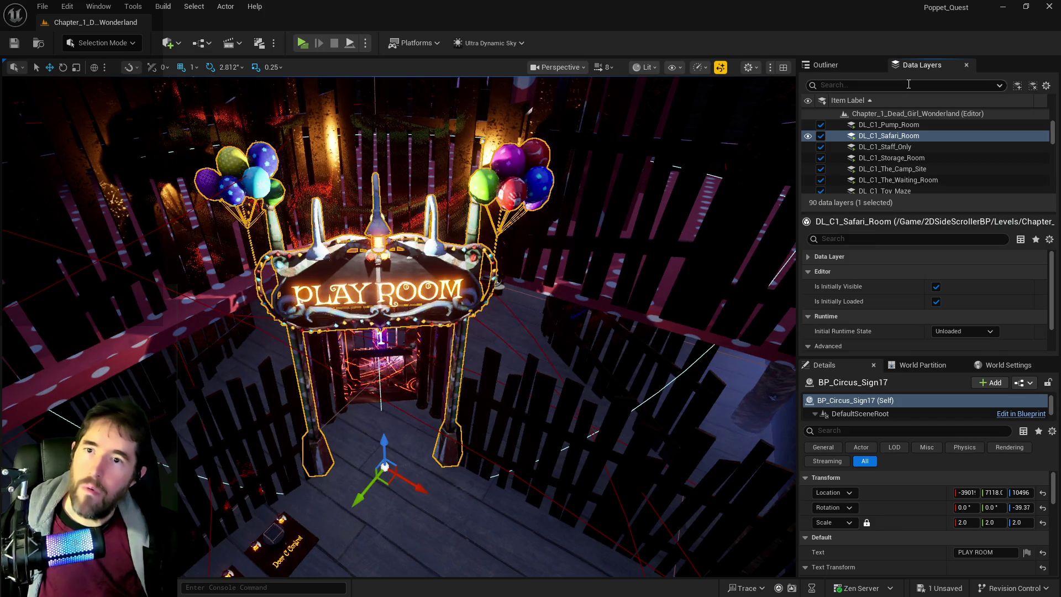
type("pal")
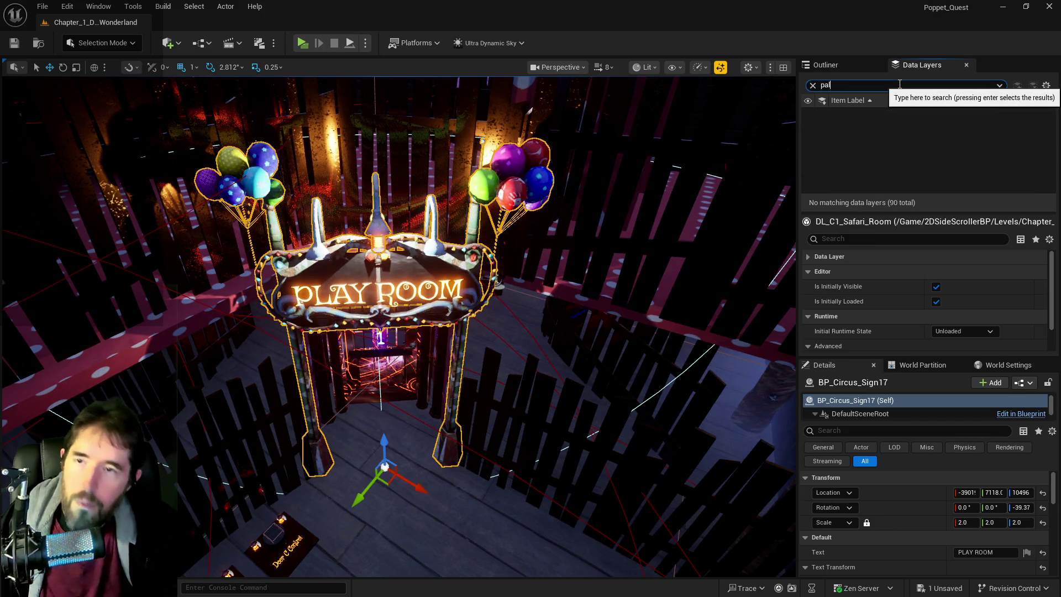
type("ay")
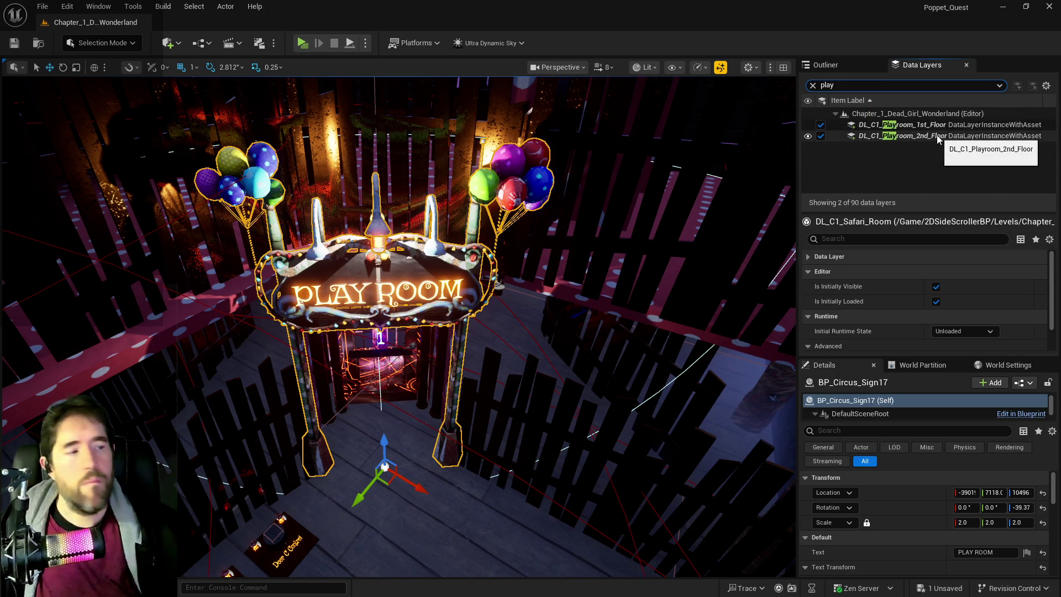
left_click(938, 137)
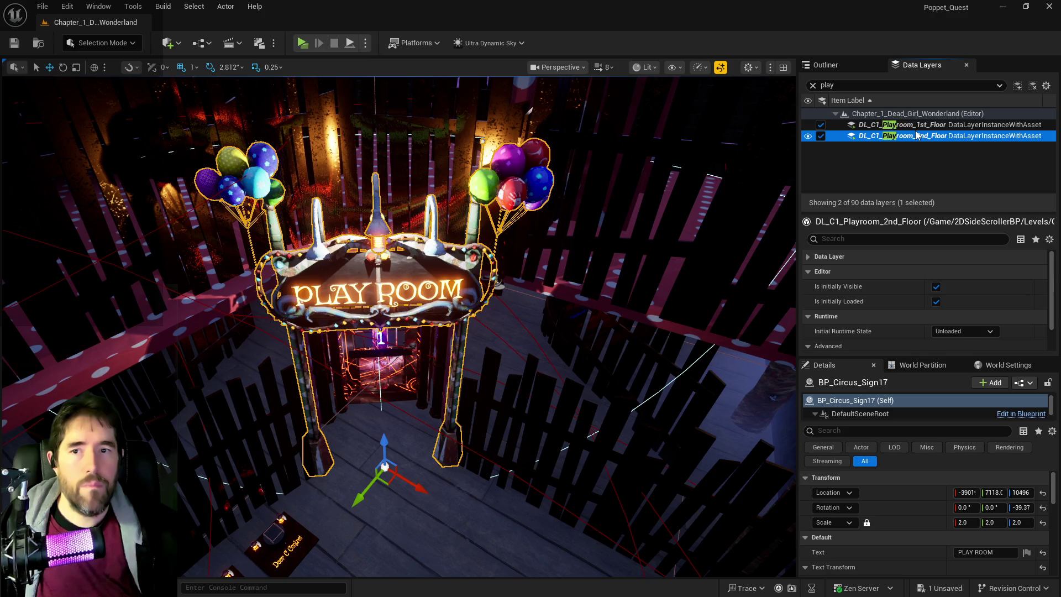
right_click(920, 136)
left_click(796, 243)
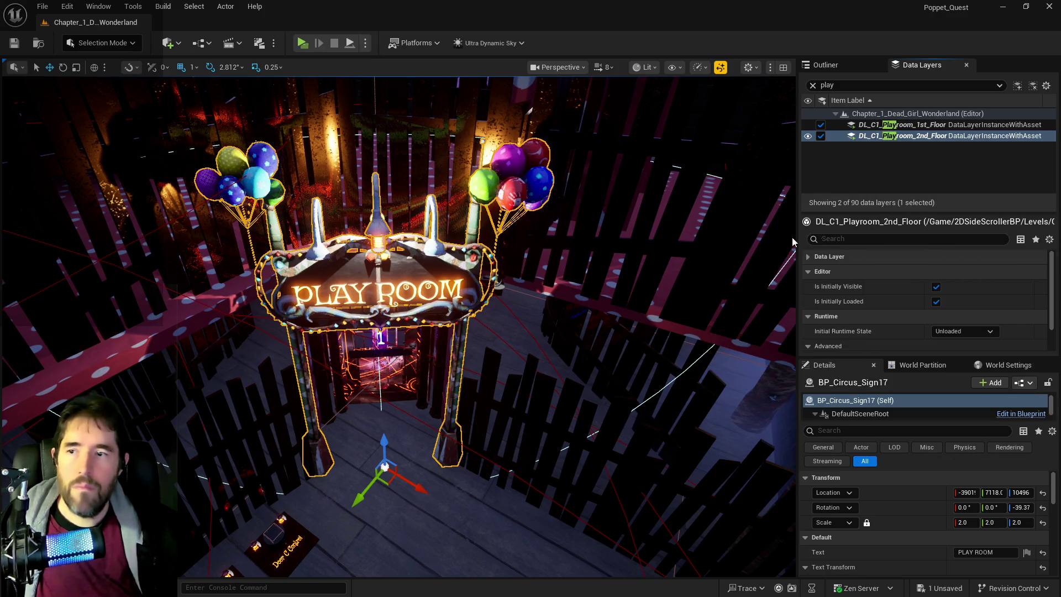
key("f")
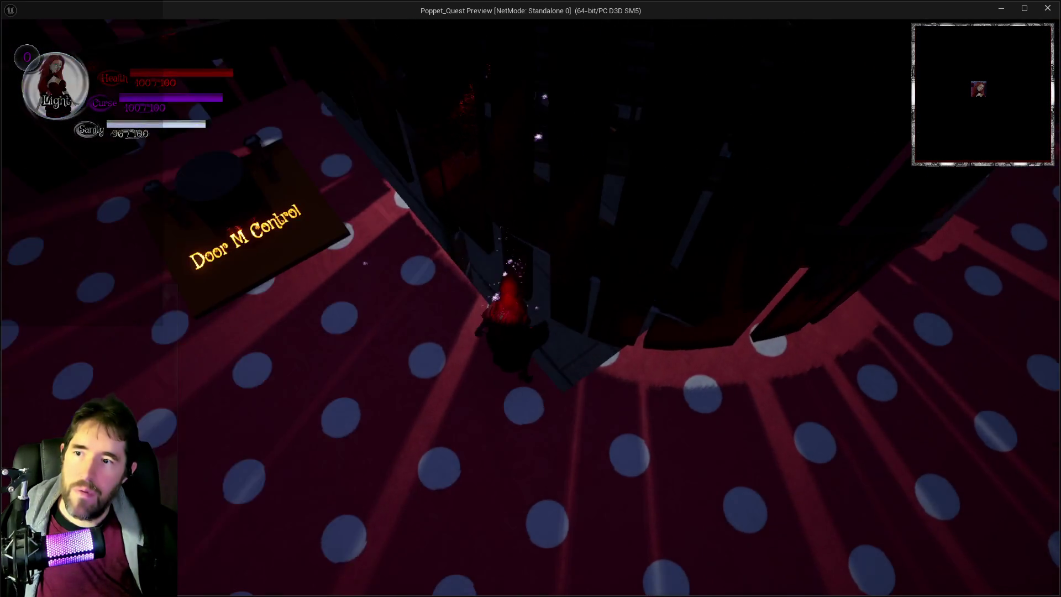
- Stop the standalone play session and fly the view toward the safe zone room
key("alt+Tab")
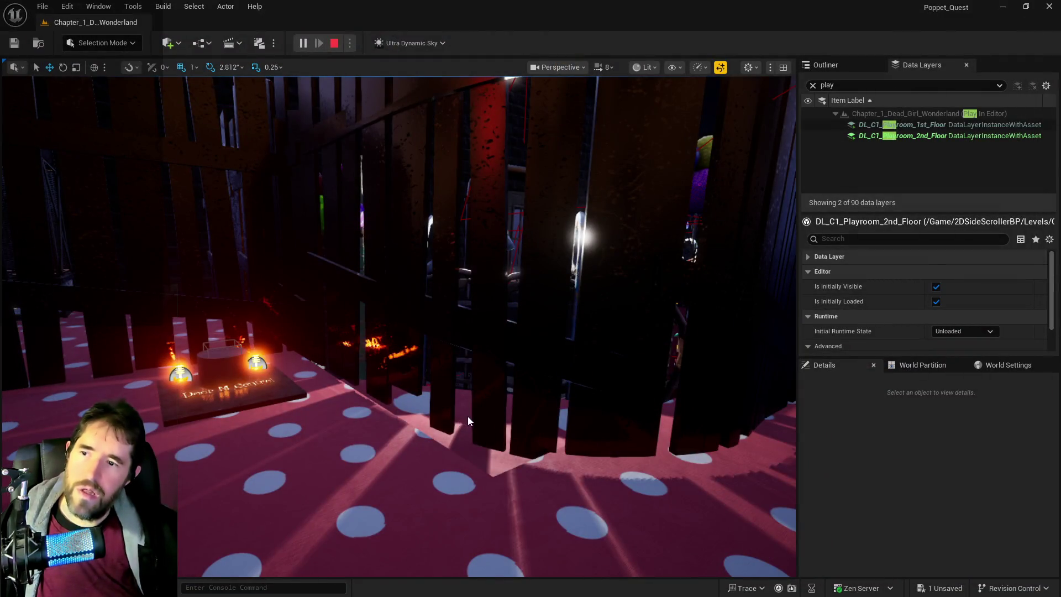
key("Escape")
key("w")
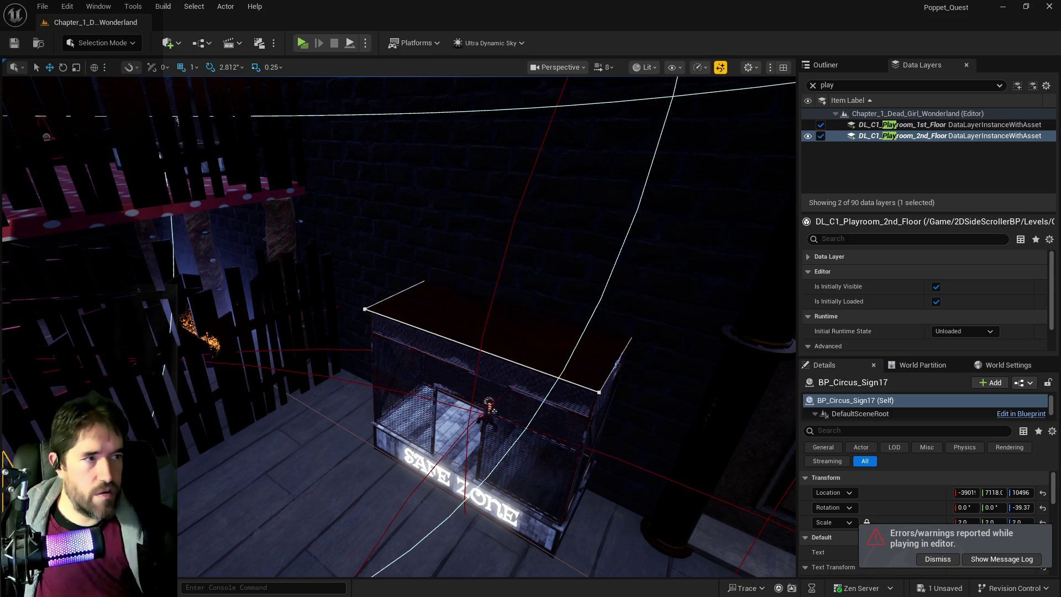
key("w")
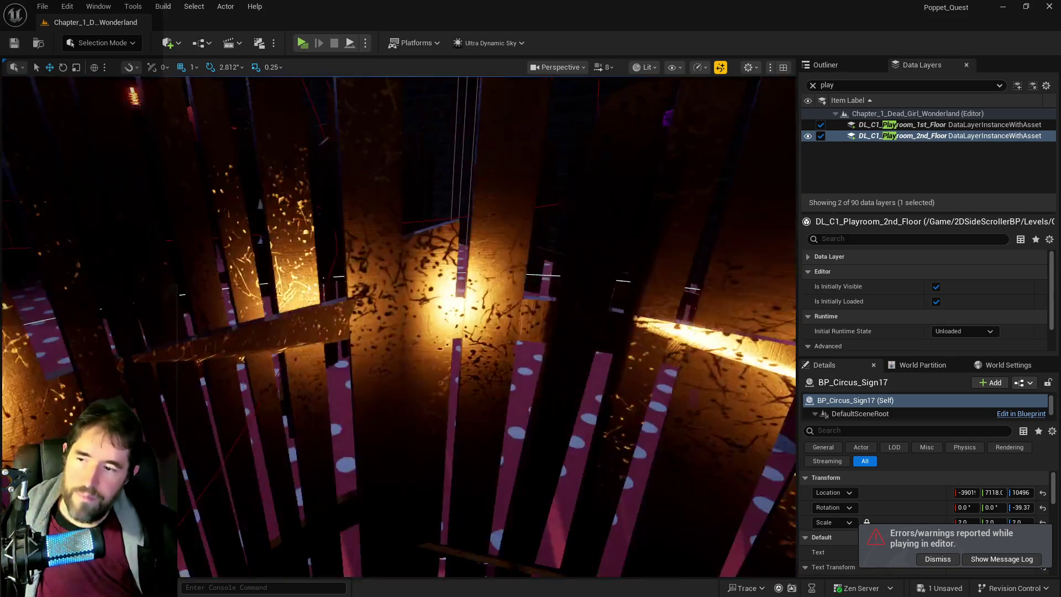
- Add Play Room Door3 to the DL_C1_Playroom_2nd_Floor data layer and focus on the door
left_click(459, 387)
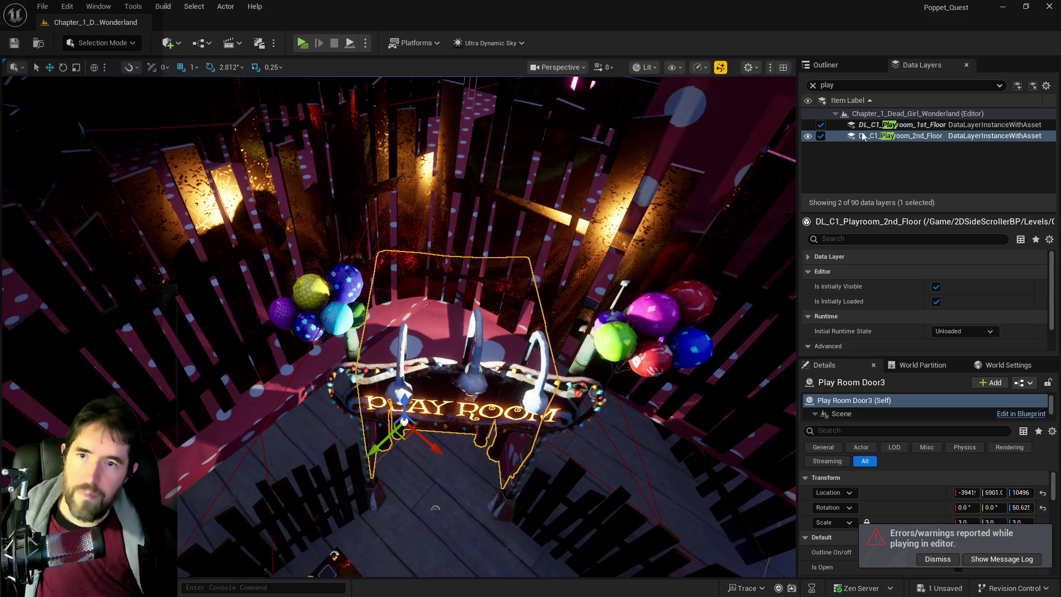
right_click(911, 135)
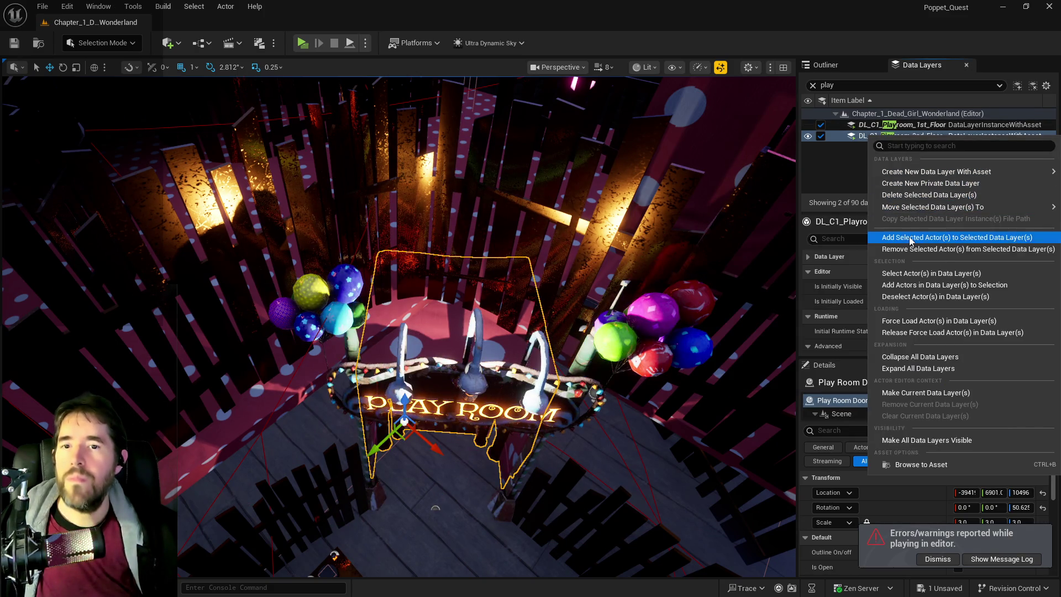
left_click(910, 237)
mouse_move(591, 200)
left_mouse_down()
mouse_move(575, 177)
mouse_move(558, 188)
left_mouse_up()
key("f")
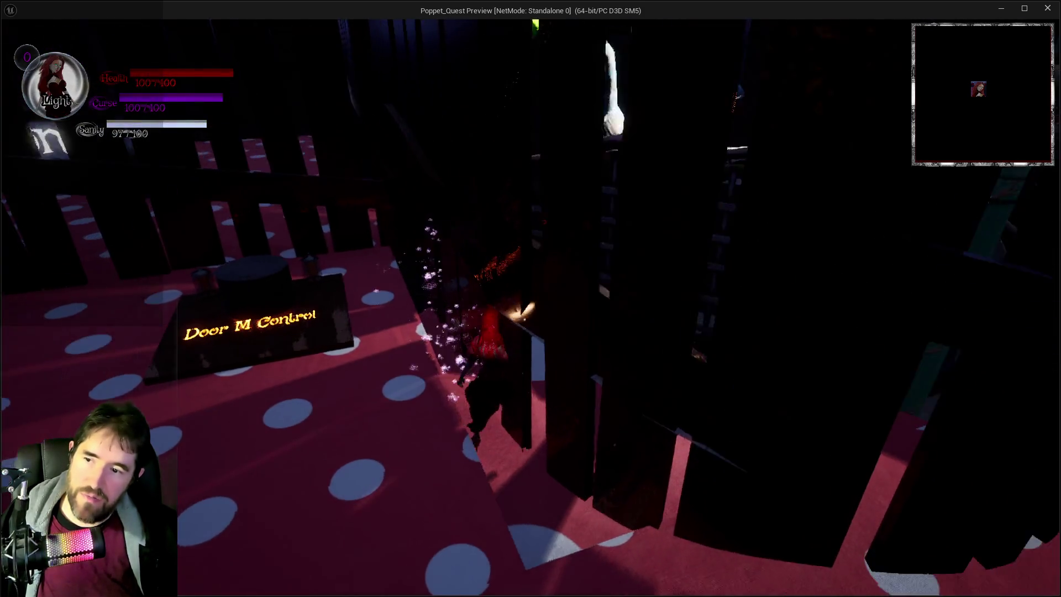
- Walk the character along the polka-dot ledge to the door marked 1, then stop play
key("q")
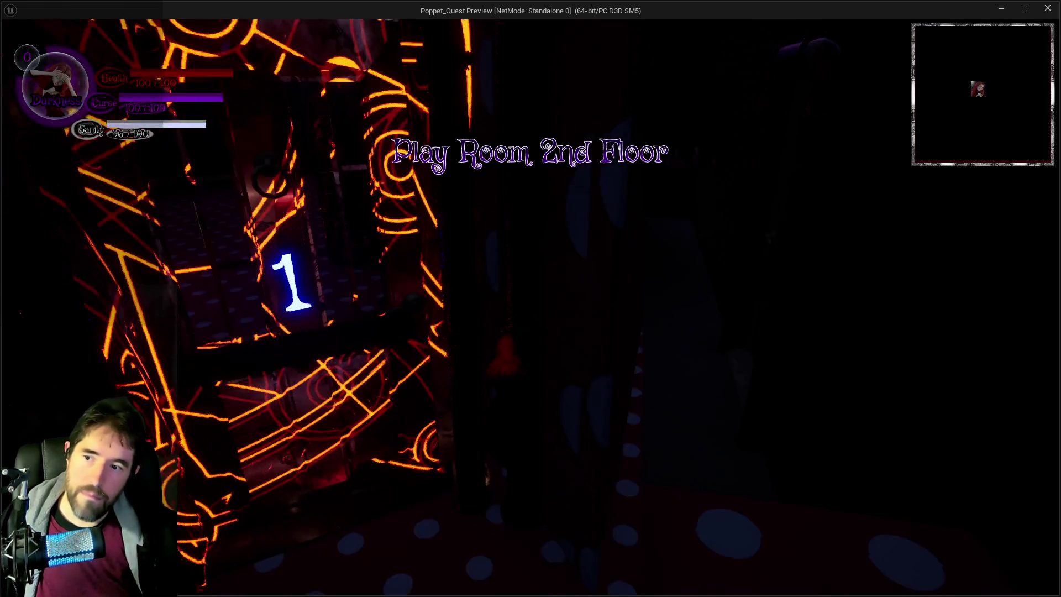
key("w")
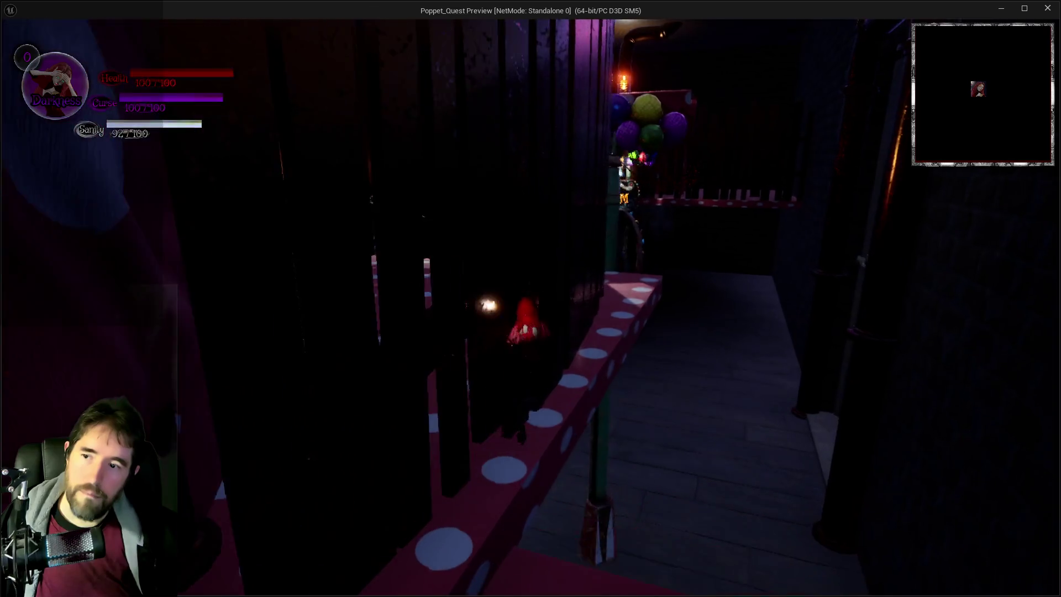
key("w")
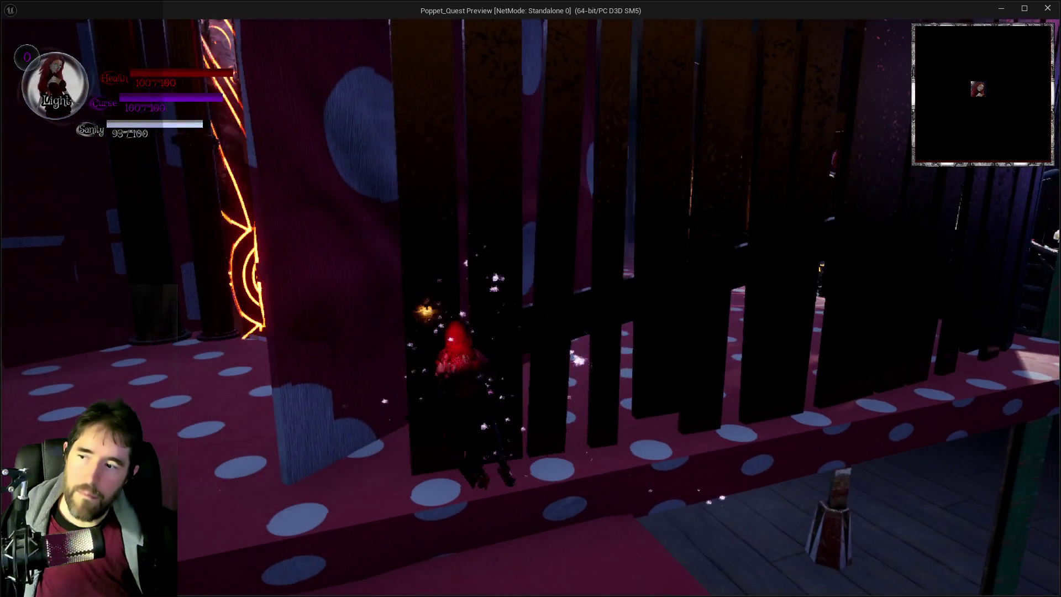
key("w")
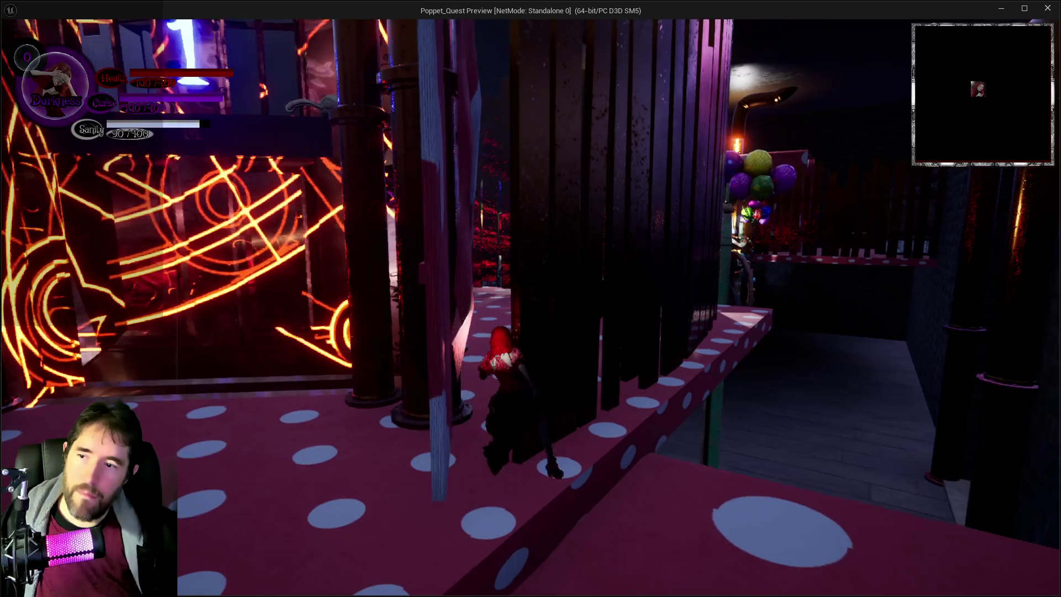
key("w")
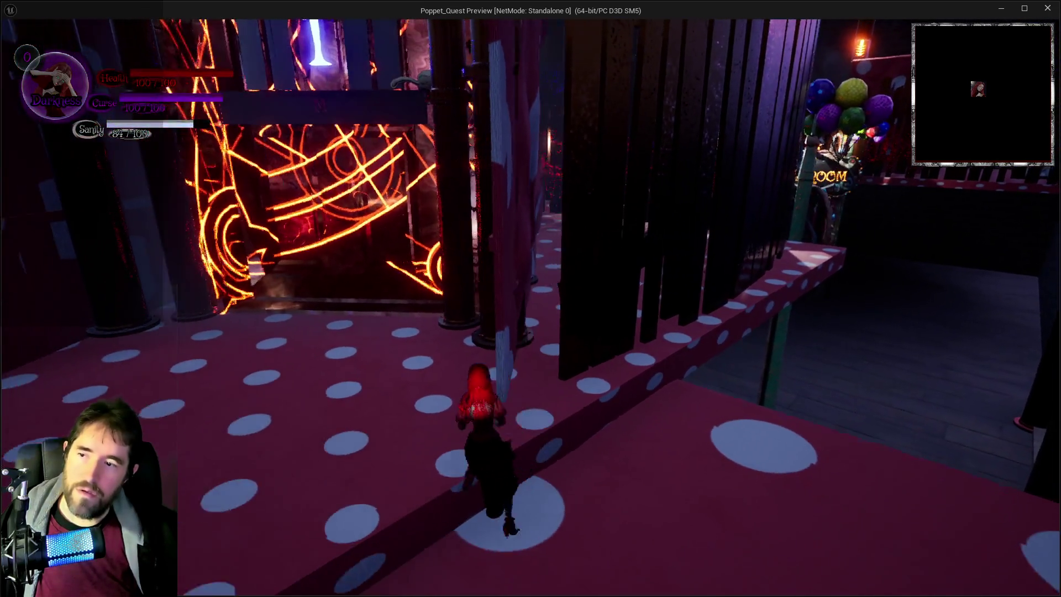
key("w")
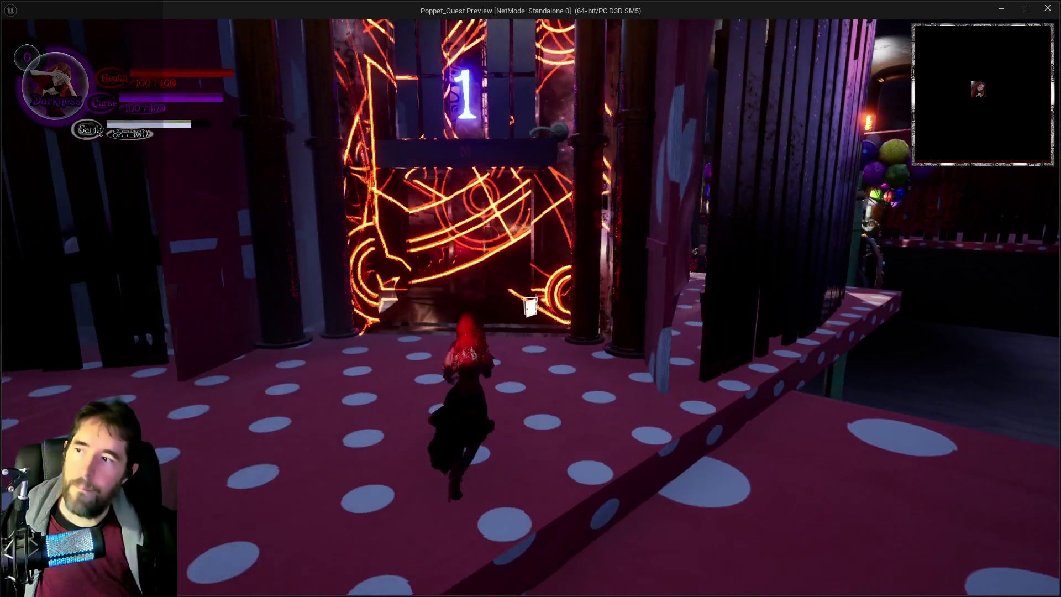
key("alt+Tab")
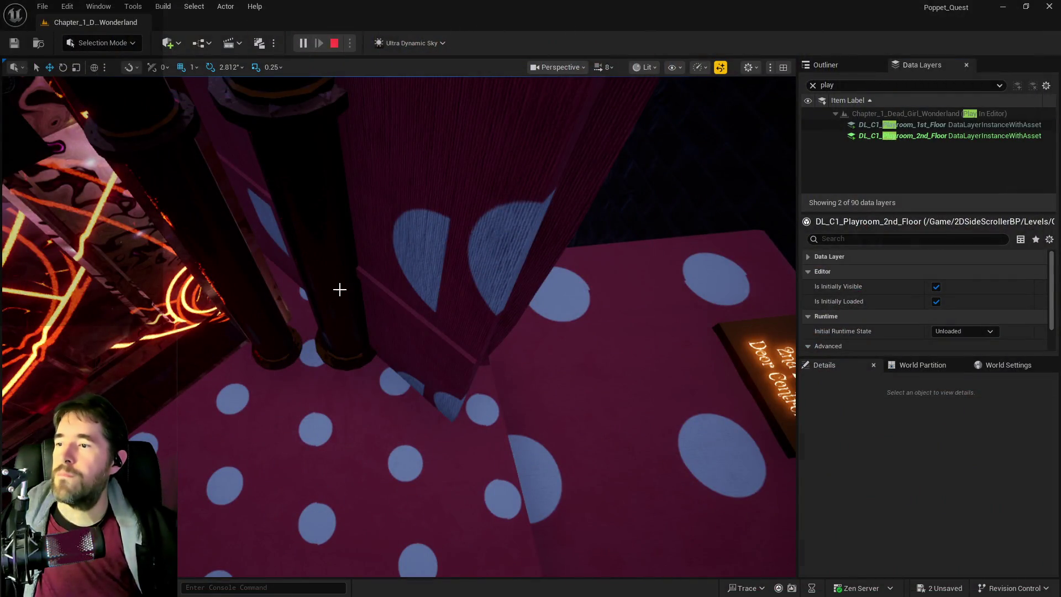
key("Escape")
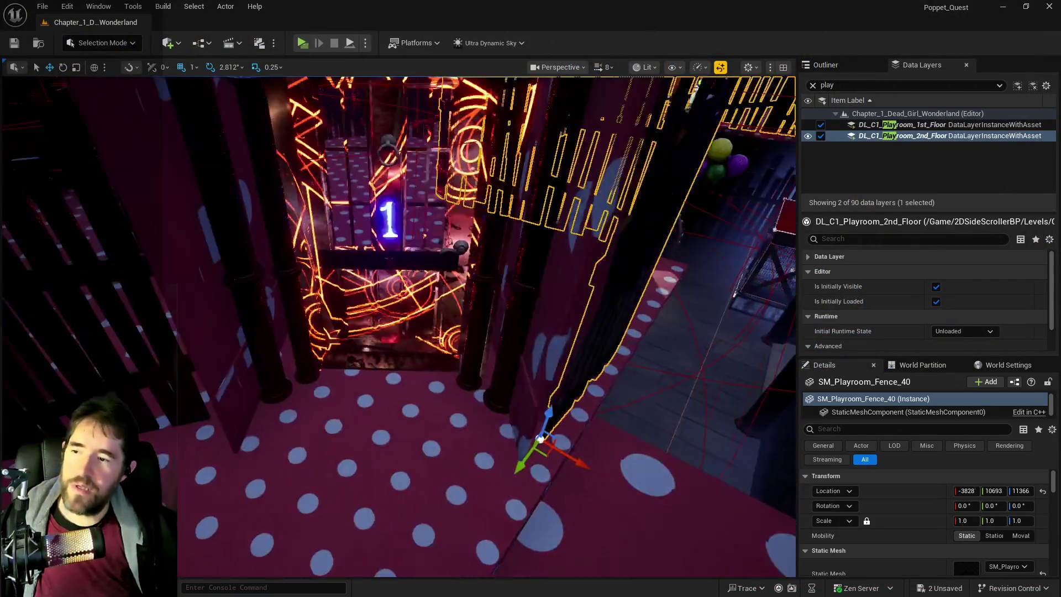
- Select Play Room Door13 and nudge it slightly along its X axis
left_click_drag(437, 306, 402, 307)
left_click(494, 364)
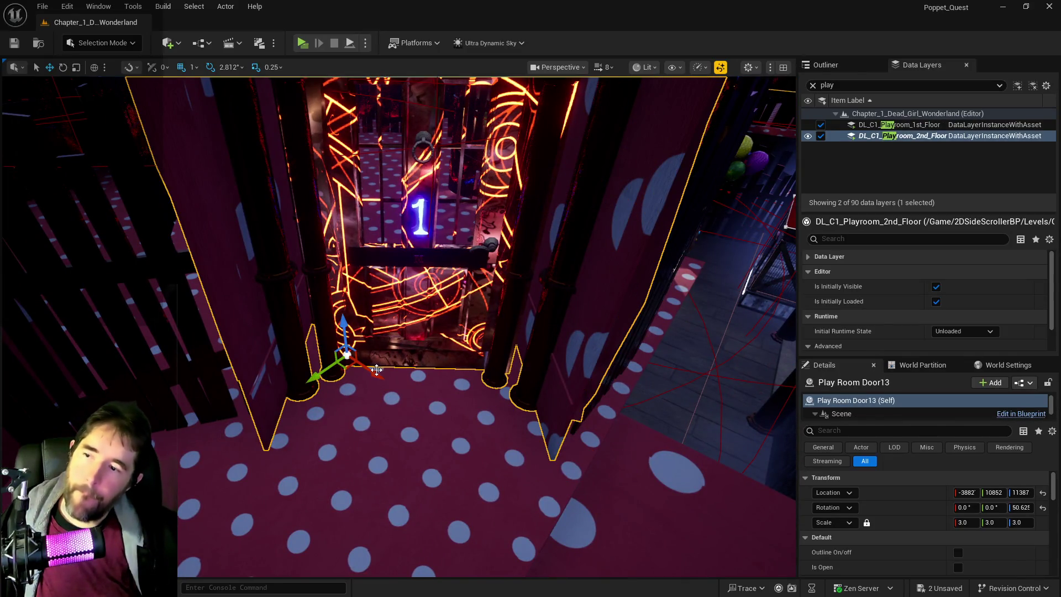
left_click_drag(380, 373, 321, 373)
mouse_move(387, 382)
left_mouse_down()
mouse_move(303, 349)
mouse_move(406, 343)
mouse_move(362, 348)
mouse_move(382, 343)
mouse_move(328, 256)
left_mouse_up()
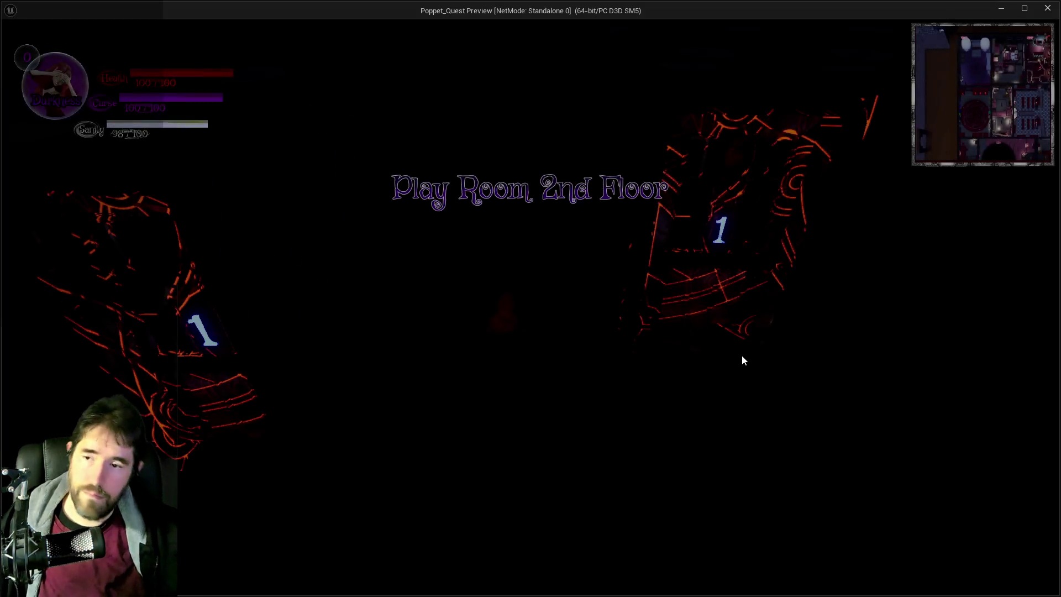
- Walk the character into the play room and past the lit 1 door, then switch to the editor
key("w")
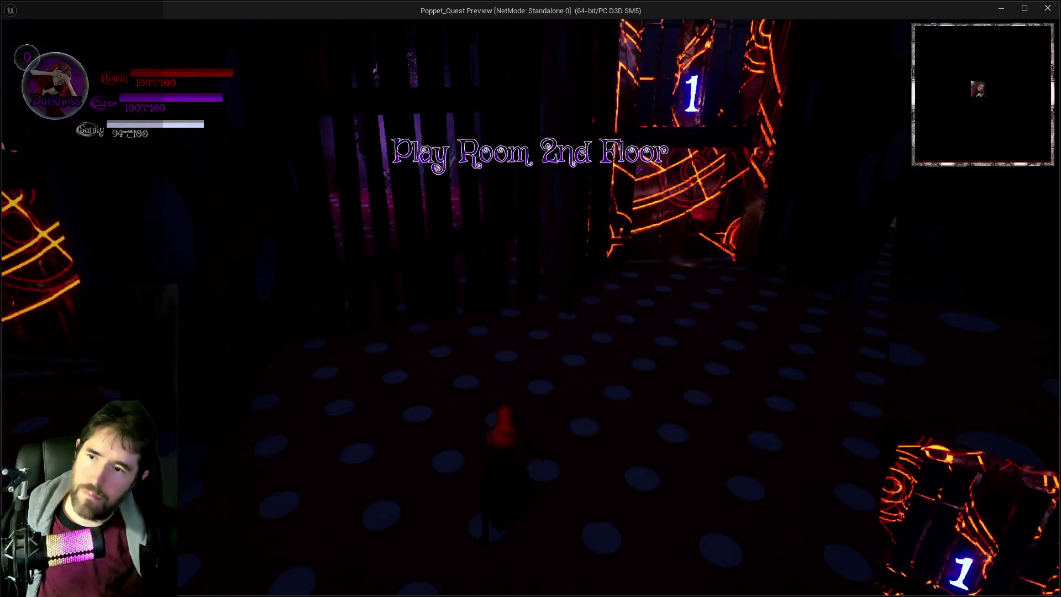
key("w")
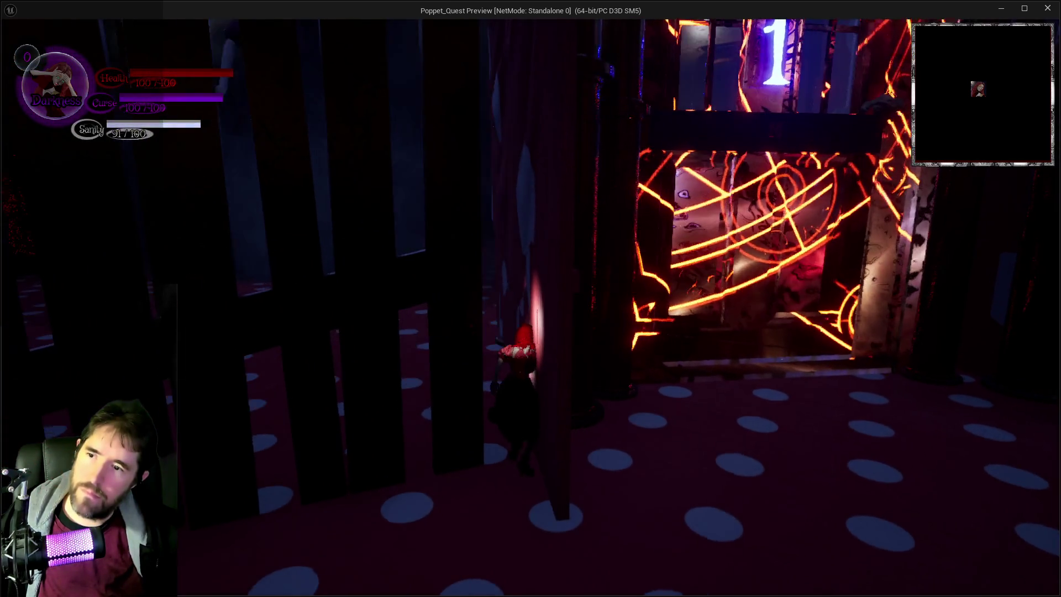
key("w")
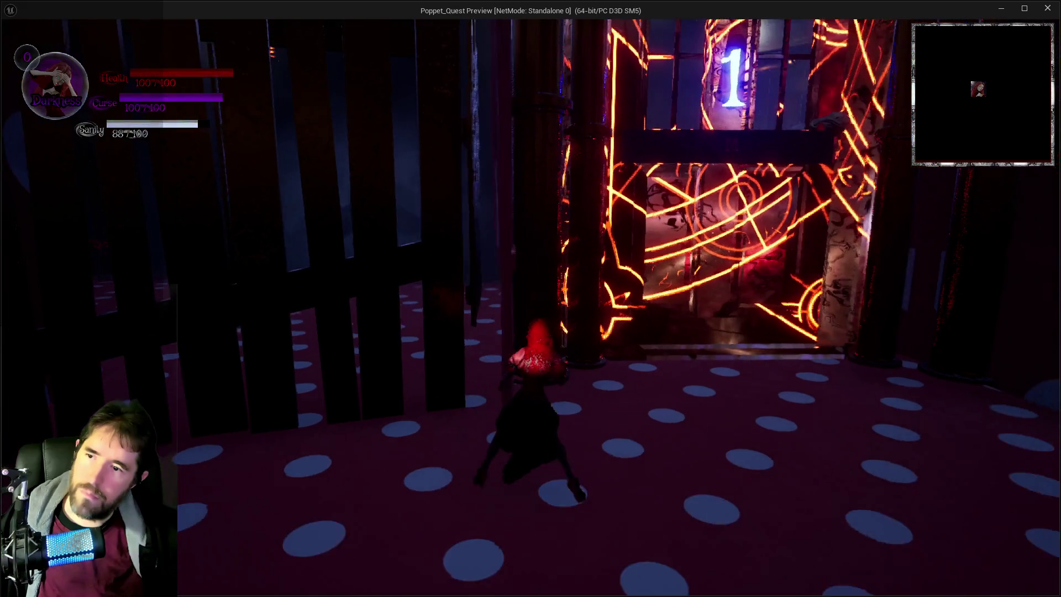
key("d")
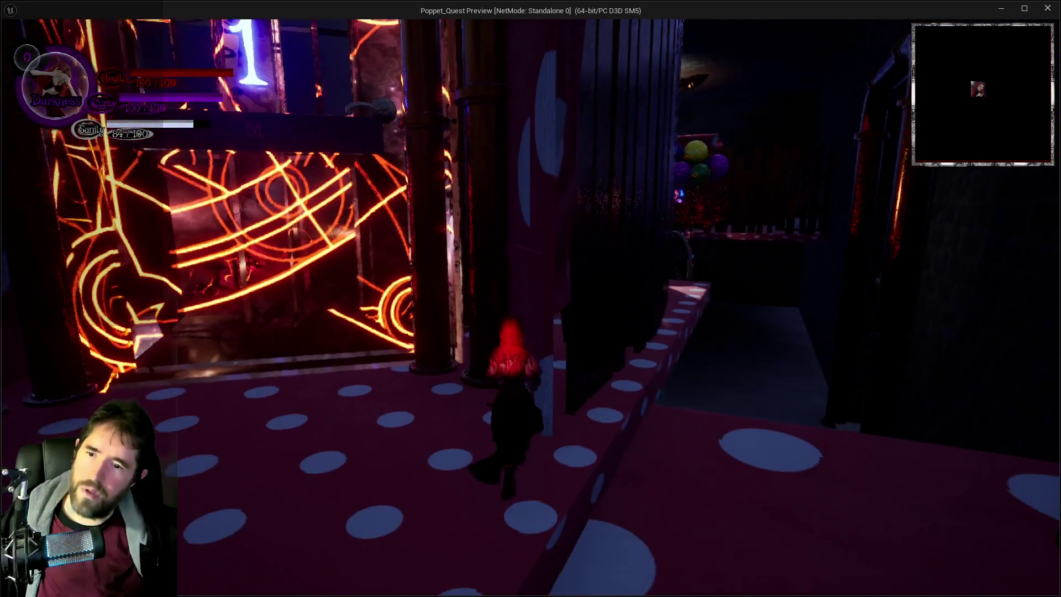
key("alt+Tab")
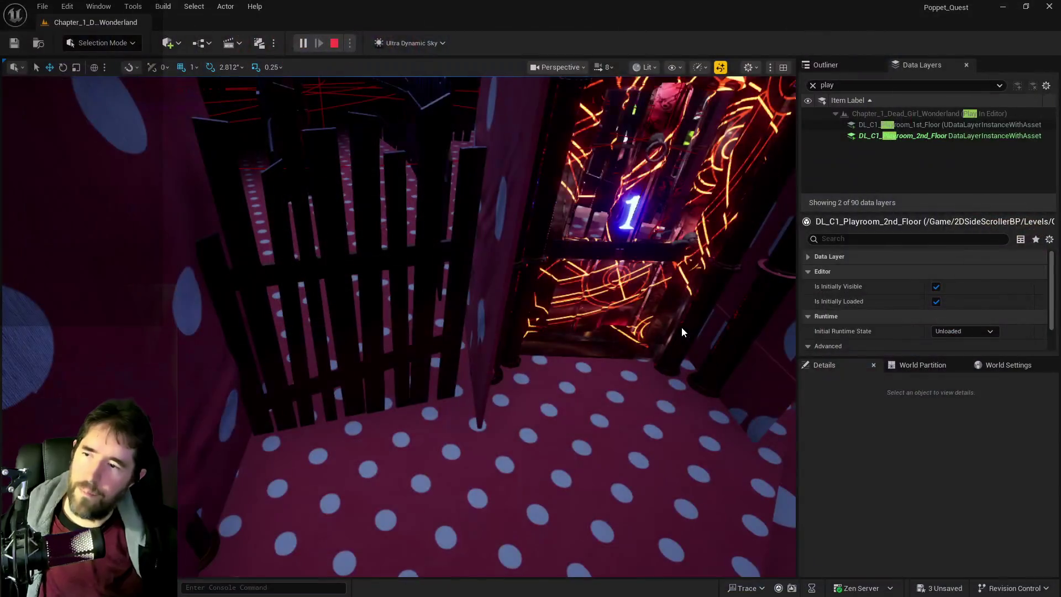
- Stop play, shift fence BP_Road_Spline49 along Y, and push its spline end point further out
key("Escape")
left_click(362, 385)
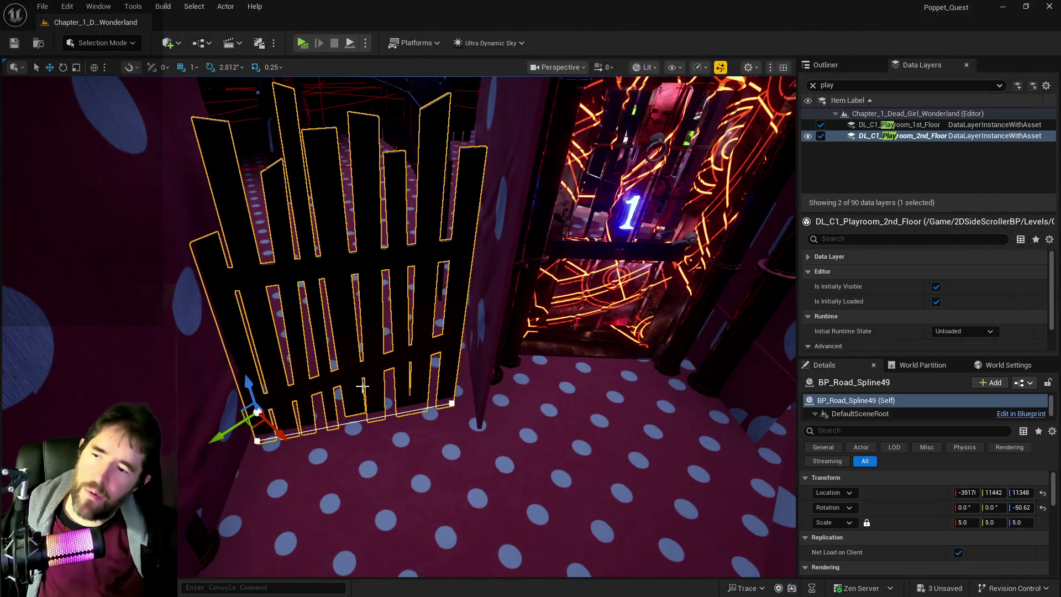
mouse_move(228, 431)
left_mouse_down()
mouse_move(249, 426)
mouse_move(240, 431)
left_mouse_up()
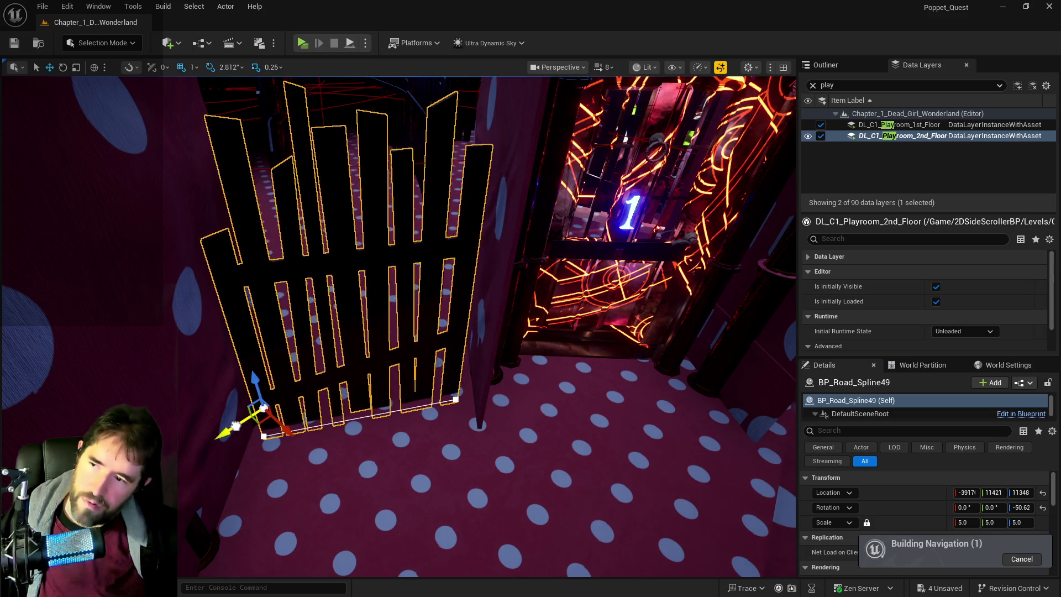
left_click(454, 401)
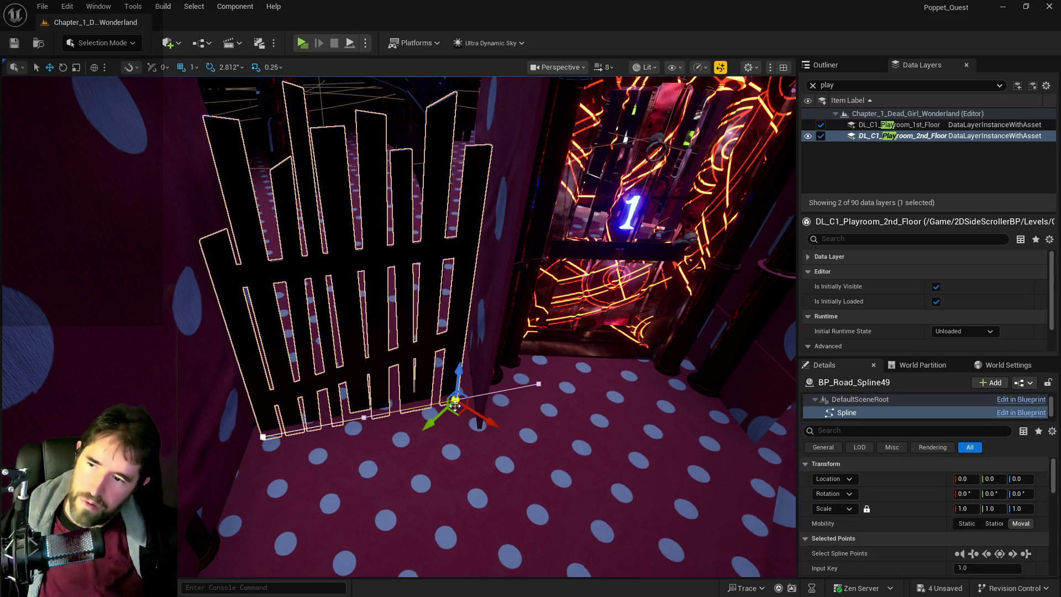
left_click_drag(439, 415, 454, 404)
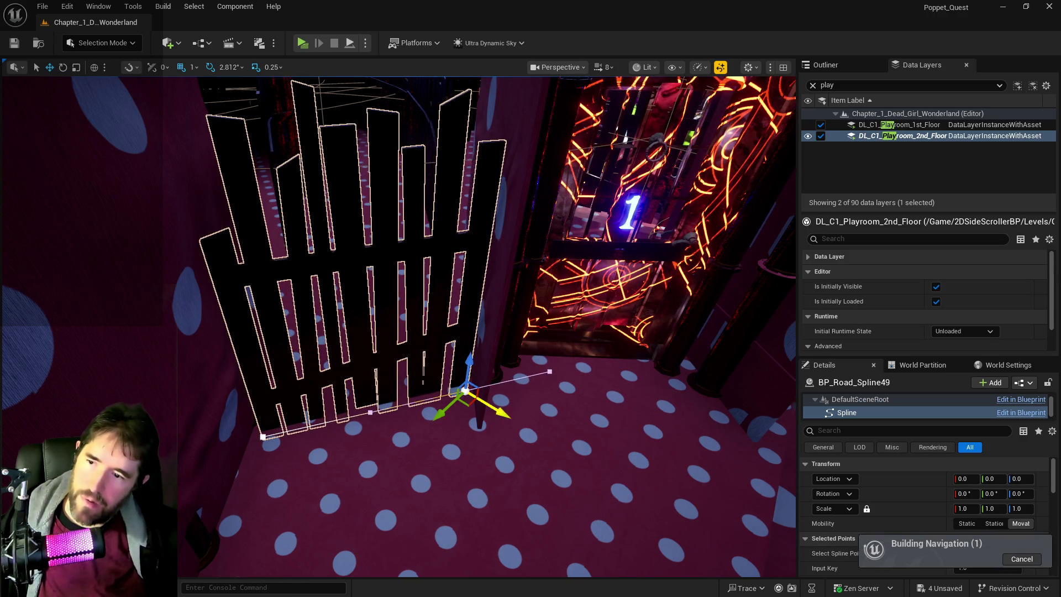
left_click_drag(507, 417, 511, 419)
- Extend BP_Road_Spline42's last spline point up and right, then select SM_Playroom_Fence_40
left_click(826, 64)
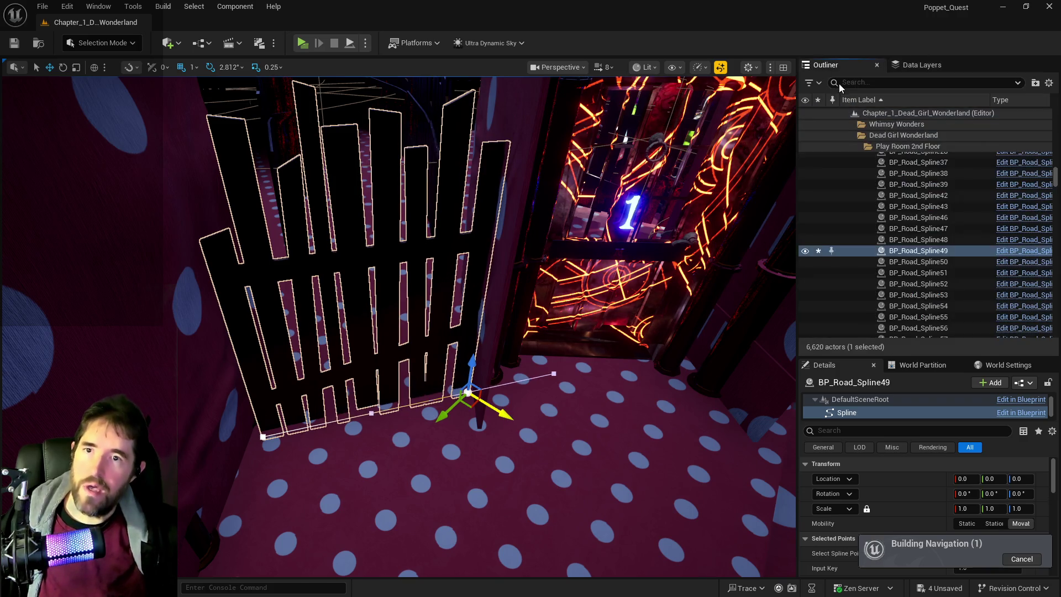
left_click(855, 84)
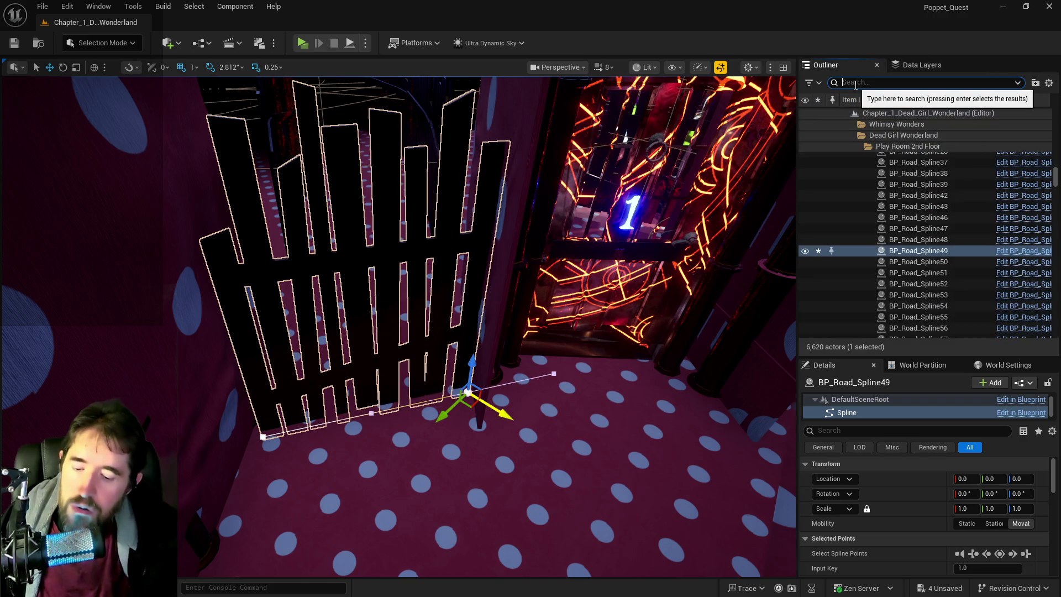
mouse_move(387, 276)
left_mouse_down()
mouse_move(332, 365)
mouse_move(375, 246)
left_mouse_up()
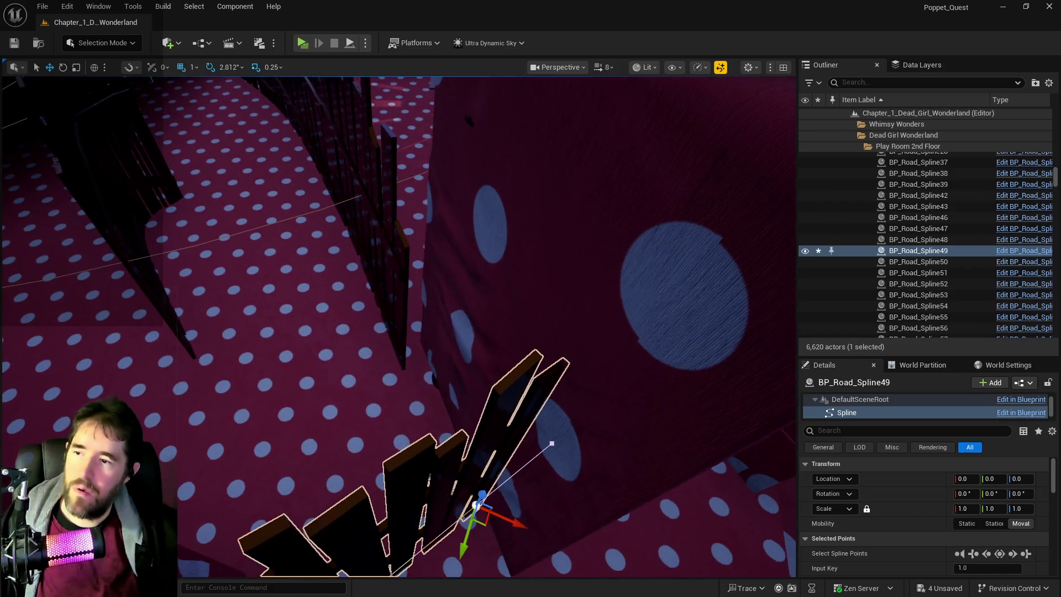
left_click(374, 247)
key("f")
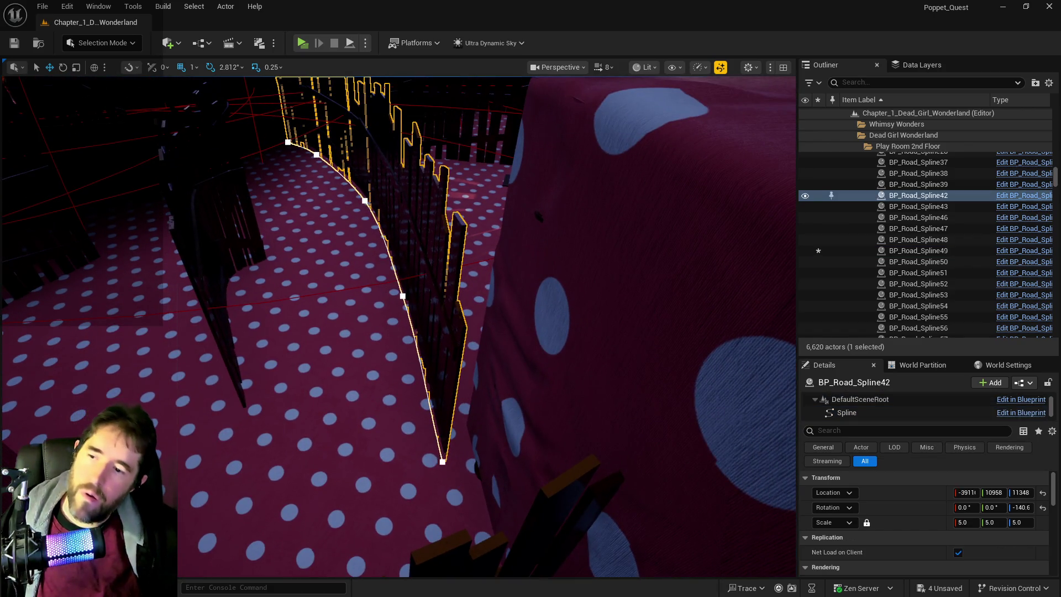
left_click(443, 461)
left_click_drag(429, 474, 461, 444)
scroll(536, 381, "up", 10)
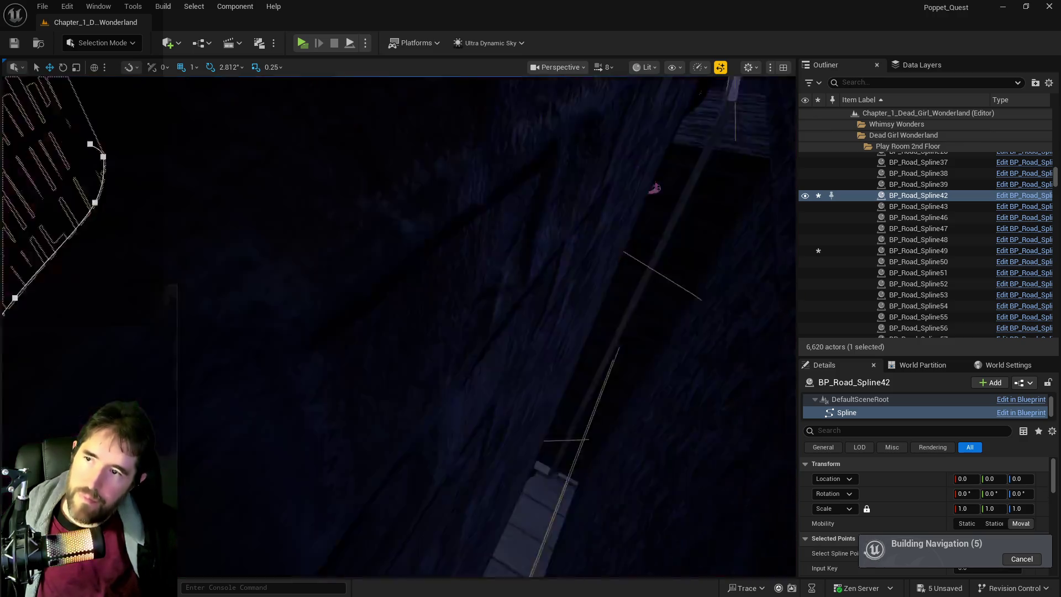
scroll(536, 382, "down", 10)
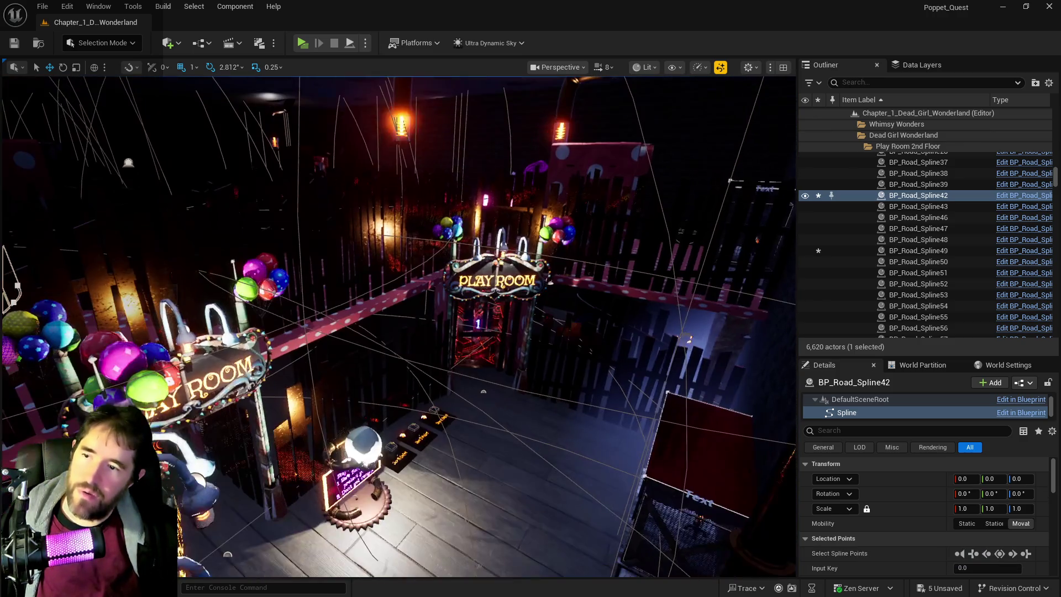
left_click(377, 260)
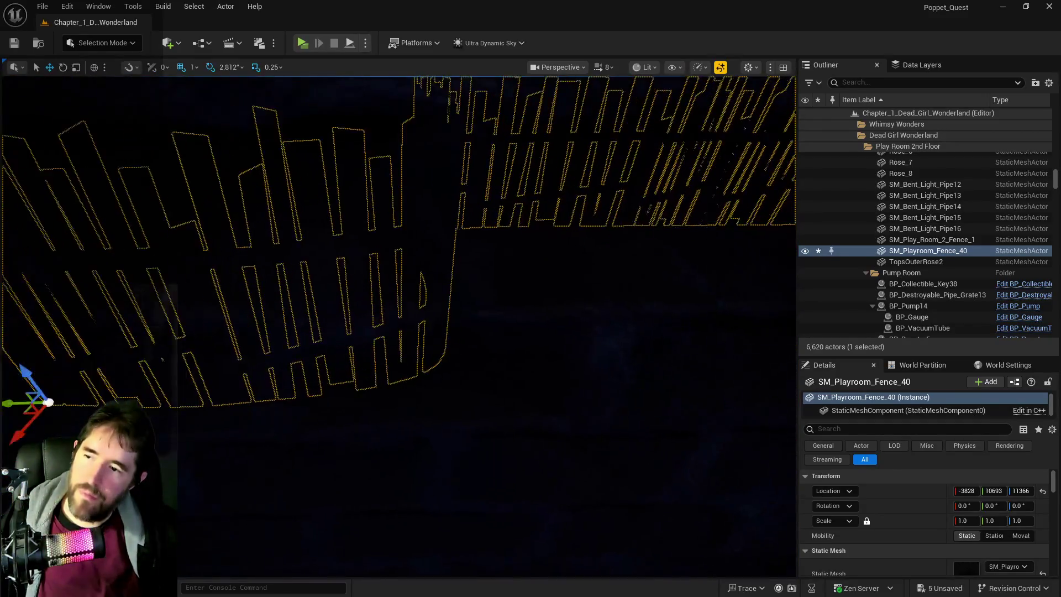
- Fly around SM_Playroom_Fence_40 from several angles, then pull the Google Docs notes over the editor
key("w")
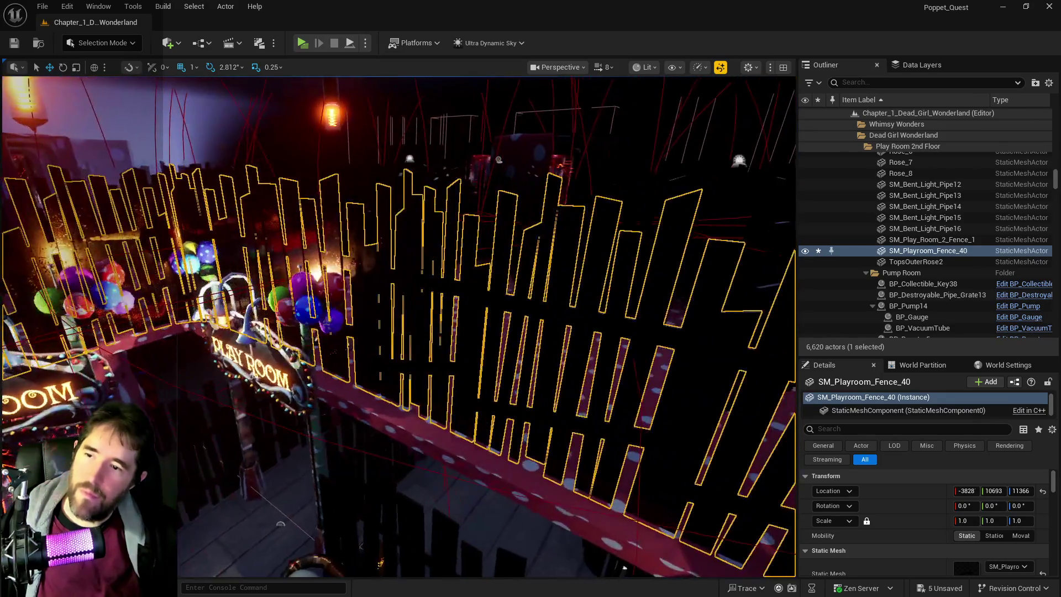
key("s")
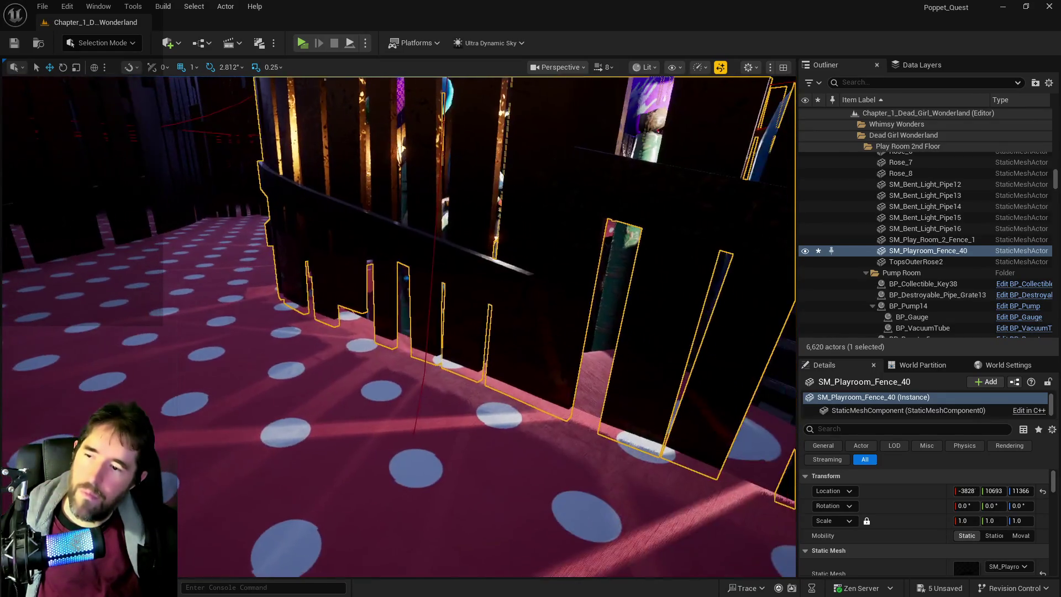
key("w")
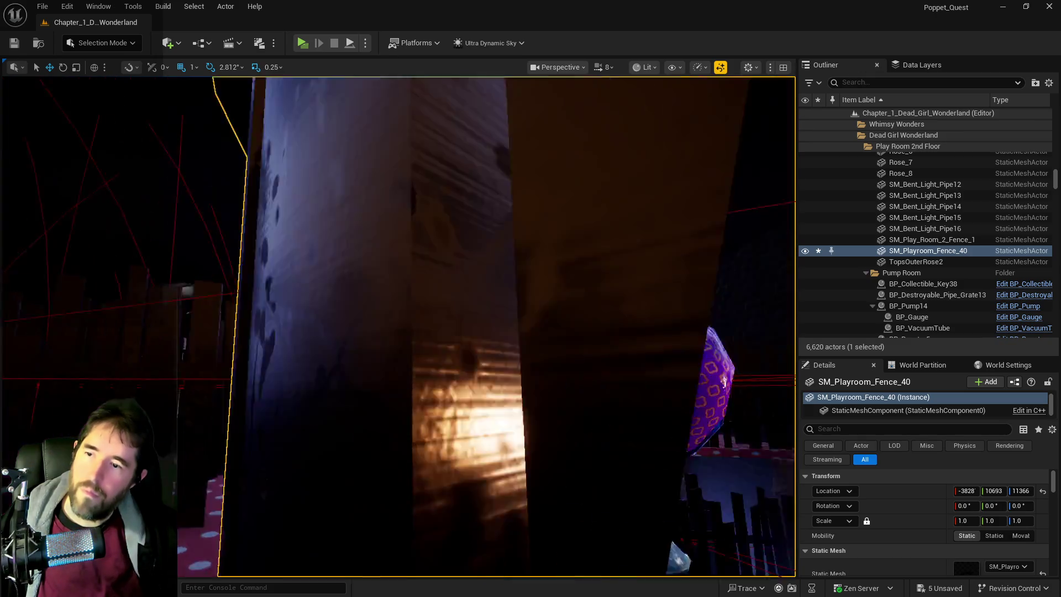
key("w")
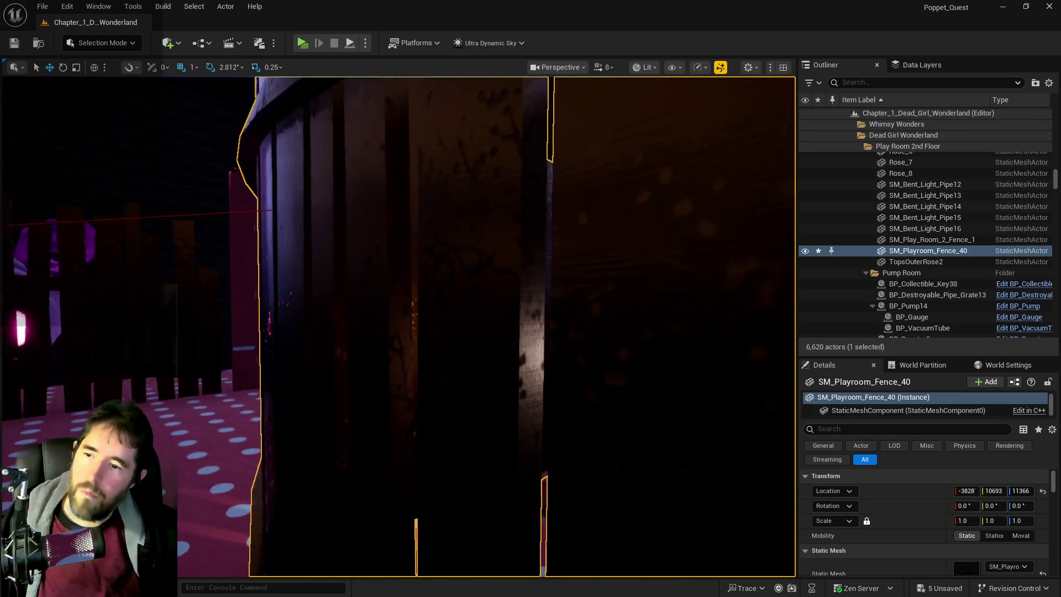
key("w")
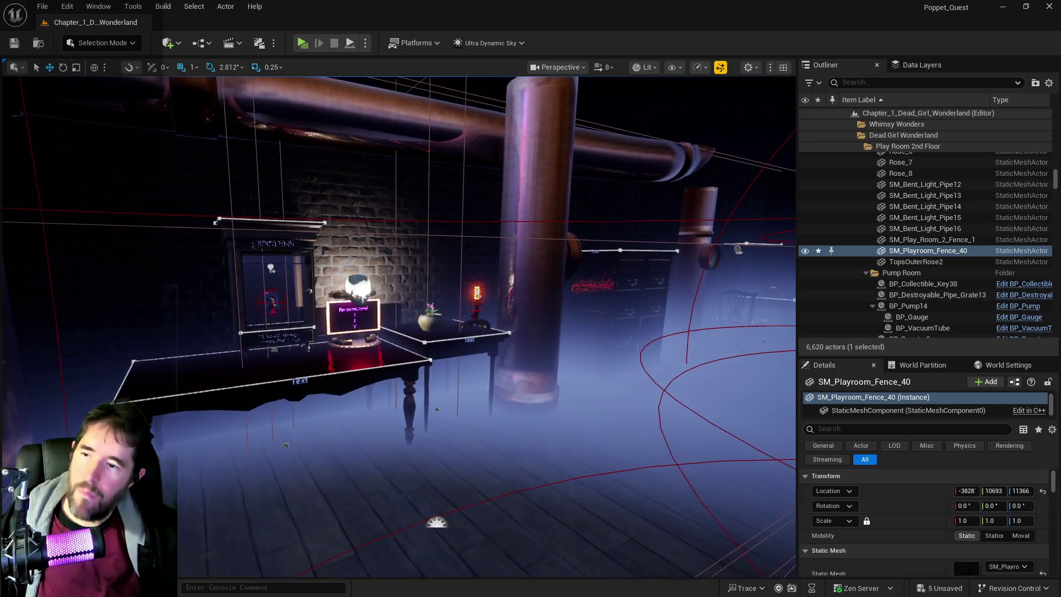
key("f")
key("w")
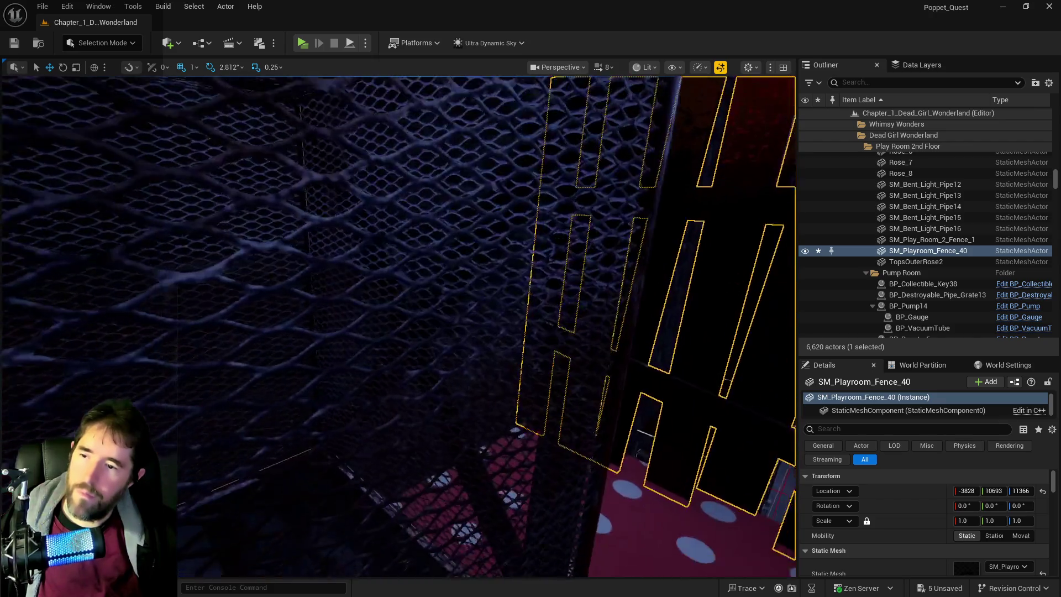
key("alt+Tab")
left_click_drag(940, 72, 502, 82)
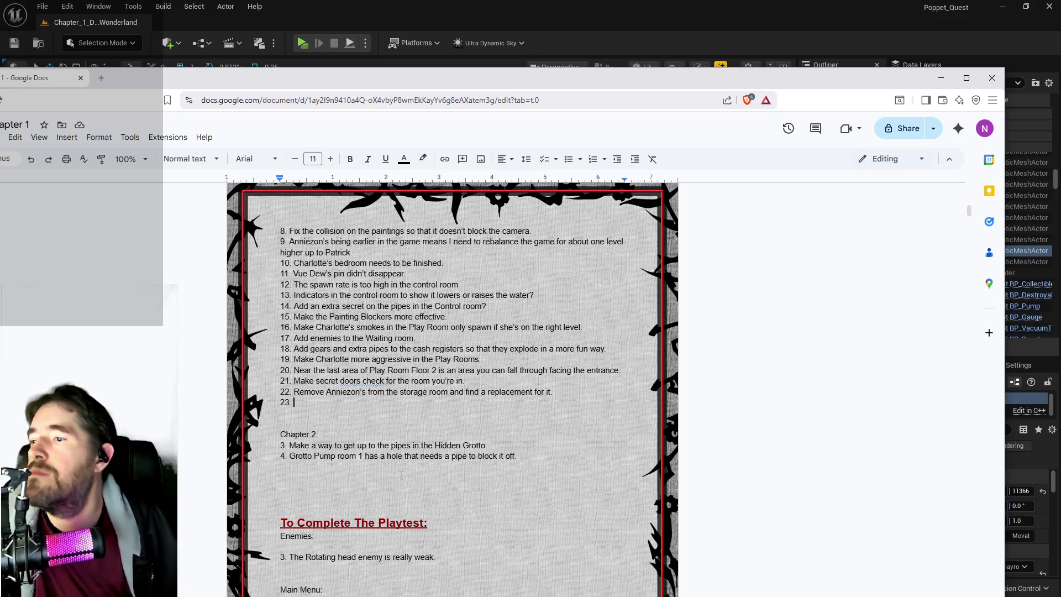
- Clear the finished notes 20 and 22 and paste the storage room note into item 6
left_click_drag(622, 370, 313, 370)
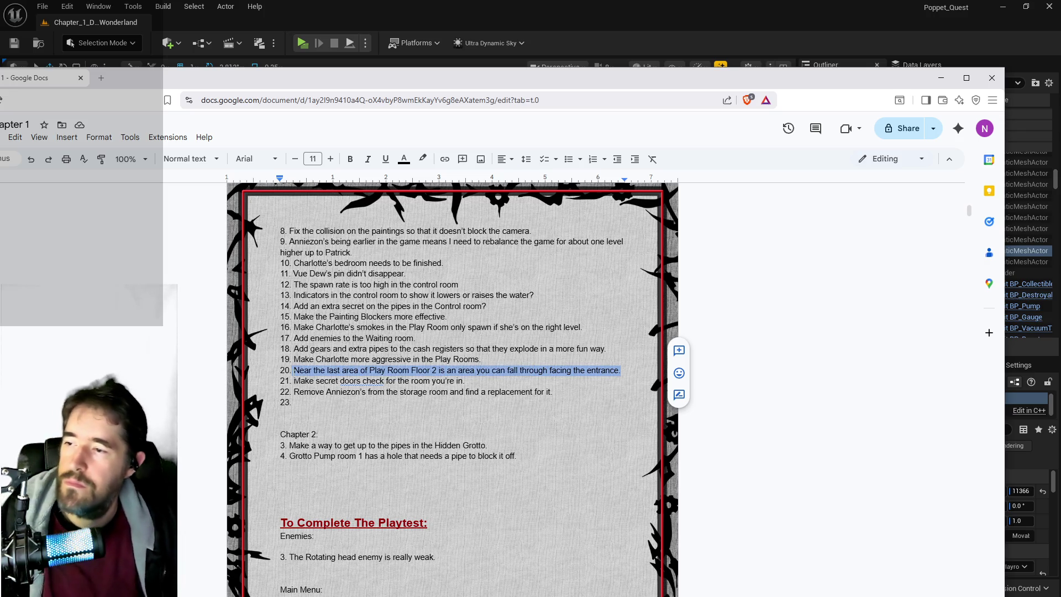
key("BackSpace")
scroll(312, 387, "up", 3)
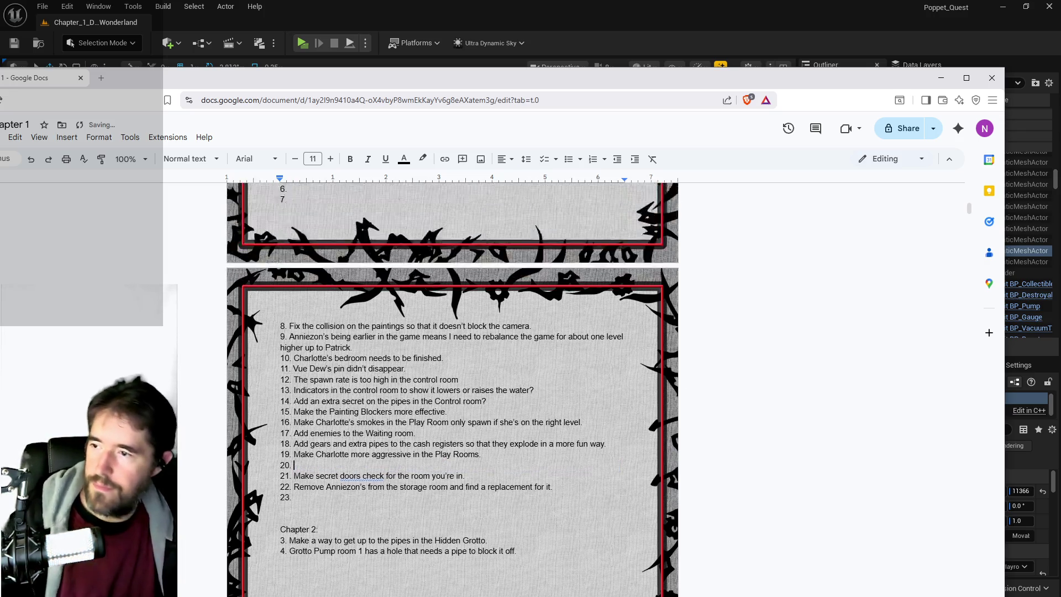
mouse_move(560, 559)
left_mouse_down()
mouse_move(309, 558)
mouse_move(299, 569)
mouse_move(297, 558)
left_mouse_up()
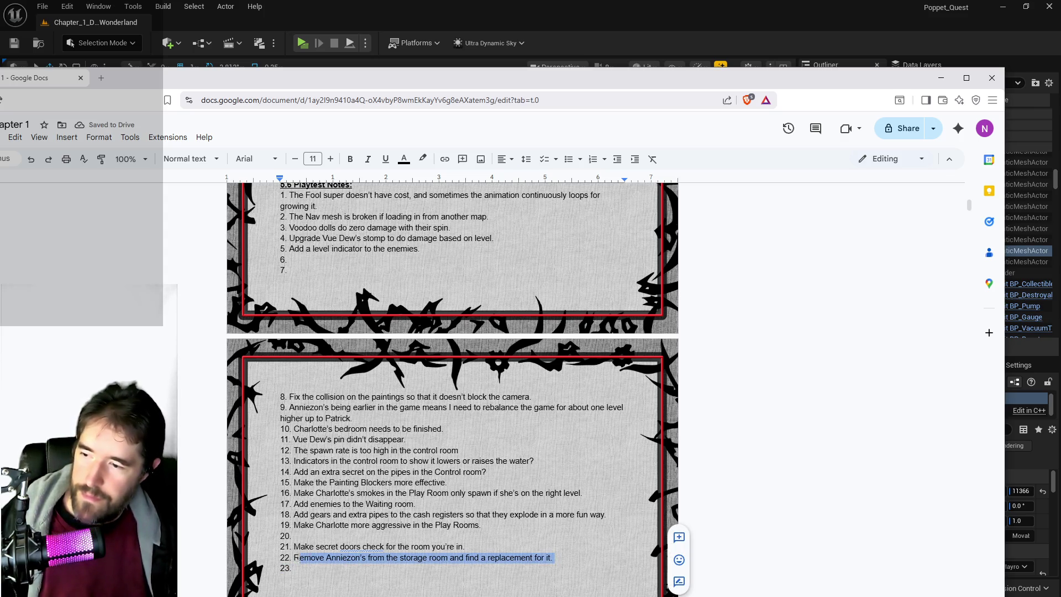
key("BackSpace")
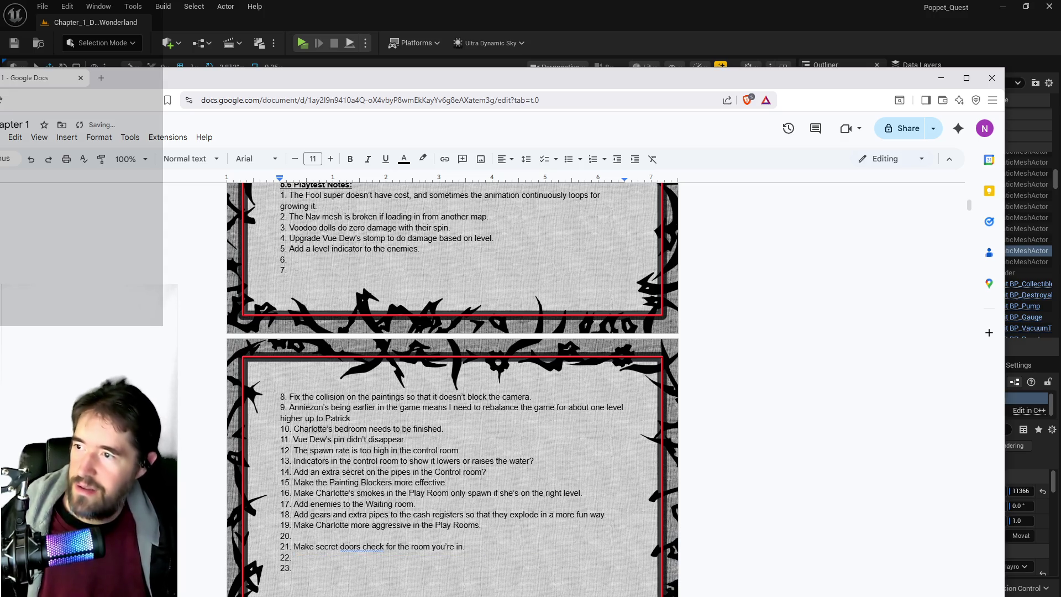
type("Remove Anniezon’s from the storage room and find a replacement for it.")
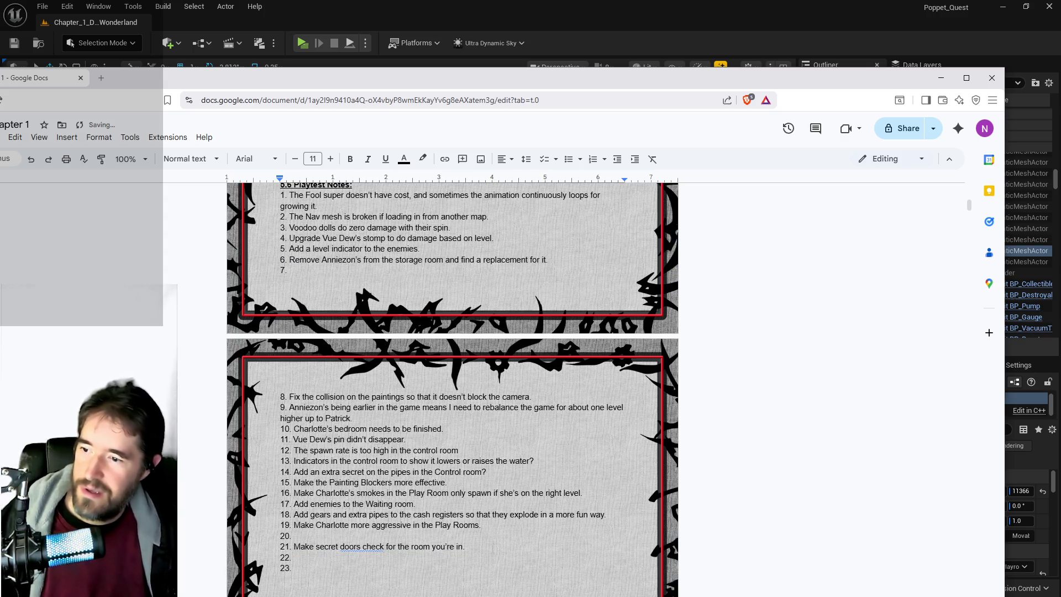
- Move the secret doors note from item 21 up to item 7
left_click_drag(490, 547, 324, 547)
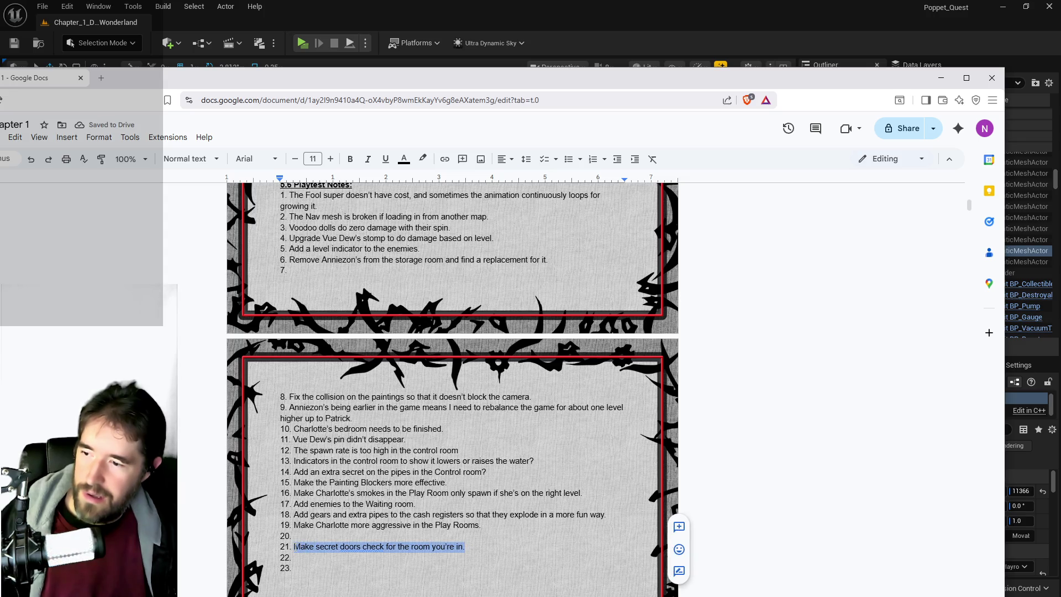
key("ctrl+x")
key("ctrl+v")
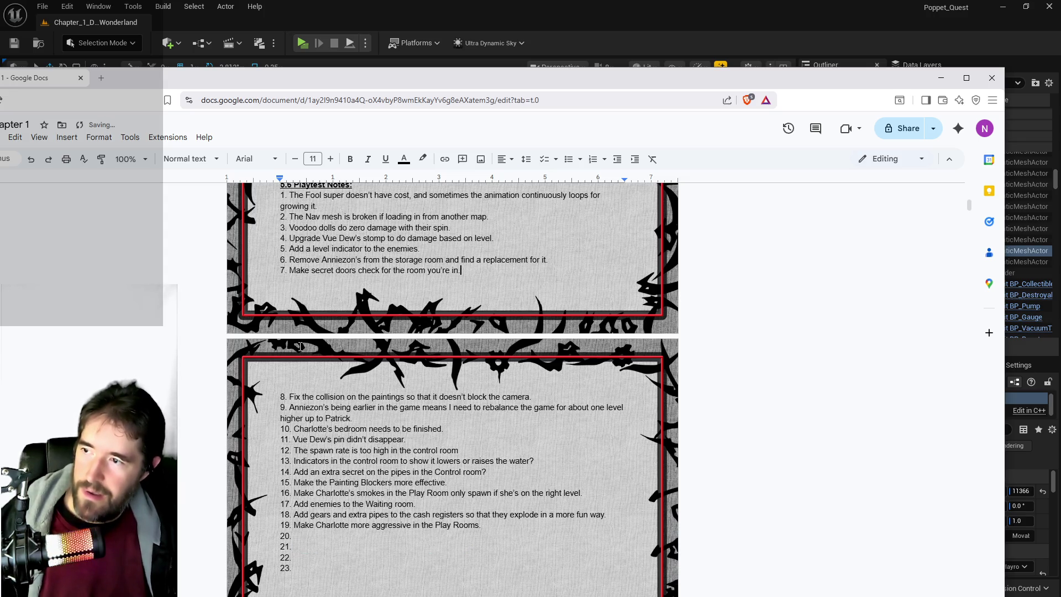
- Delete empty items 20–23 and the blank line after 19, then open Unreal's Content Browser
left_click_drag(292, 575, 281, 534)
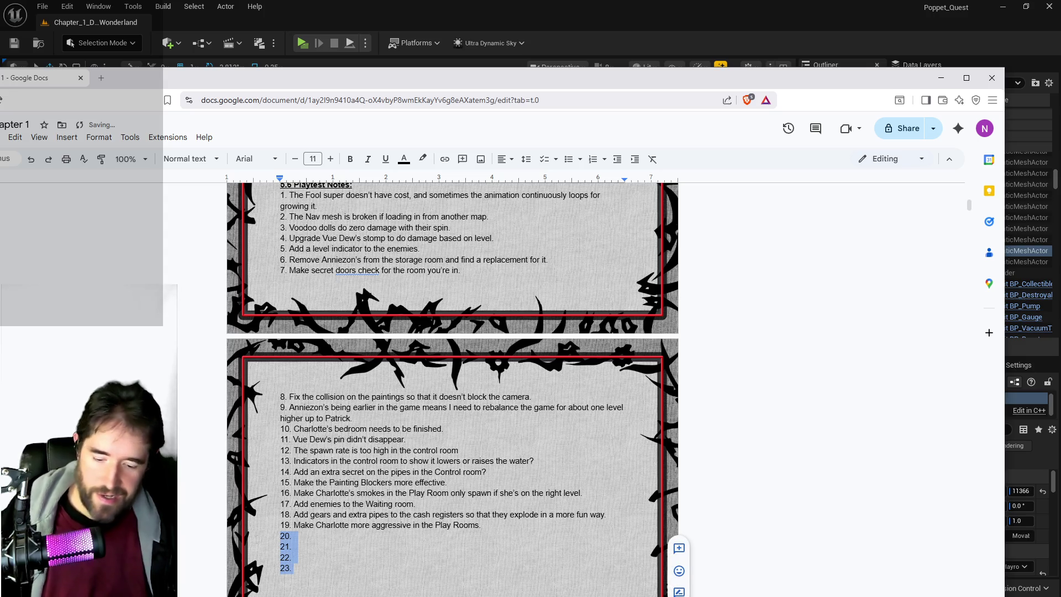
key("BackSpace")
key("BackSpace")
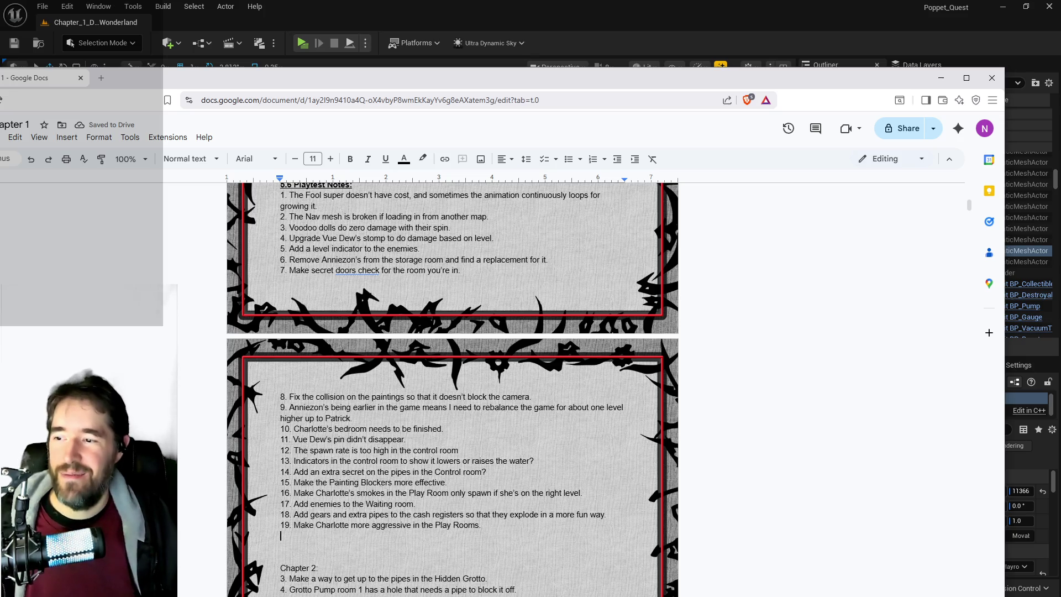
key("BackSpace")
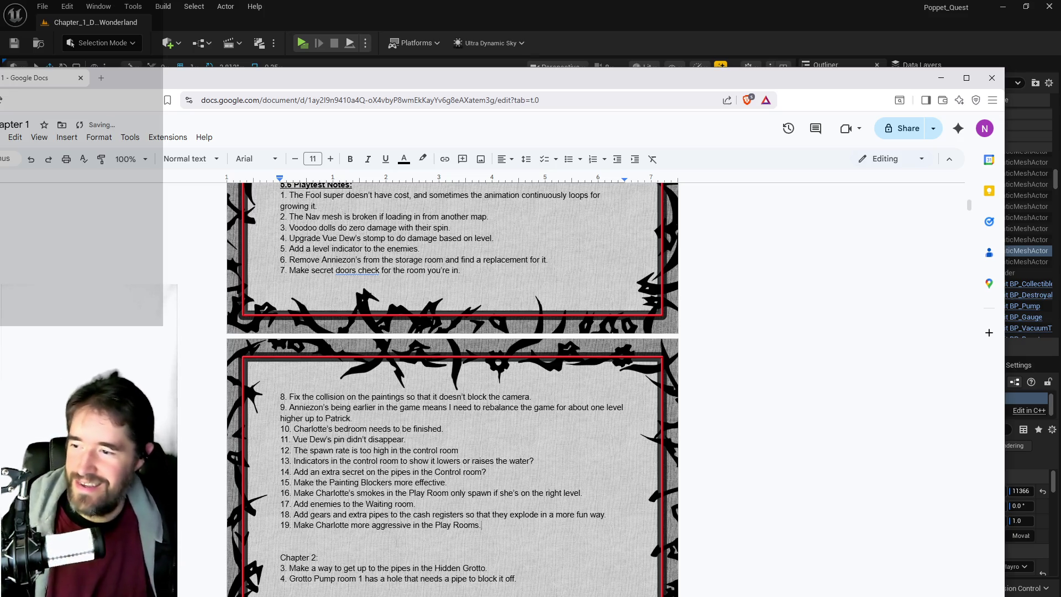
scroll(248, 469, "down", 2)
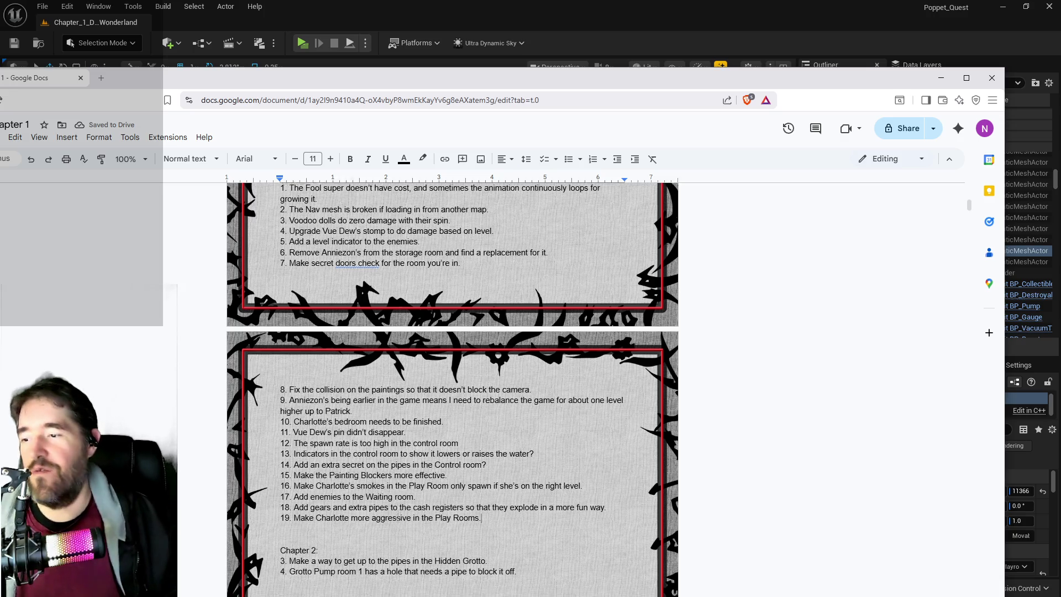
scroll(312, 507, "up", 3)
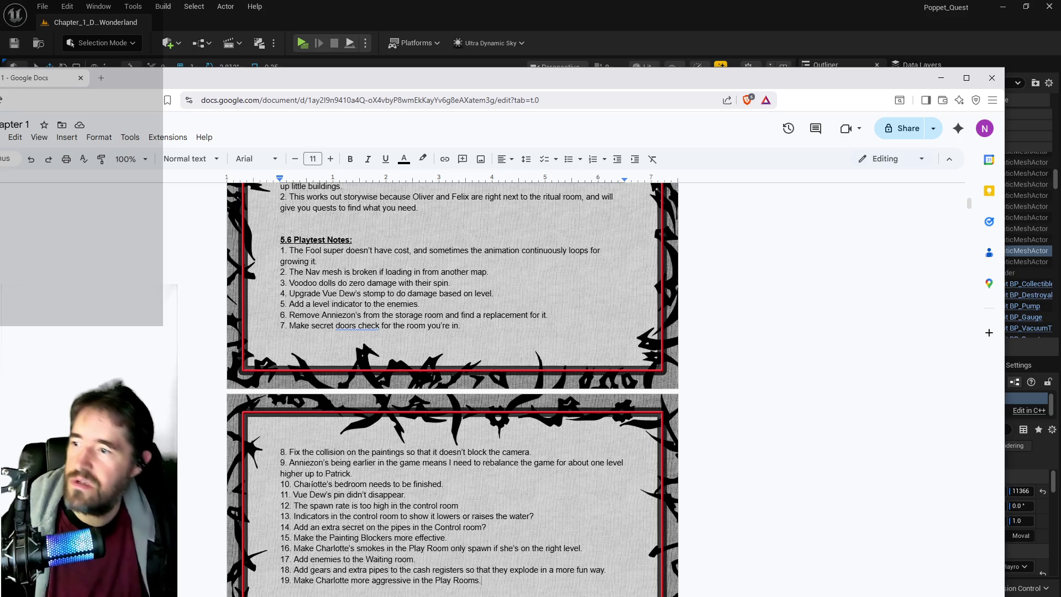
scroll(311, 484, "down", 1)
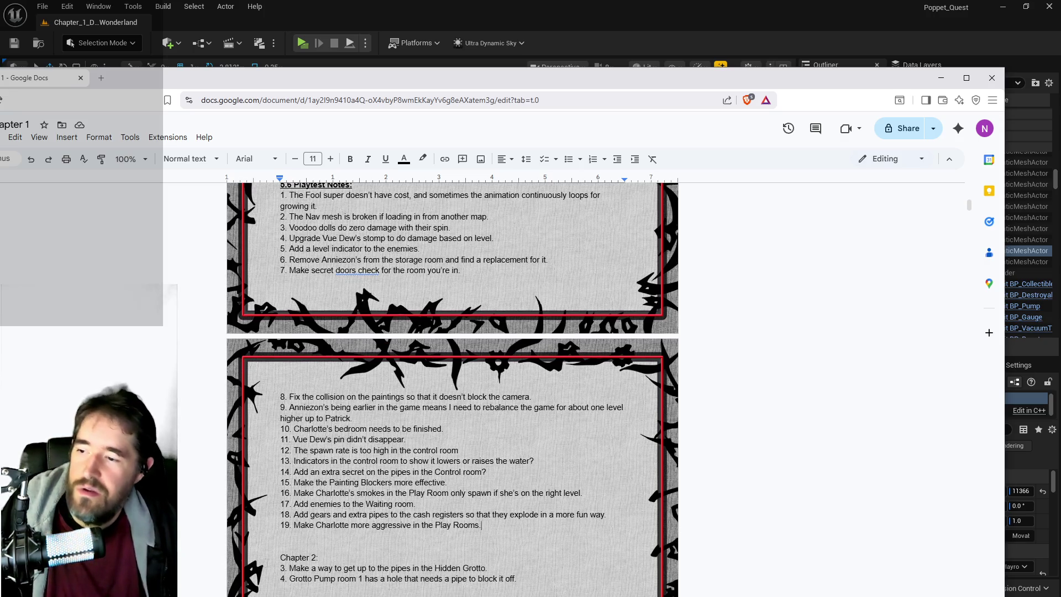
scroll(321, 484, "up", 1)
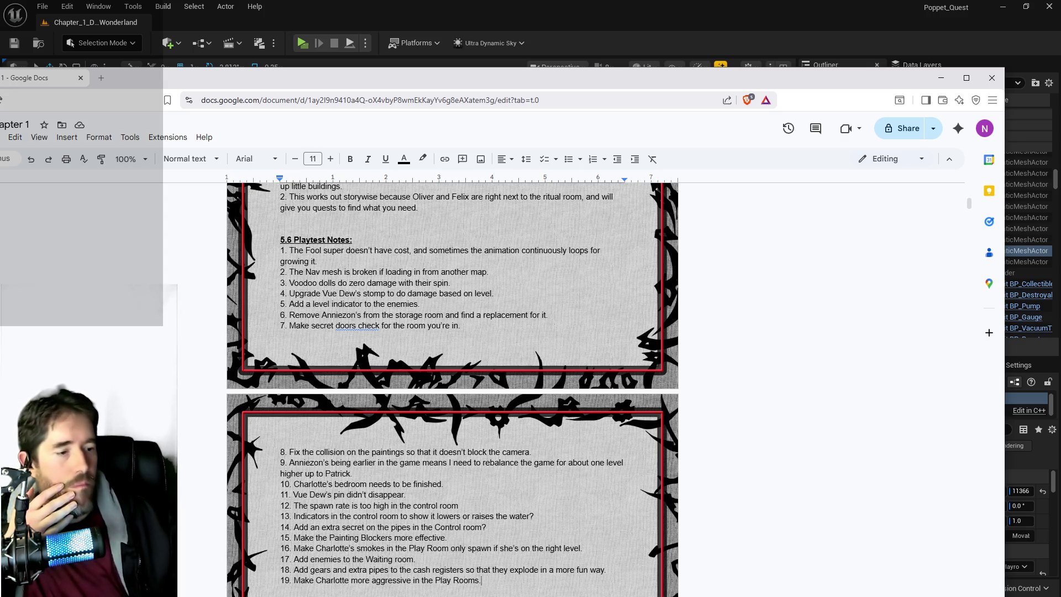
key("alt+Tab")
key("ctrl+space")
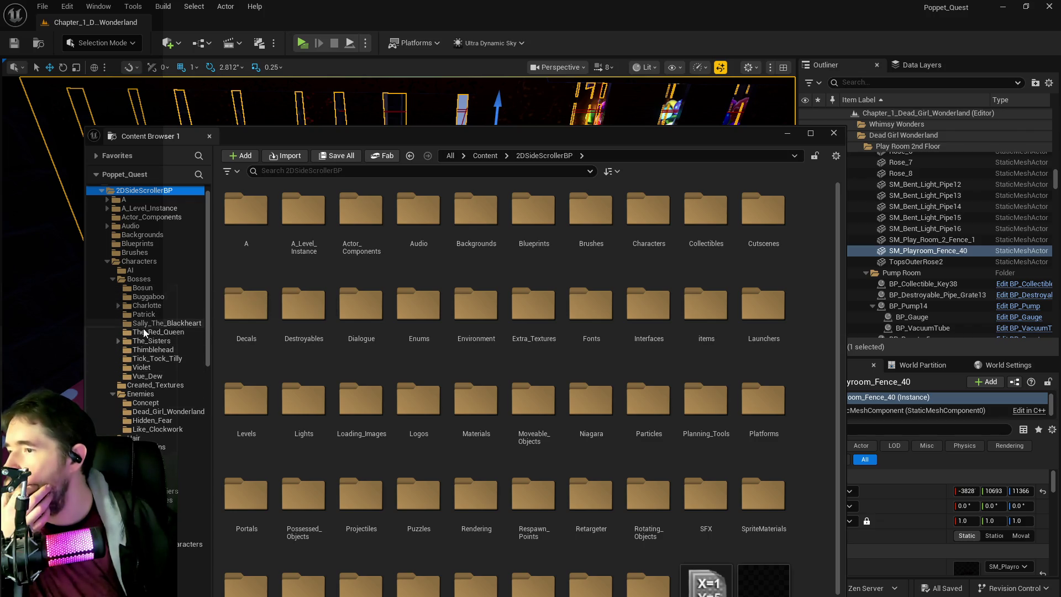
- Open the BP_Vue_Dew blueprint from the Characters > Bosses > Vue_Dew folder
left_click(145, 377)
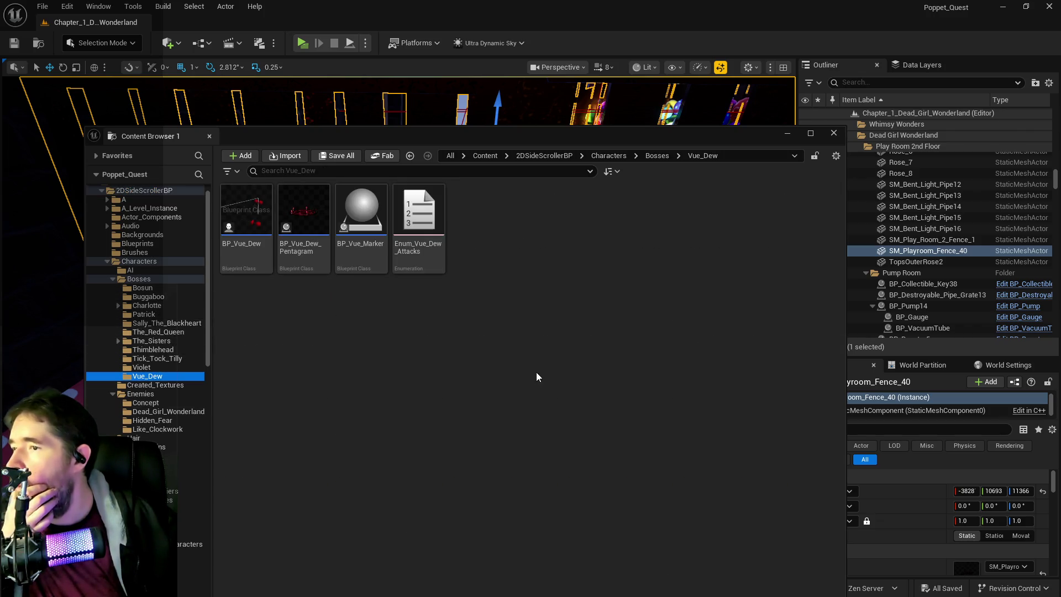
left_click(253, 228)
double_click(253, 229)
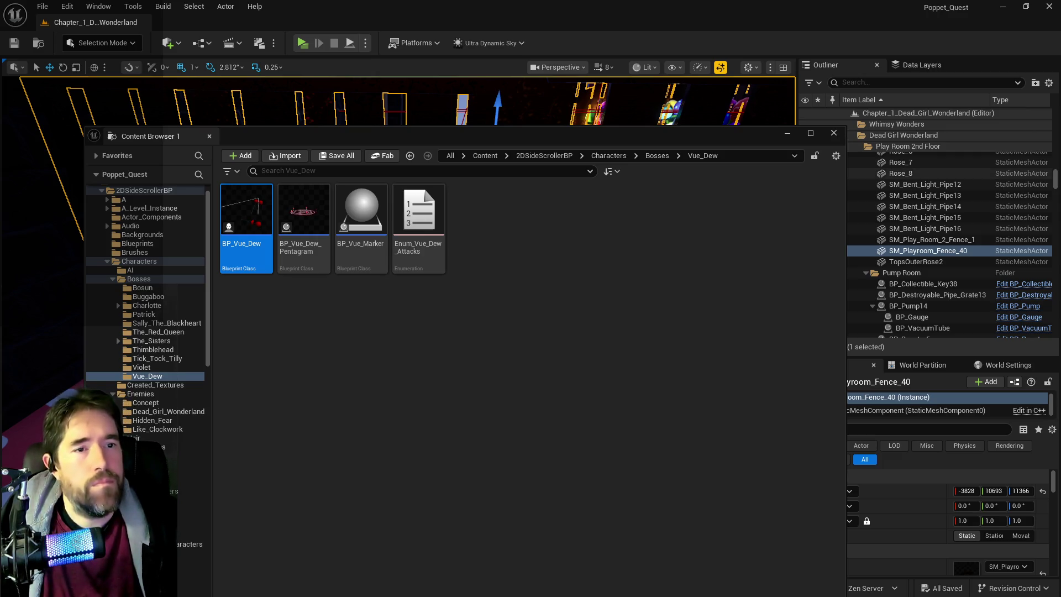
- Close the floating Content Browser and bring the BP_Vue_Dew editor forward, maximized
key("ctrl+space")
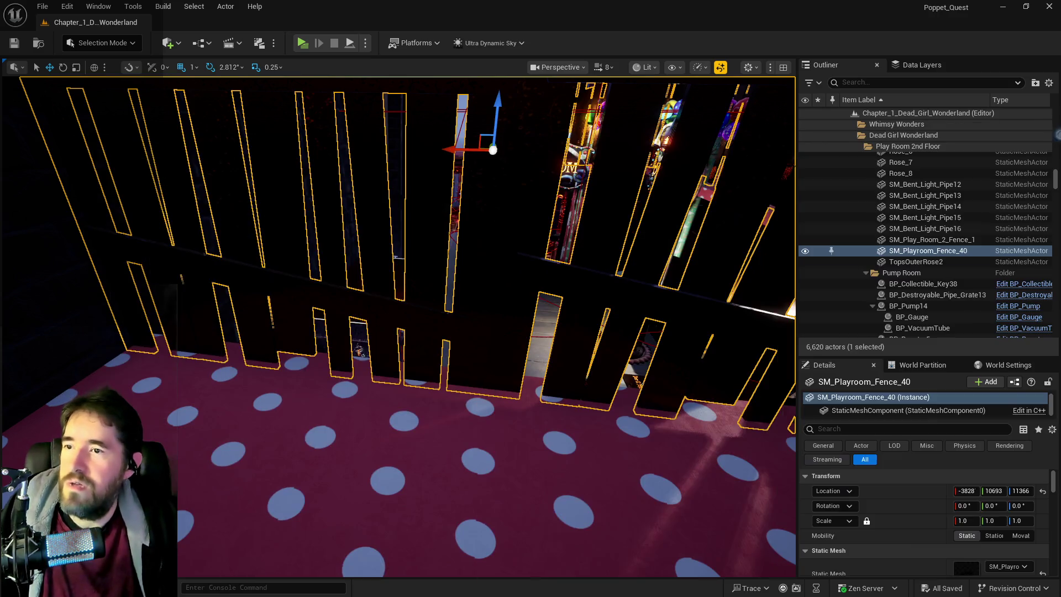
left_click_drag(664, 279, 663, 166)
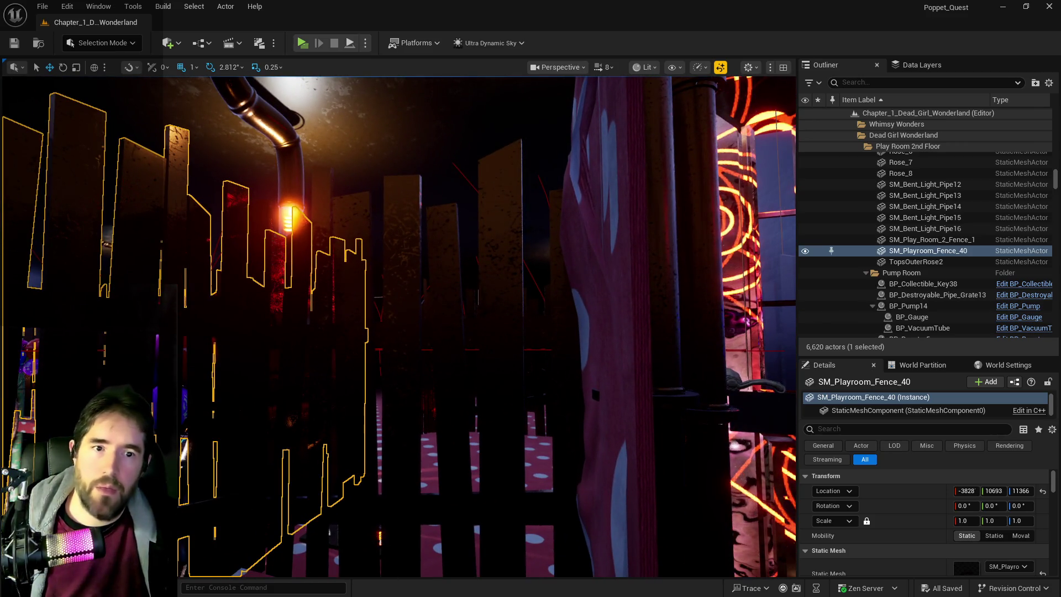
key("alt+Tab")
double_click(508, 158)
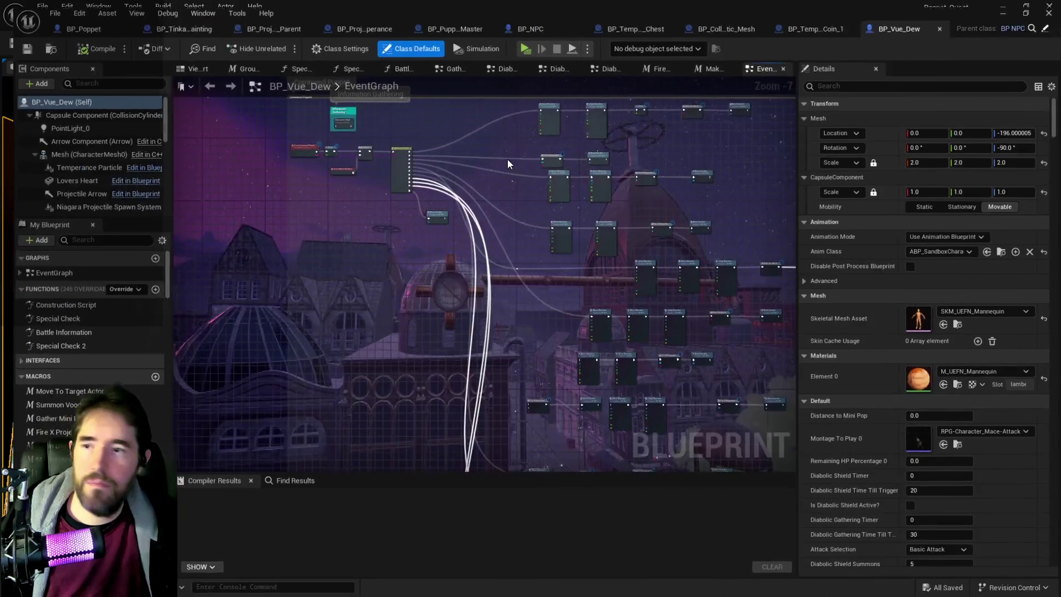
- Find the Acton Graphs comment and open the collapsed Attack Target Graph
mouse_move(516, 314)
left_mouse_down()
mouse_move(492, 303)
mouse_move(475, 261)
mouse_move(520, 337)
left_mouse_up()
left_click_drag(326, 111, 326, 196)
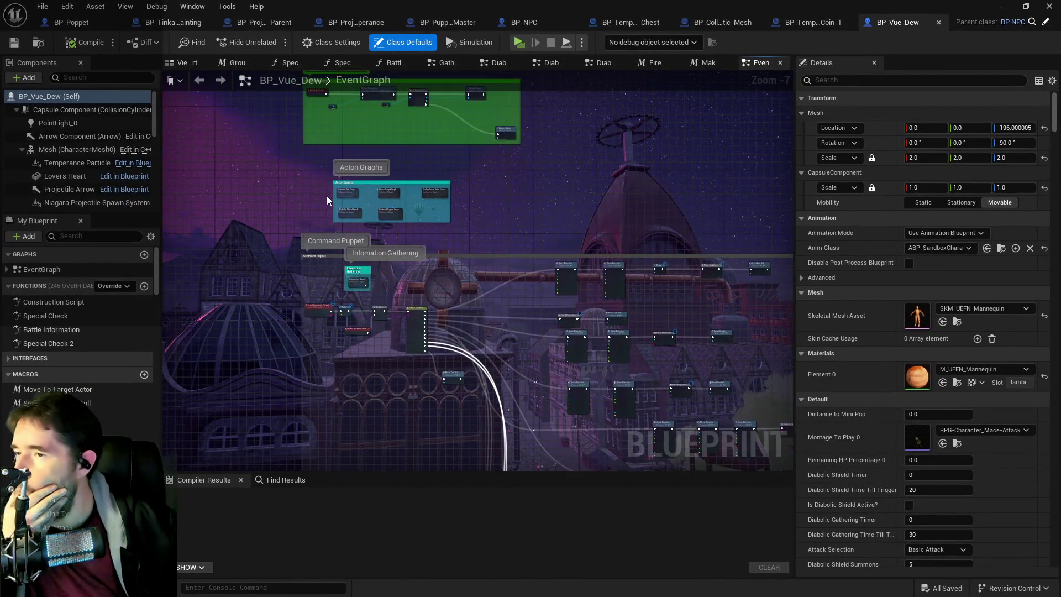
scroll(332, 192, "up", 6)
left_click_drag(486, 244, 399, 269)
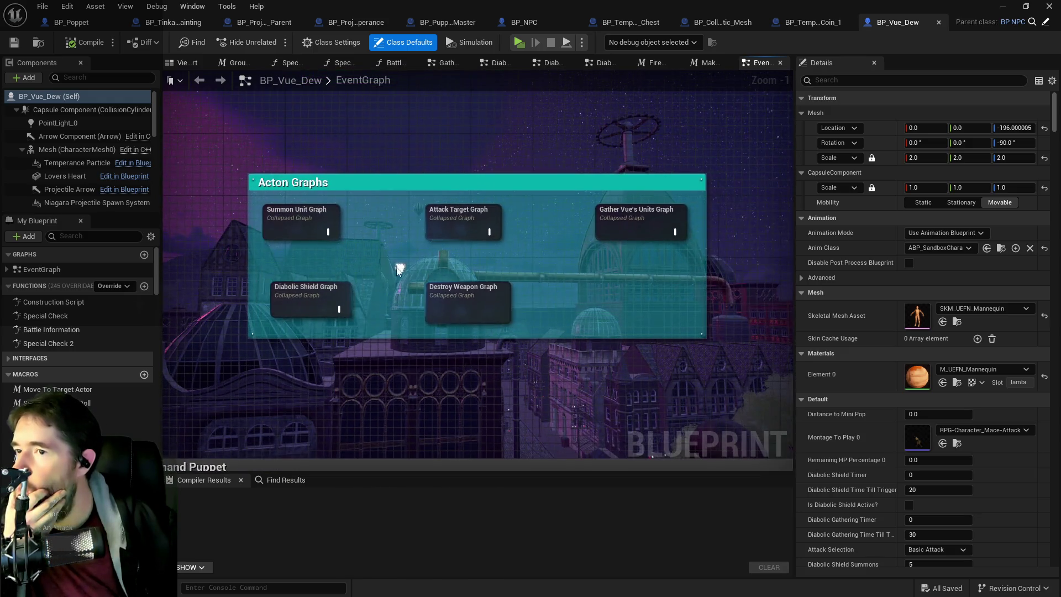
left_click_drag(530, 301, 469, 266)
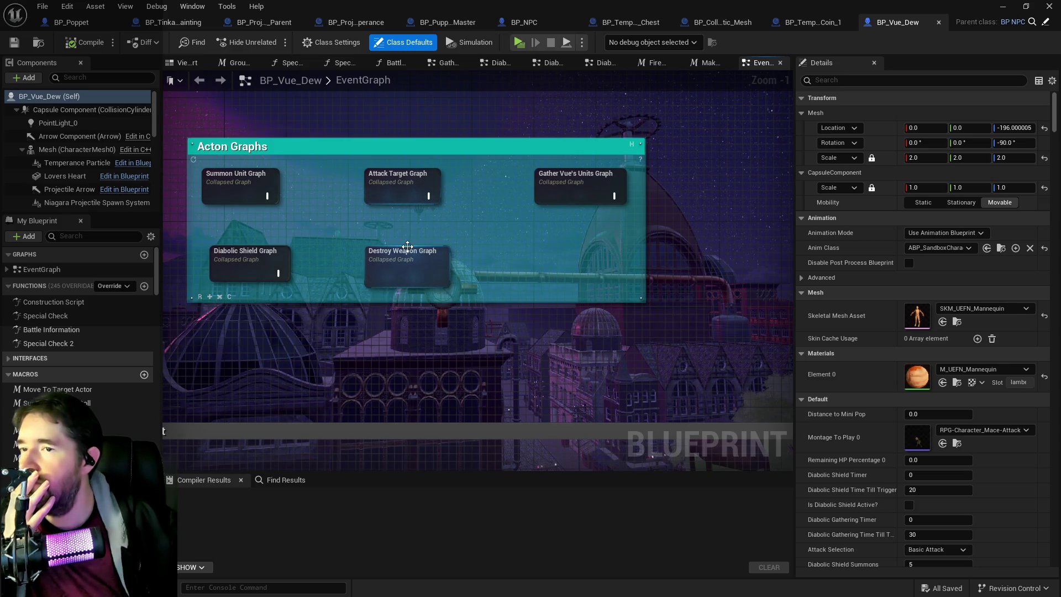
double_click(386, 191)
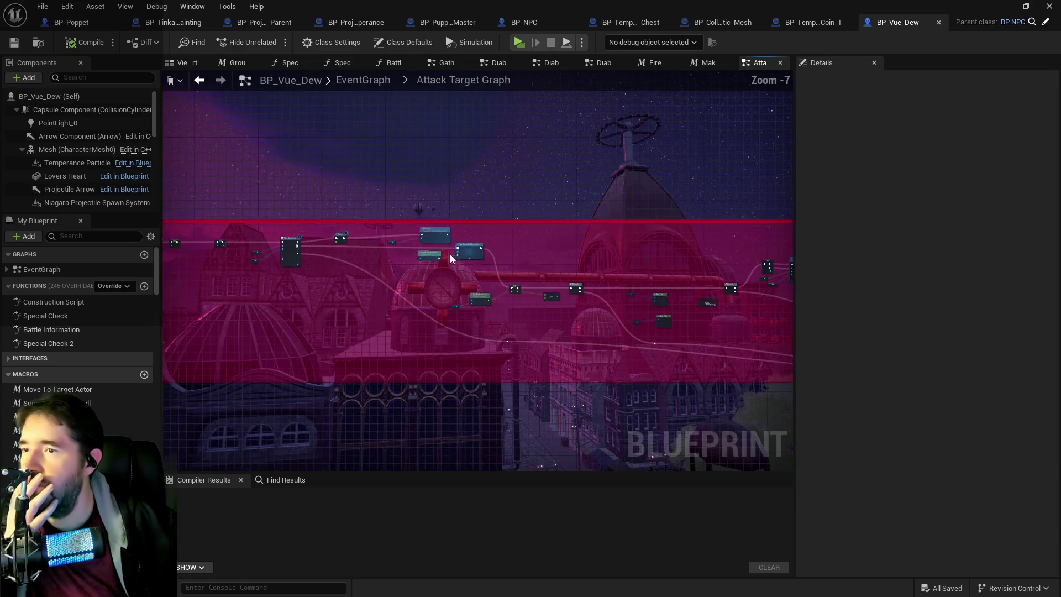
- Frame the Switch on Enum and SET Damage Amount nodes, shifting the SET node left
scroll(437, 276, "up", 2)
scroll(452, 308, "up", 1)
left_click_drag(575, 274, 336, 253)
mouse_move(403, 258)
left_mouse_down()
mouse_move(397, 301)
mouse_move(489, 254)
mouse_move(416, 258)
mouse_move(415, 267)
left_mouse_up()
scroll(397, 296, "up", 3)
mouse_move(598, 326)
left_mouse_down()
mouse_move(372, 338)
mouse_move(410, 312)
mouse_move(642, 303)
mouse_move(655, 354)
mouse_move(785, 309)
left_mouse_up()
scroll(372, 339, "down", 4)
scroll(411, 312, "up", 3)
mouse_move(387, 249)
left_mouse_down()
mouse_move(453, 332)
mouse_move(486, 343)
mouse_move(552, 354)
mouse_move(662, 333)
mouse_move(455, 358)
mouse_move(482, 332)
left_mouse_up()
- Move the SET Damage Amount node left and confirm its value of 20.0
mouse_move(437, 261)
left_mouse_down()
mouse_move(328, 237)
mouse_move(294, 244)
mouse_move(303, 256)
left_mouse_up()
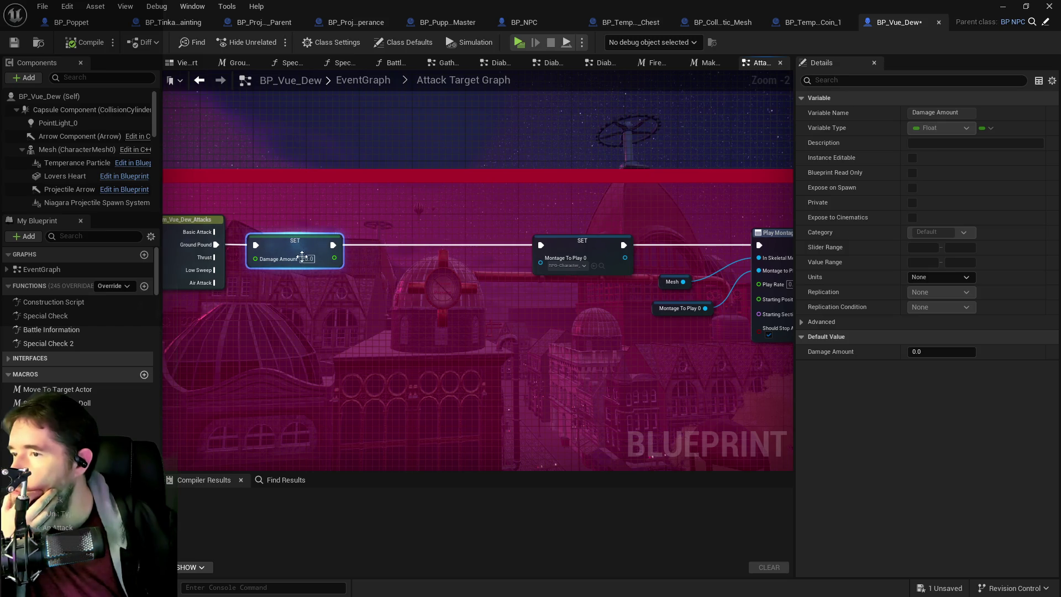
left_click(305, 258)
type("20")
key("Return")
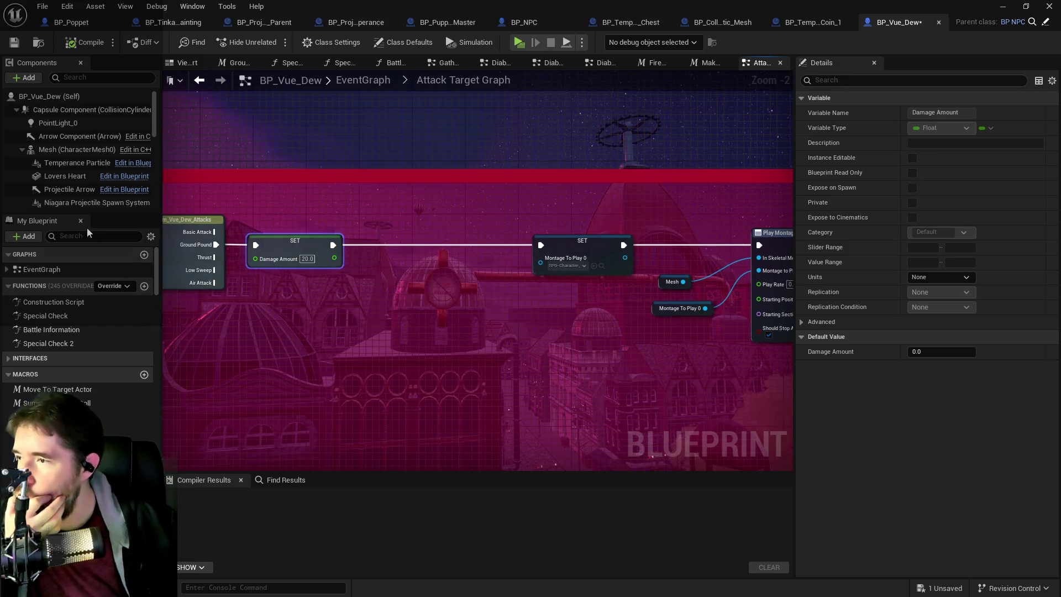
- Add a Struct NPC Stats getter, split it, and expose its Level field
type("npc")
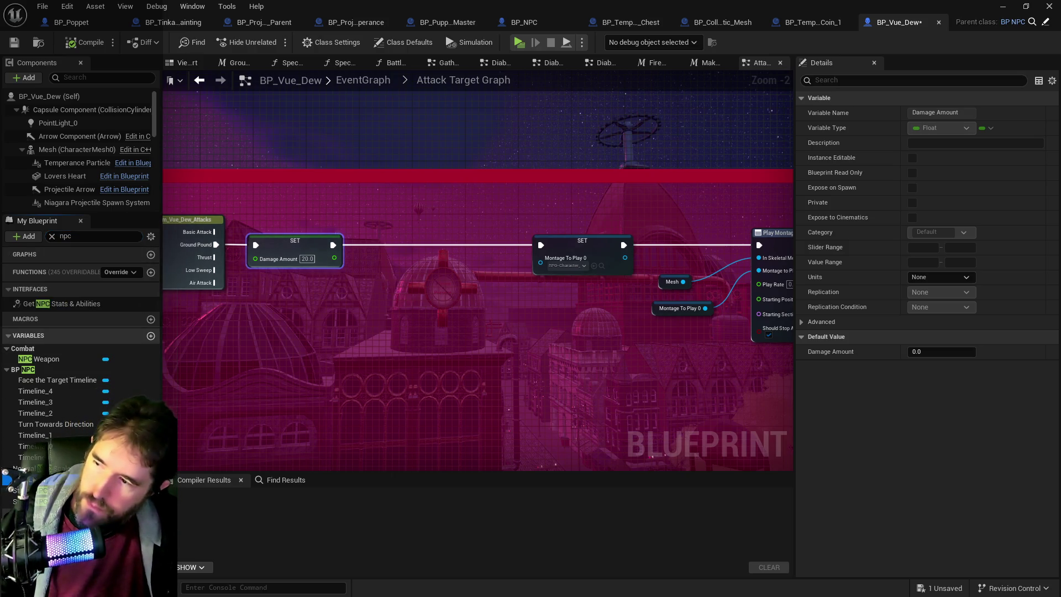
mouse_move(44, 490)
left_mouse_down()
mouse_move(266, 437)
mouse_move(340, 327)
left_mouse_up()
left_click(369, 334)
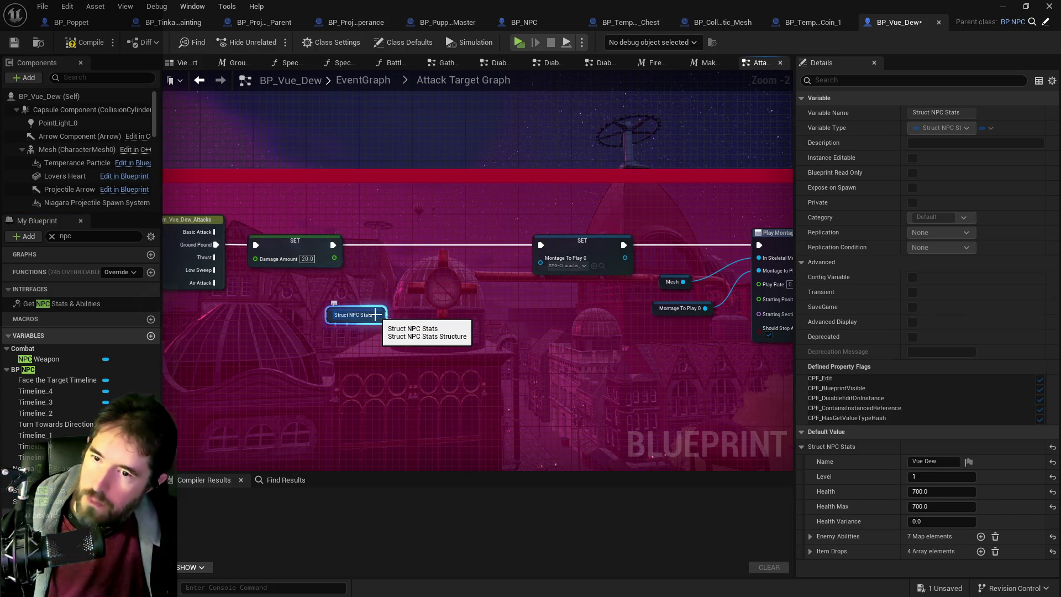
right_click(376, 314)
key("Escape")
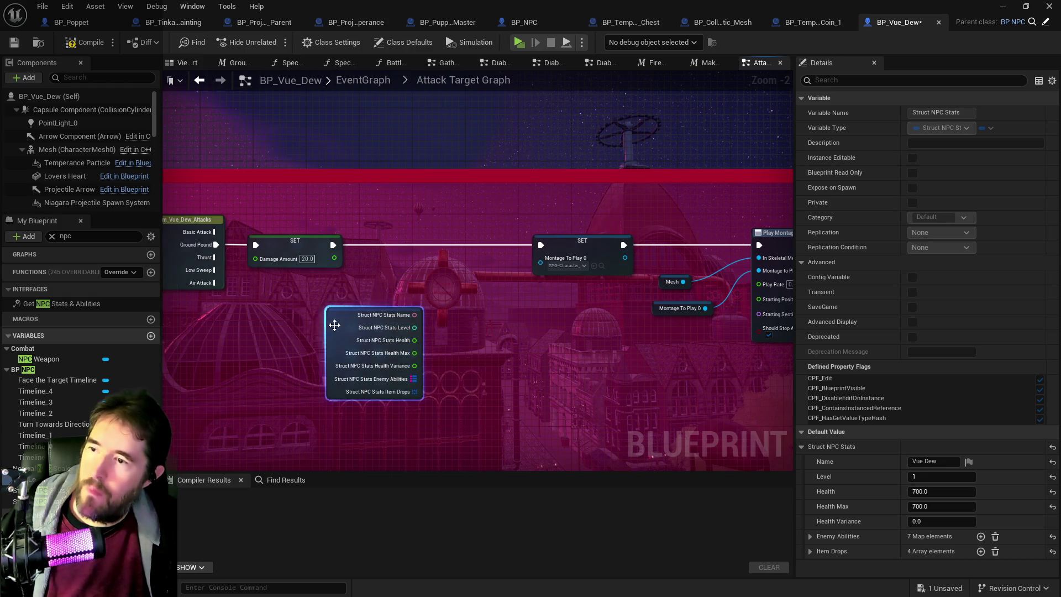
left_click_drag(334, 318, 318, 331)
mouse_move(388, 334)
left_mouse_down()
mouse_move(408, 328)
mouse_move(389, 333)
left_mouse_up()
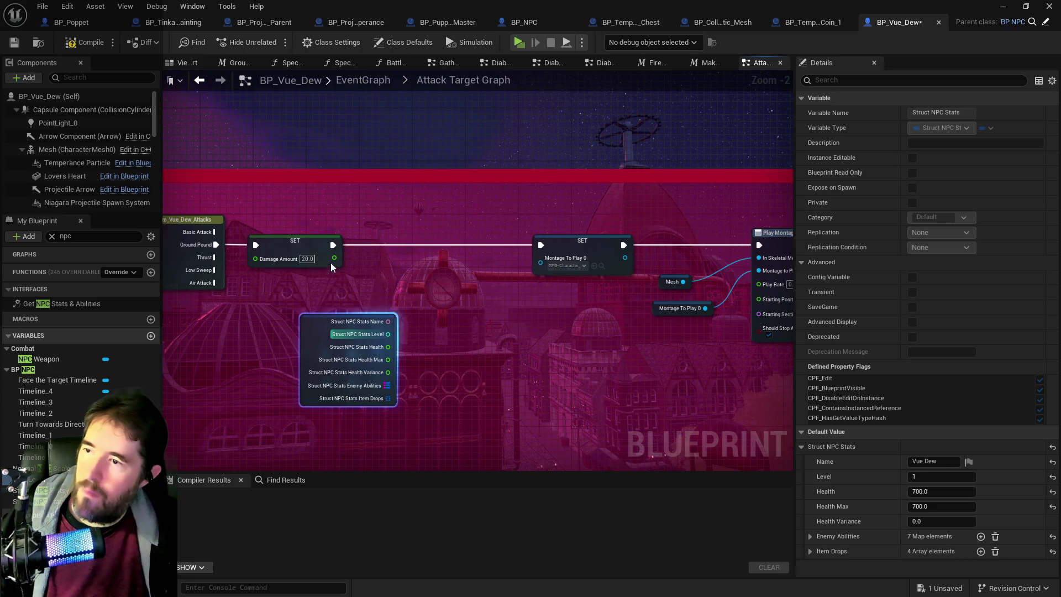
- Try a Multiply node fed by Damage Amount, then delete it
left_click_drag(334, 258, 387, 267)
type("multi")
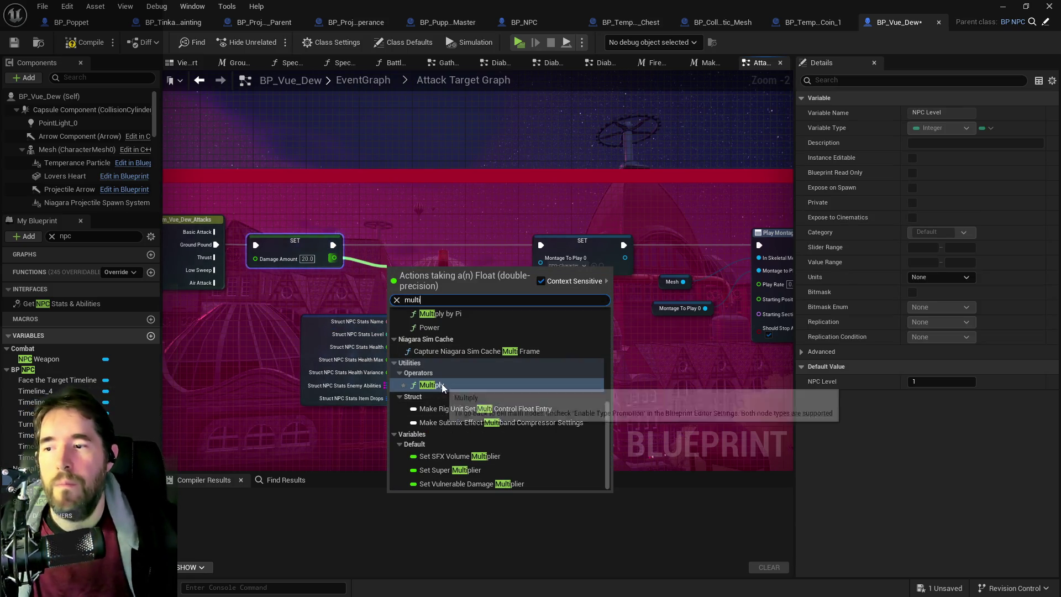
left_click(432, 384)
mouse_move(394, 282)
left_mouse_down()
mouse_move(403, 313)
mouse_move(390, 310)
left_mouse_up()
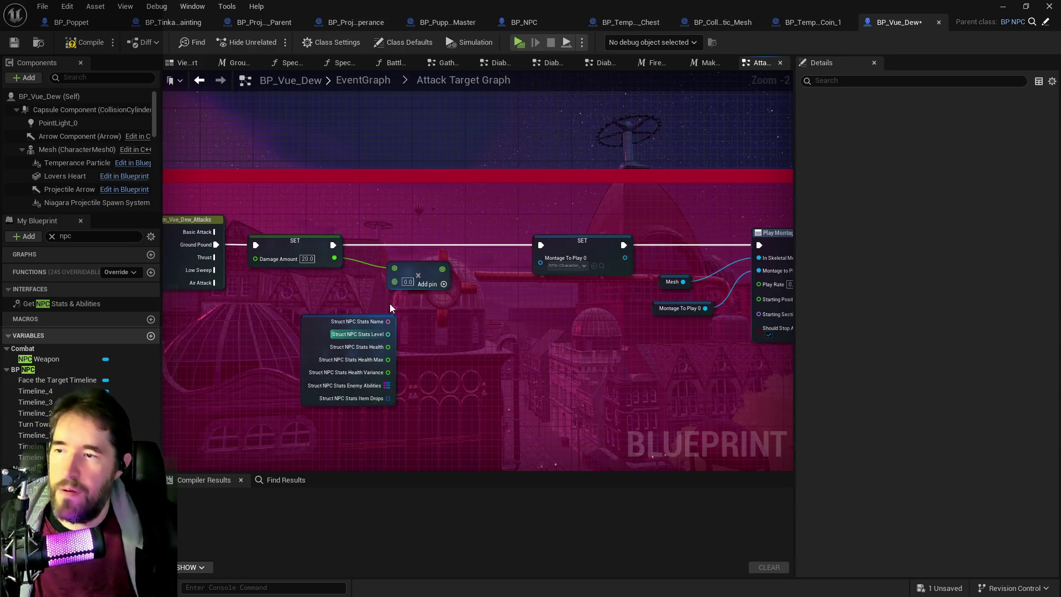
left_click(405, 271)
key("Delete")
- Add an Add node fed by Damage Amount and wire the NPC Level into it
left_click_drag(335, 258, 413, 267)
type("add")
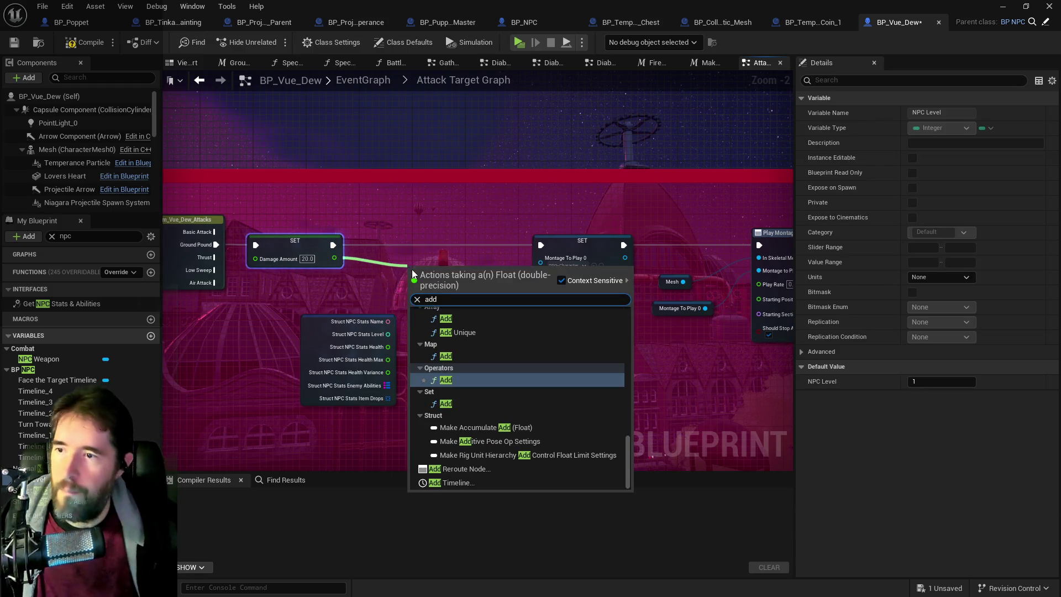
left_click(442, 380)
left_click(387, 326)
mouse_move(388, 334)
left_mouse_down()
mouse_move(414, 281)
mouse_move(452, 271)
left_mouse_up()
left_click(453, 271)
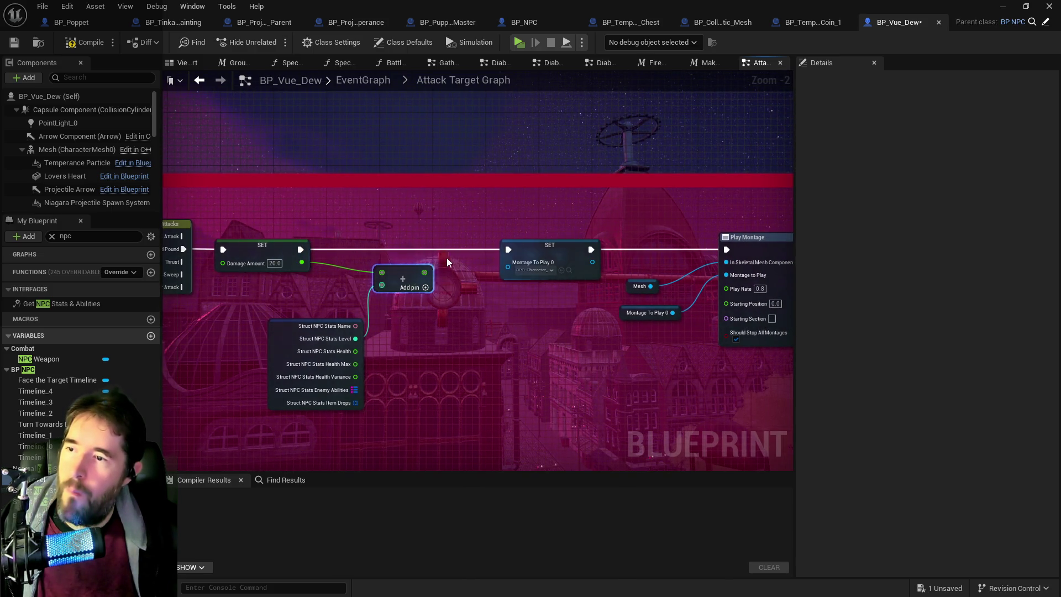
- Give the Add node a constant 20 and wire its result into Damage Amount
left_click_drag(446, 258, 323, 280)
left_click(195, 272)
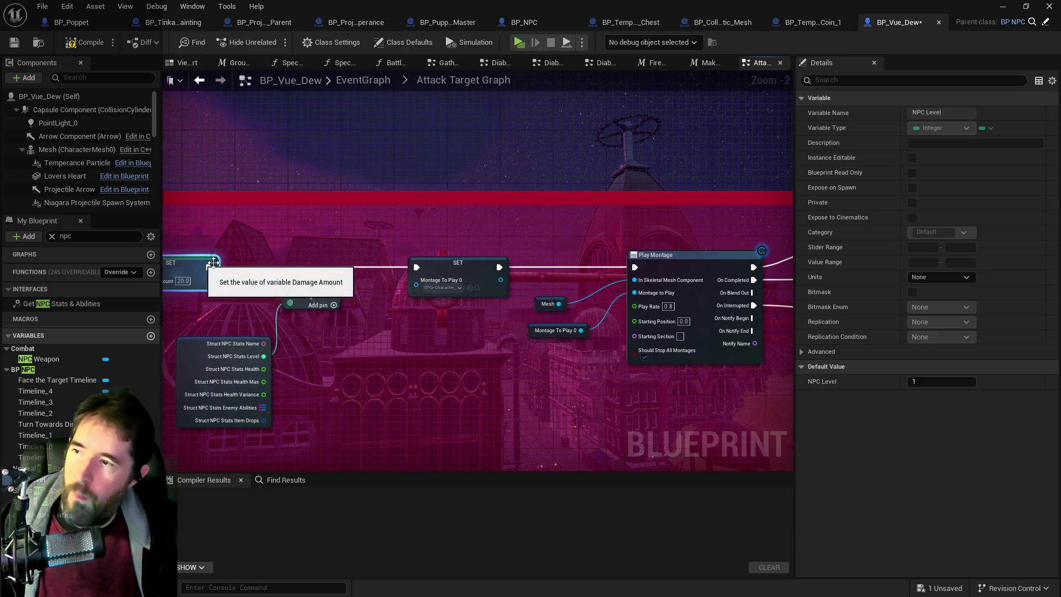
mouse_move(307, 291)
left_mouse_down()
mouse_move(463, 294)
mouse_move(399, 304)
mouse_move(450, 307)
left_mouse_up()
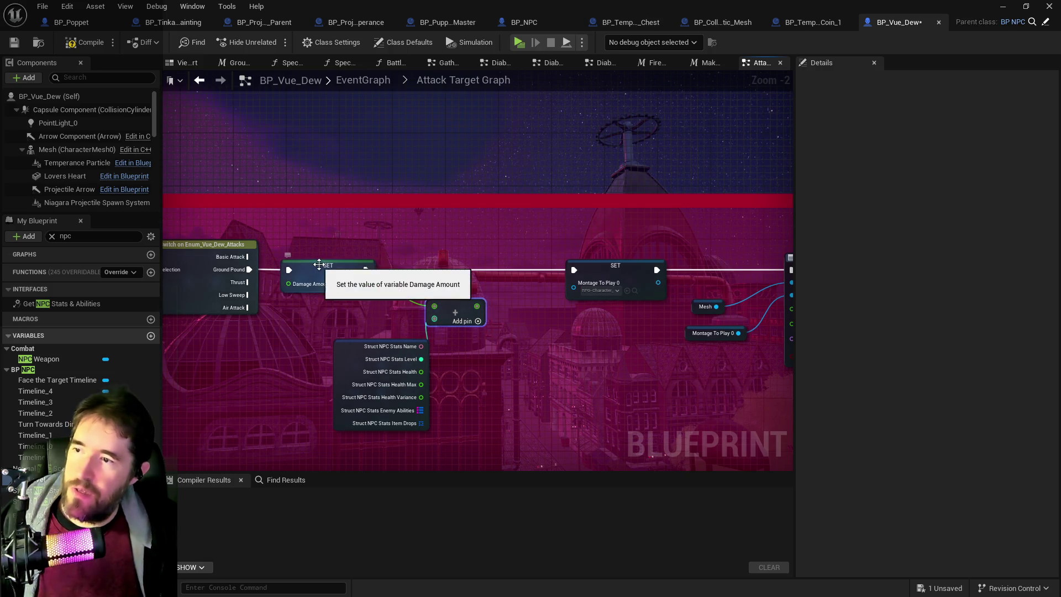
left_click(403, 300, "alt")
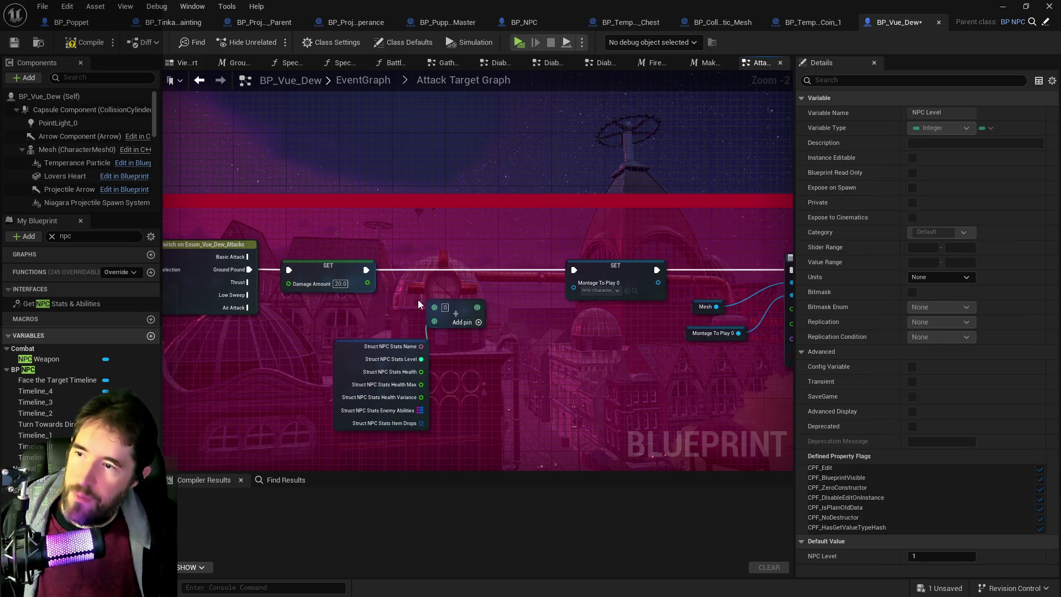
left_click(446, 308)
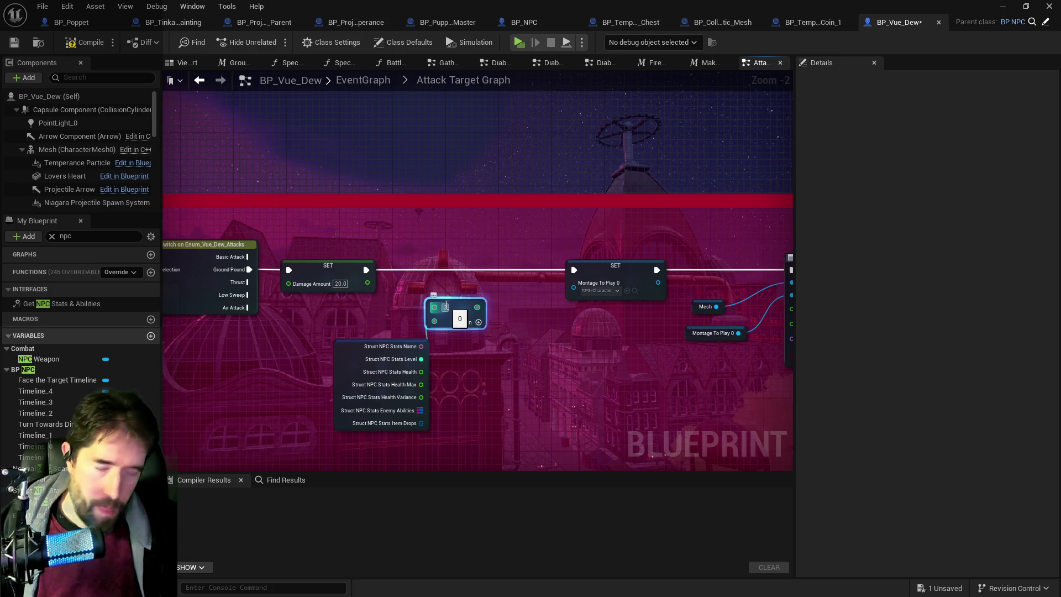
type("20")
key("Return")
mouse_move(480, 307)
left_mouse_down()
mouse_move(289, 284)
mouse_move(498, 266)
left_mouse_up()
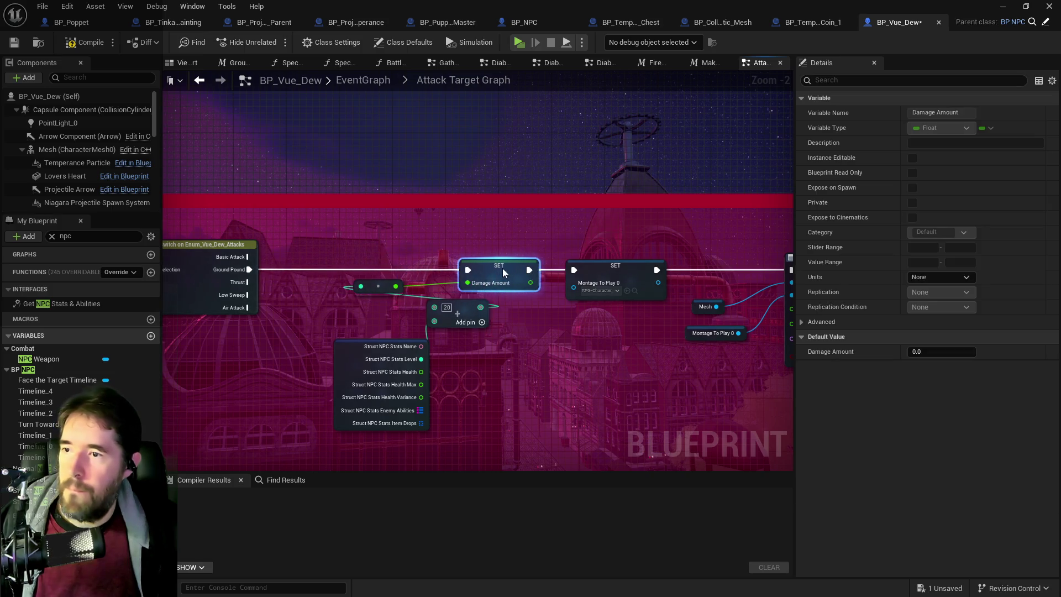
- Arrange the Add, Struct NPC Stats and conversion nodes, then save BP_Vue_Dew
left_click_drag(459, 308, 419, 315)
mouse_move(361, 357)
left_mouse_down()
mouse_move(273, 356)
mouse_move(287, 356)
left_mouse_up()
mouse_move(415, 321)
left_mouse_down()
mouse_move(396, 354)
mouse_move(408, 350)
left_mouse_up()
left_click_drag(385, 294, 472, 327)
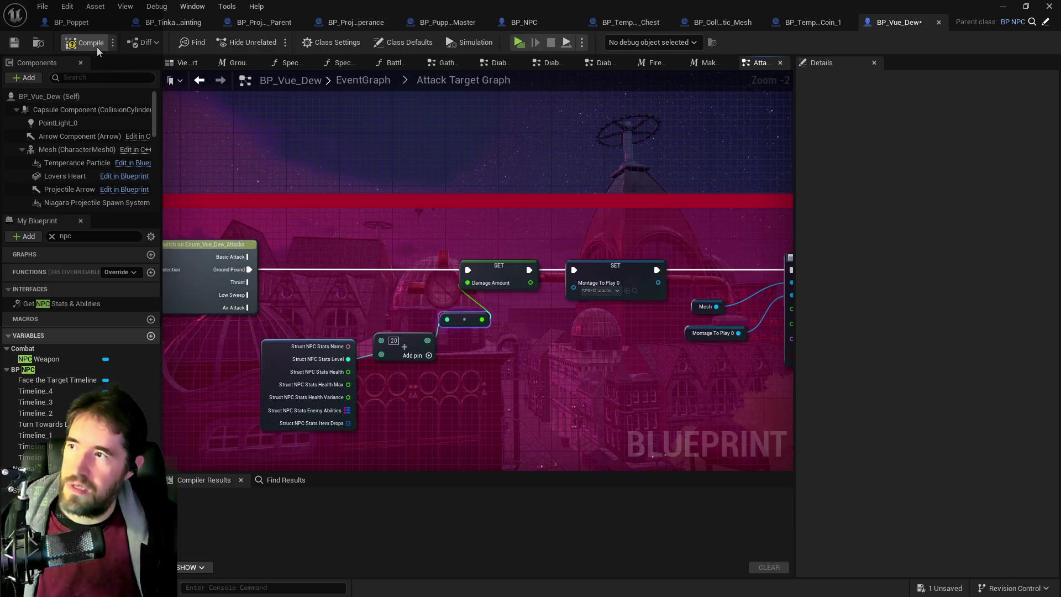
key("ctrl+s")
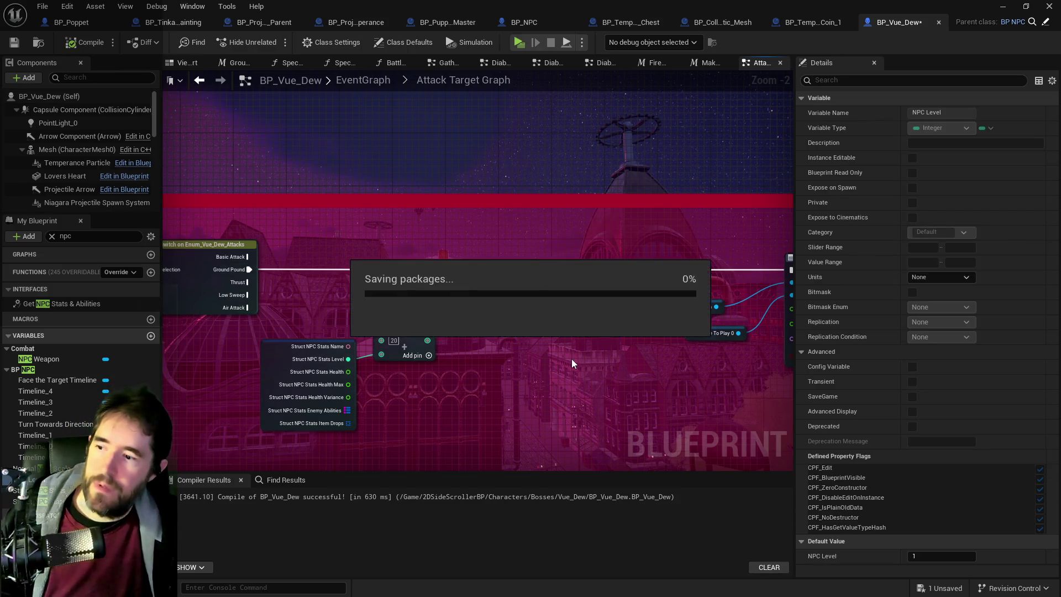
- Shrink the Blueprint editor and fly the viewport camera through the level
scroll(449, 358, "down", 4)
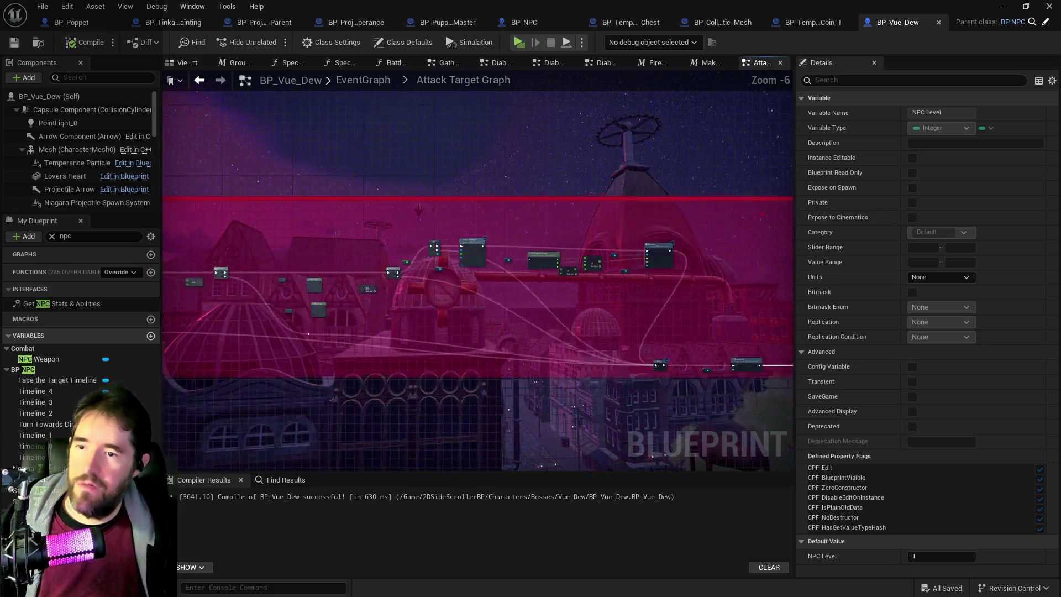
mouse_move(465, 6)
left_mouse_down()
mouse_move(606, 98)
mouse_move(1060, 166)
left_mouse_up()
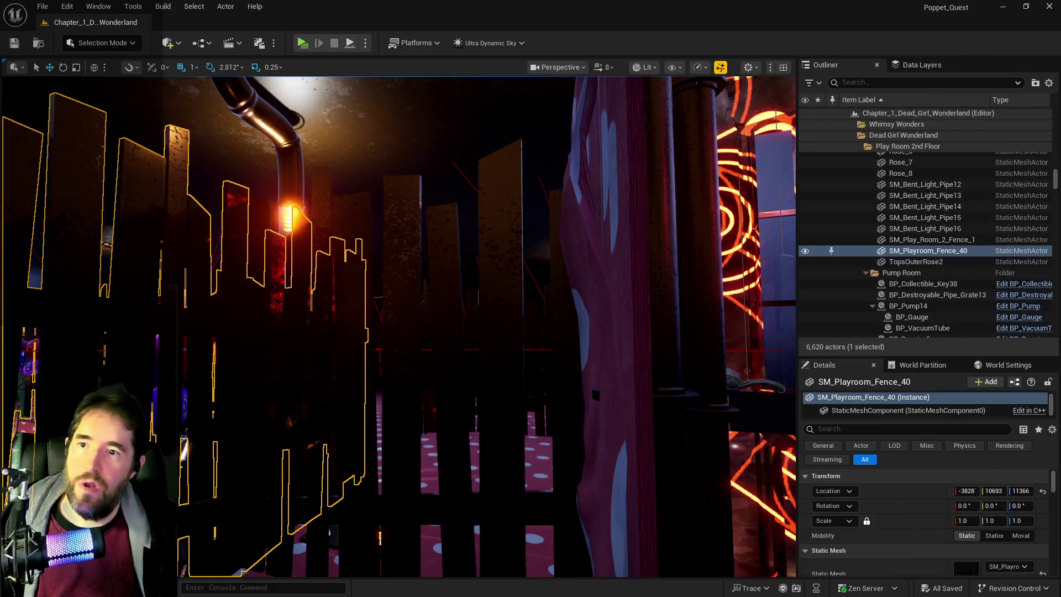
mouse_move(308, 351)
left_mouse_down()
mouse_move(531, 359)
mouse_move(317, 121)
left_mouse_up()
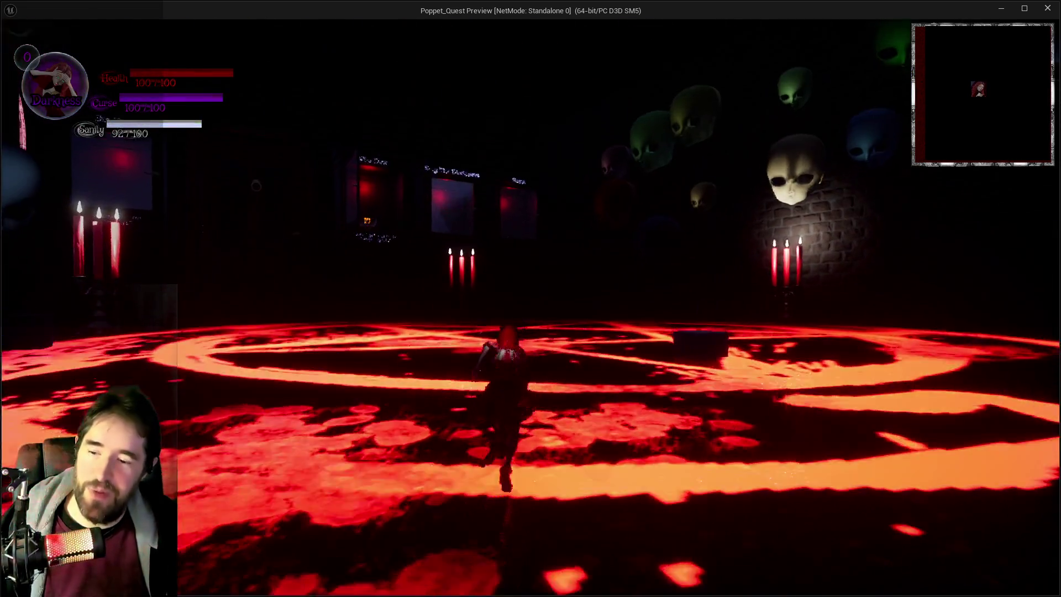
- Play through the pentagram room to Vue Dew, seeing Ground Pound hit for 35
key("Escape")
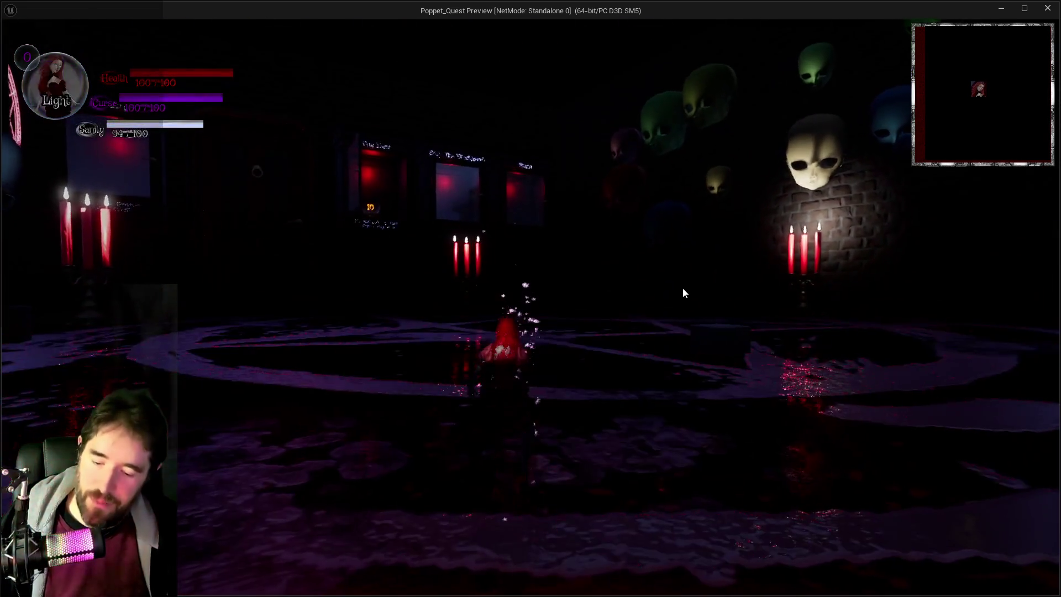
key("Escape")
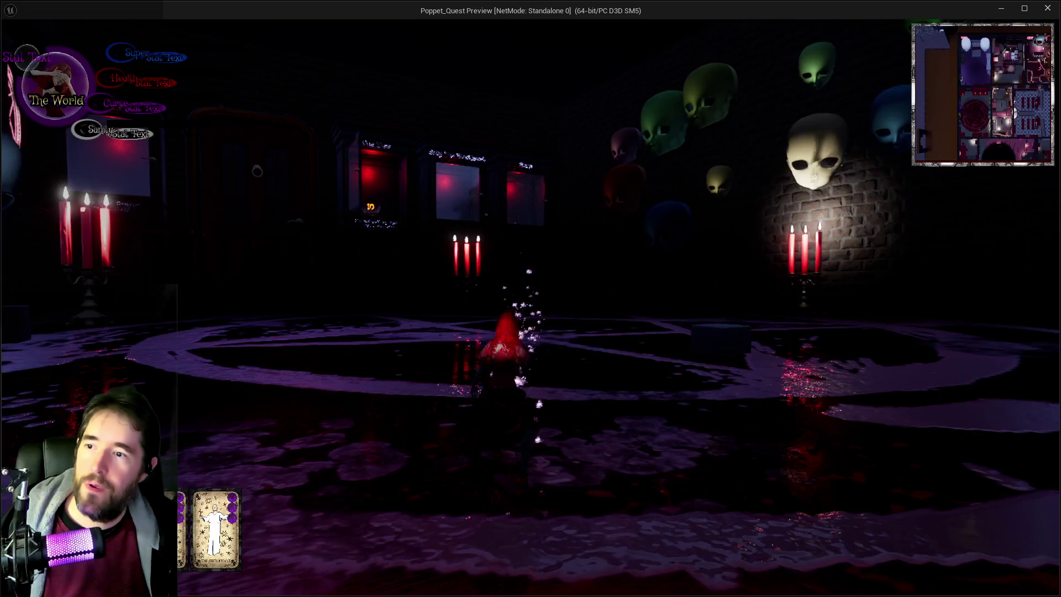
key("w")
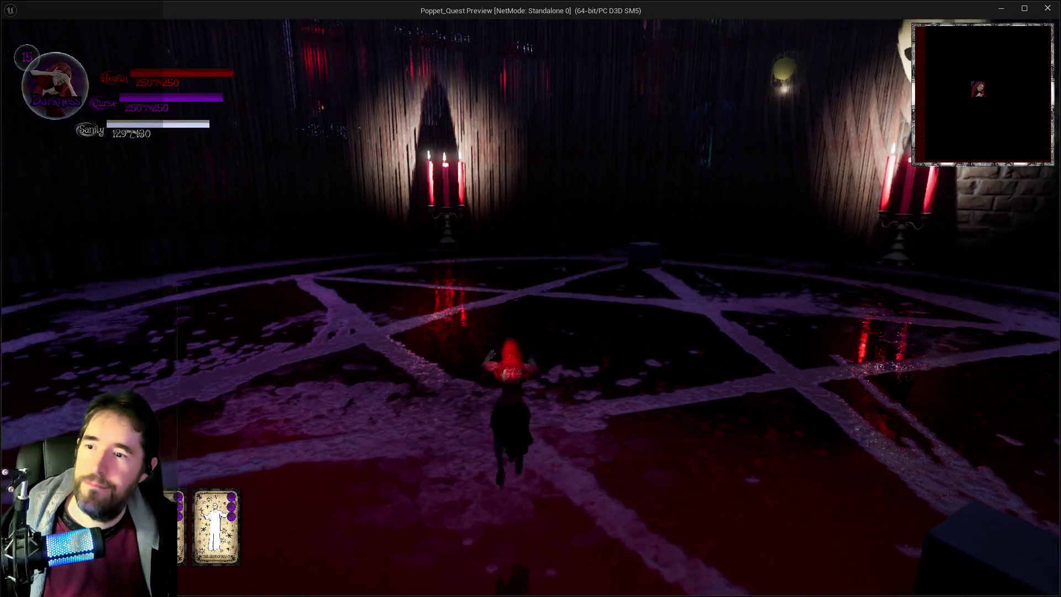
key("w")
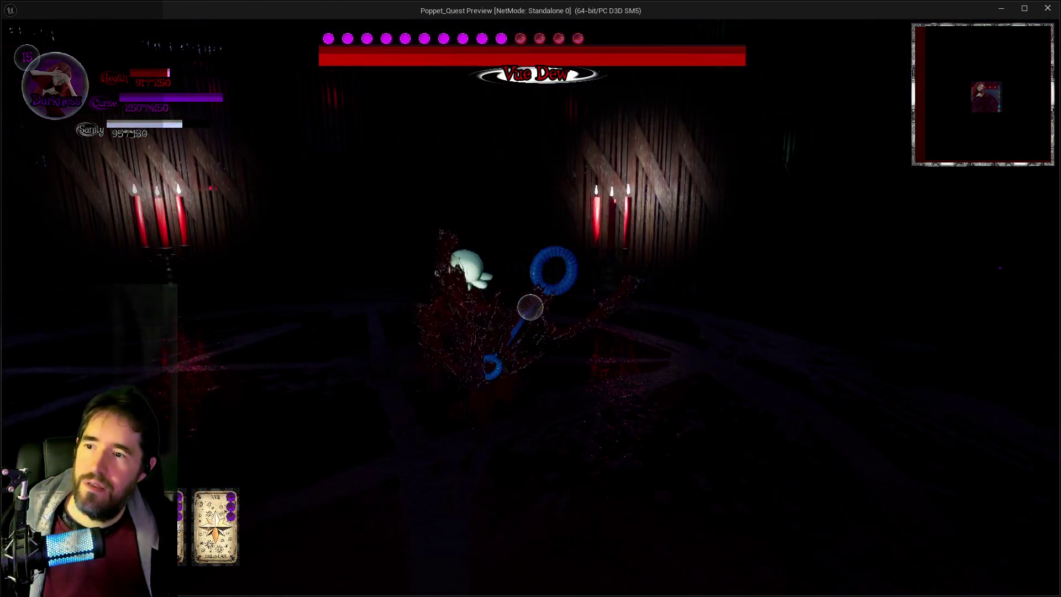
key("shift+F1")
key("alt+Tab")
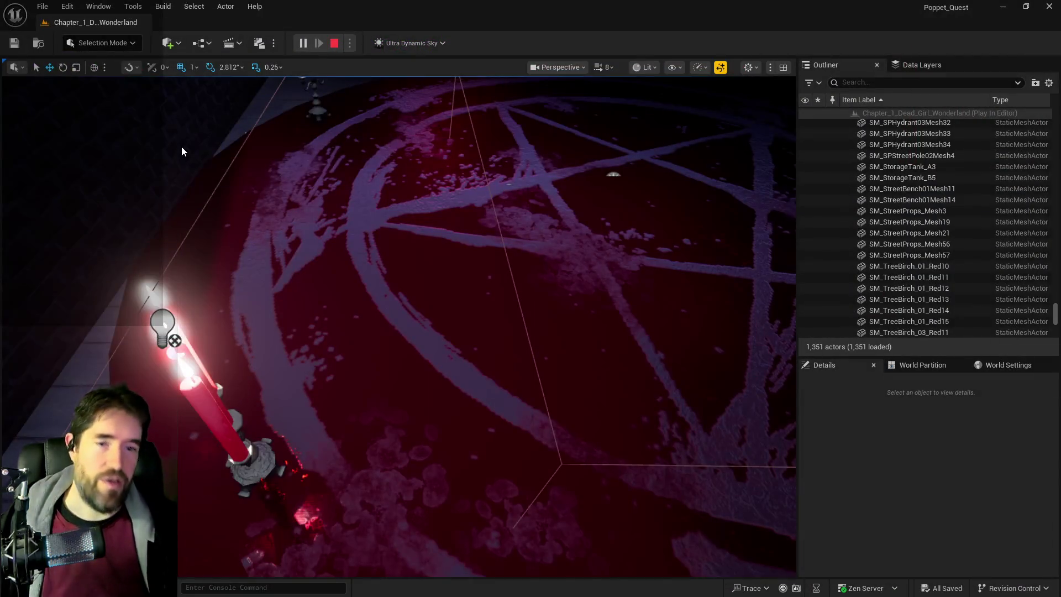
- Stop the playtest and bring back the BP_Vue_Dew editor full-screen
key("Escape")
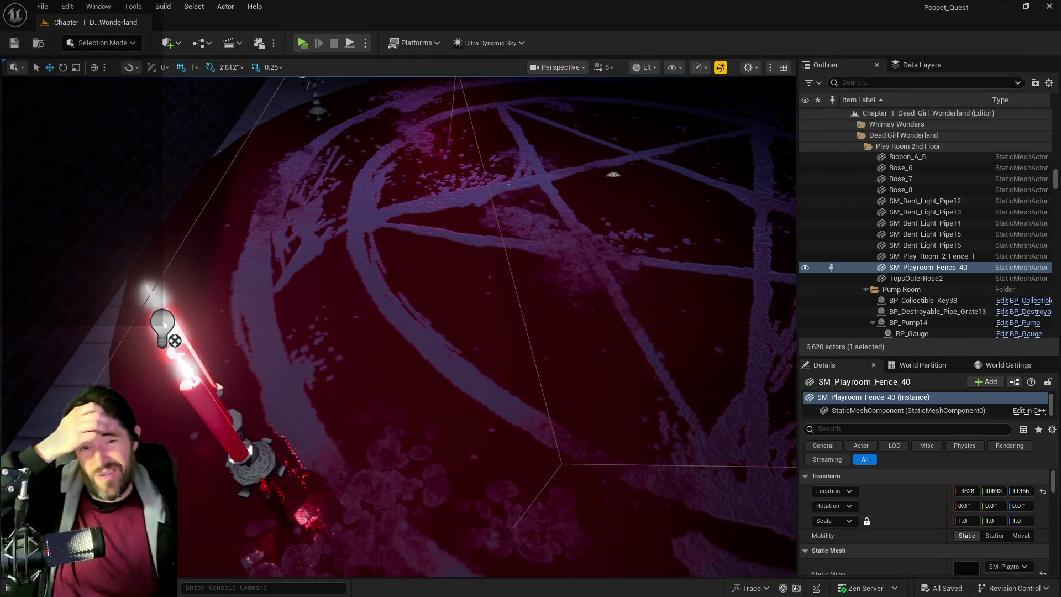
key("alt+Tab")
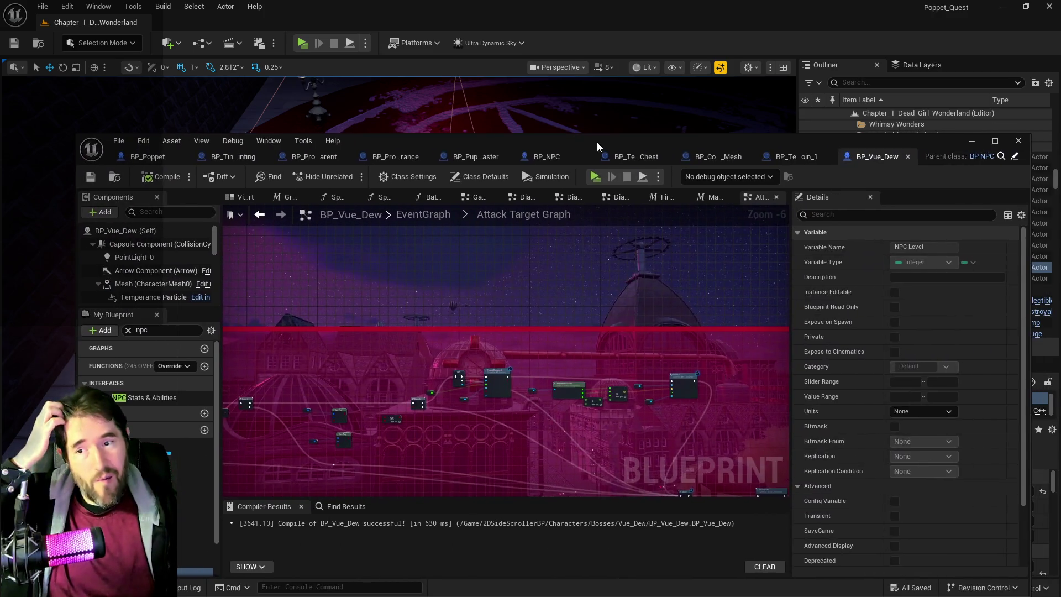
double_click(597, 141)
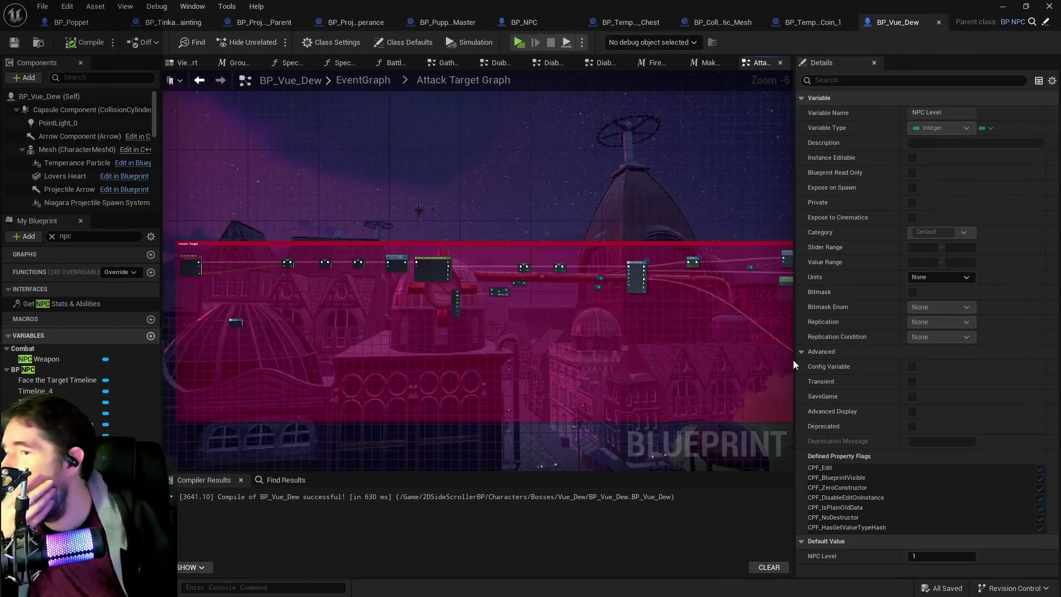
- Move the Ground Pound stats and damage math nodes down-left, then open BP_Temp_Collectible_Coin_1
left_click_drag(347, 322, 368, 336)
scroll(367, 337, "up", 7)
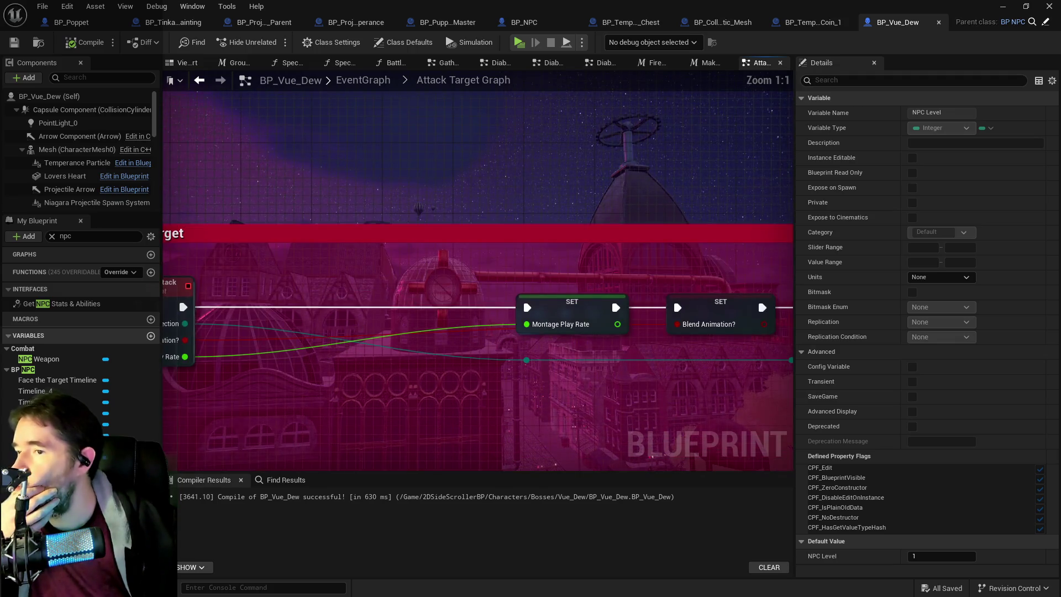
mouse_move(639, 327)
left_mouse_down()
mouse_move(397, 324)
mouse_move(440, 293)
mouse_move(557, 288)
left_mouse_up()
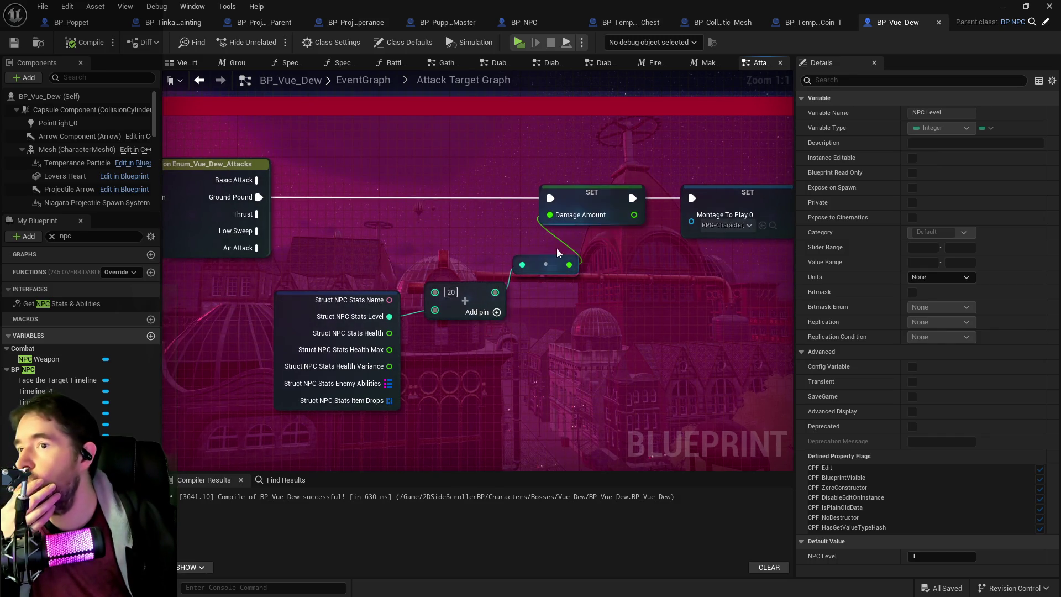
left_click_drag(343, 263, 579, 339)
left_click_drag(538, 267, 511, 320)
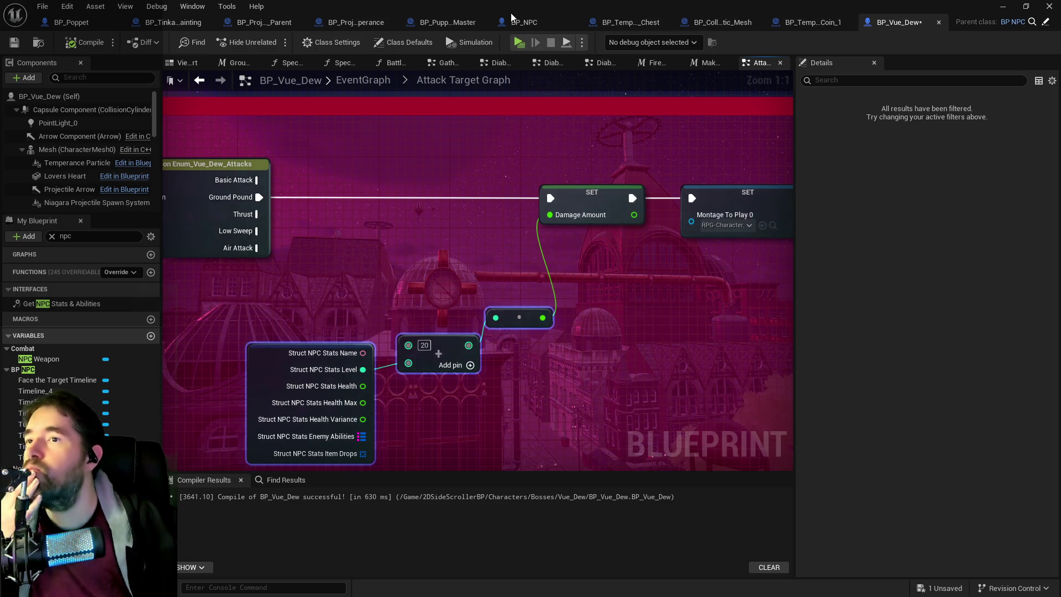
left_click(810, 22)
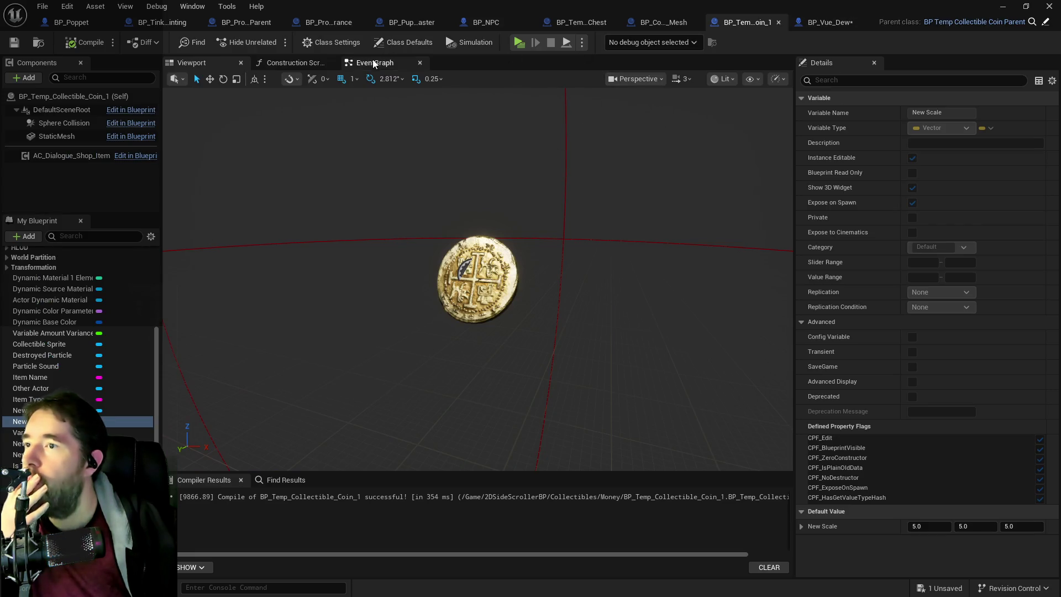
- Select the Random Float in Range, Round and Add nodes in the coin parent's Construction Script
left_click(374, 62)
left_click(1046, 23)
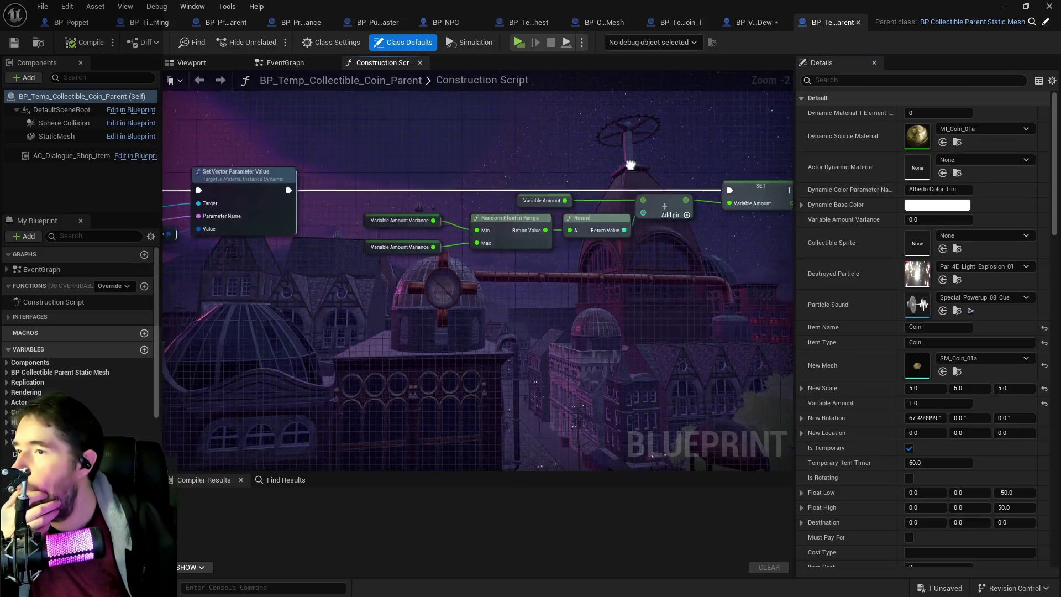
mouse_move(333, 179)
left_mouse_down()
mouse_move(725, 283)
mouse_move(701, 250)
mouse_move(645, 275)
left_mouse_up()
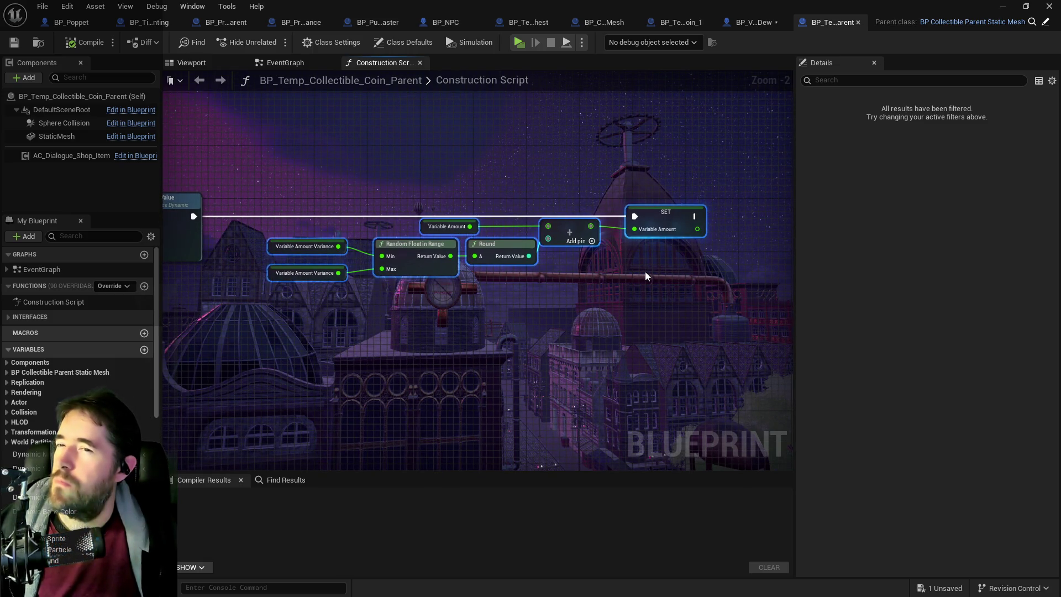
- Return to BP_Vue_Dew's Attack Target Graph and locate the copied variance nodes
left_click(735, 22)
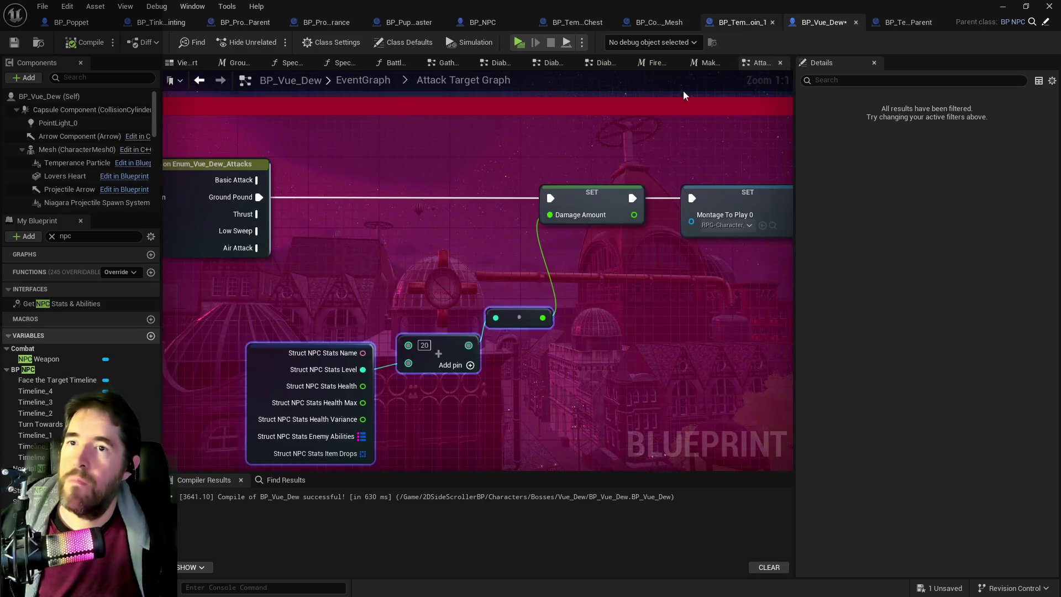
scroll(422, 289, "up", 4)
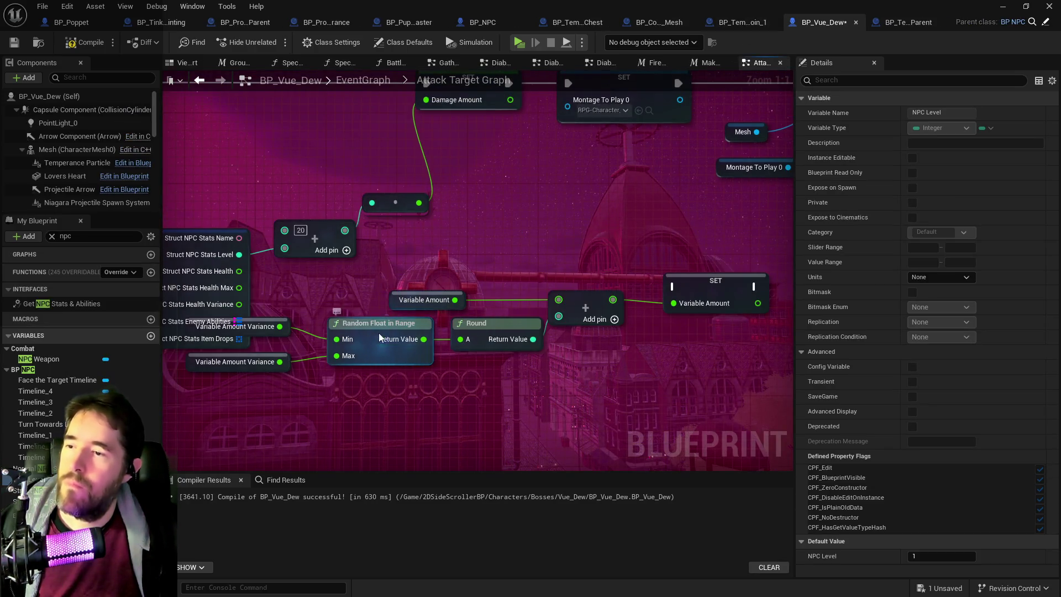
mouse_move(380, 333)
left_mouse_down()
mouse_move(443, 336)
mouse_move(386, 323)
left_mouse_up()
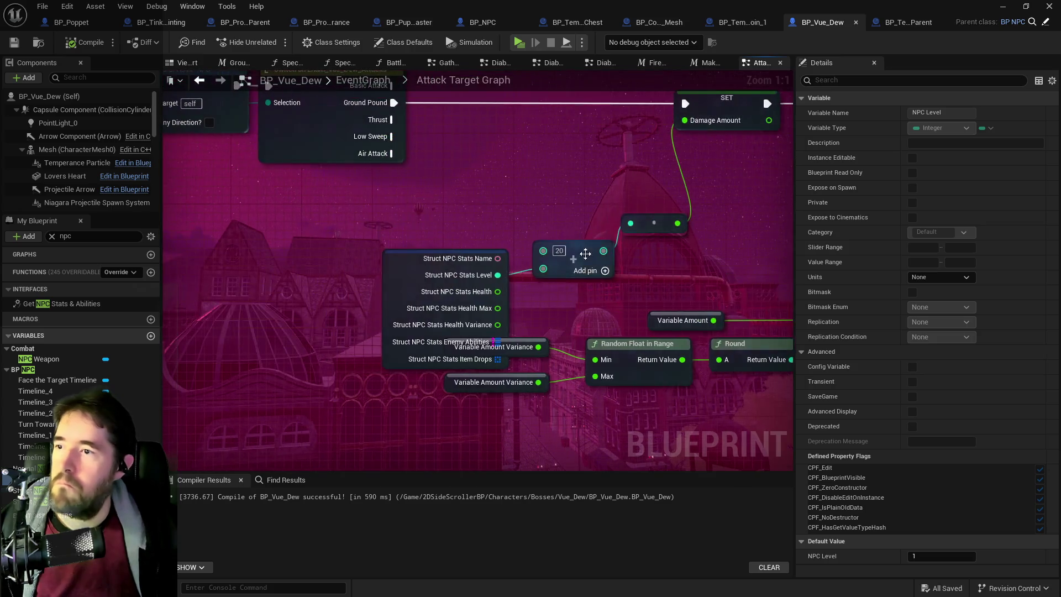
mouse_move(586, 253)
left_mouse_down()
mouse_move(533, 226)
mouse_move(483, 226)
left_mouse_up()
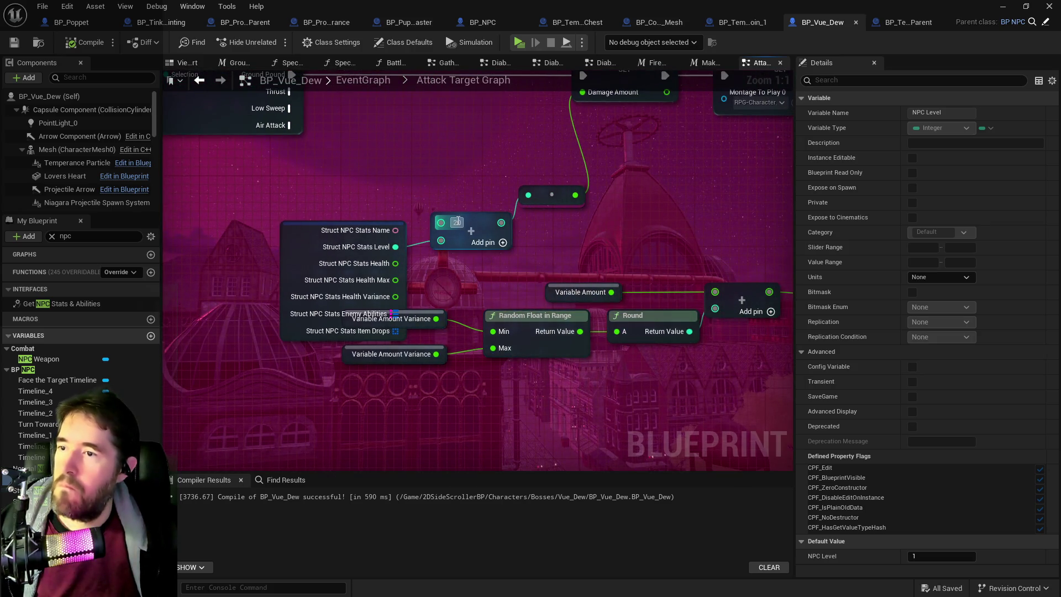
left_click_drag(427, 327, 368, 325)
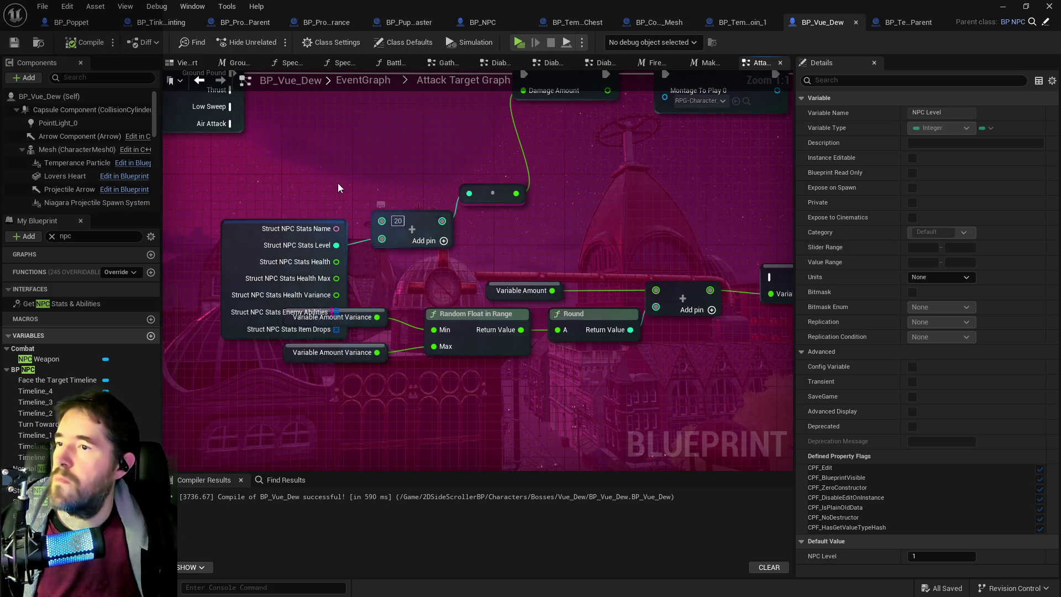
mouse_move(444, 290)
left_mouse_down()
mouse_move(595, 249)
mouse_move(427, 294)
left_mouse_up()
- Create a Variable Amount variable from its node and clear the 'npc' variable search
right_click(486, 298)
left_click(495, 321)
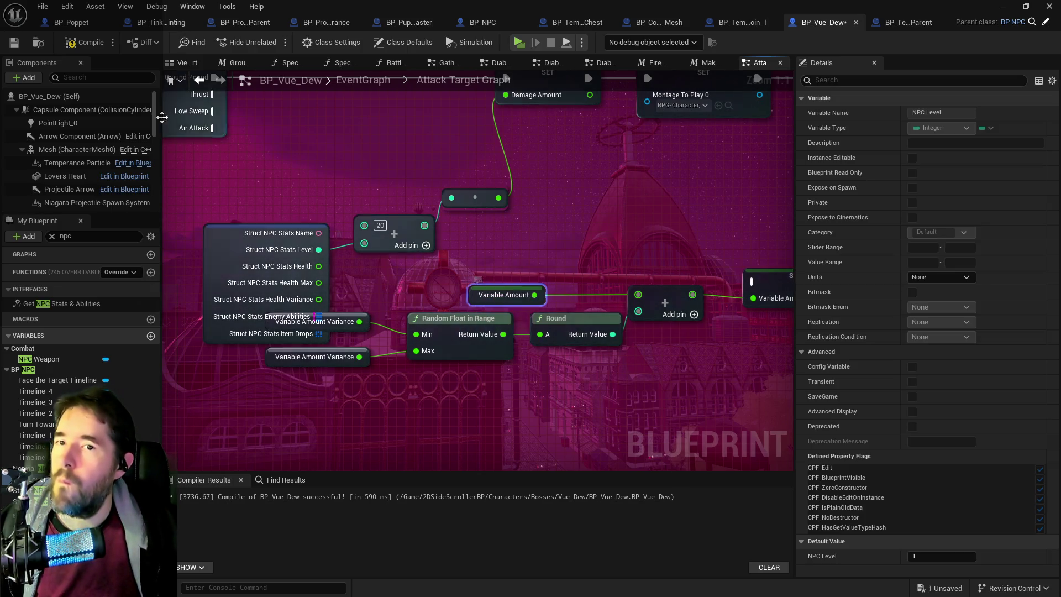
left_click(52, 236)
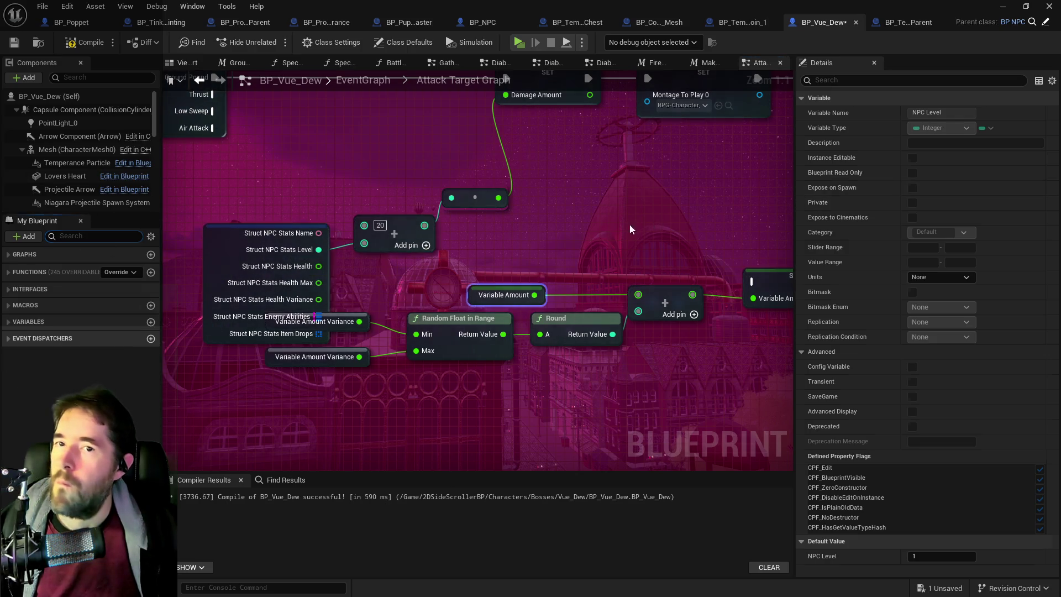
left_click(481, 295)
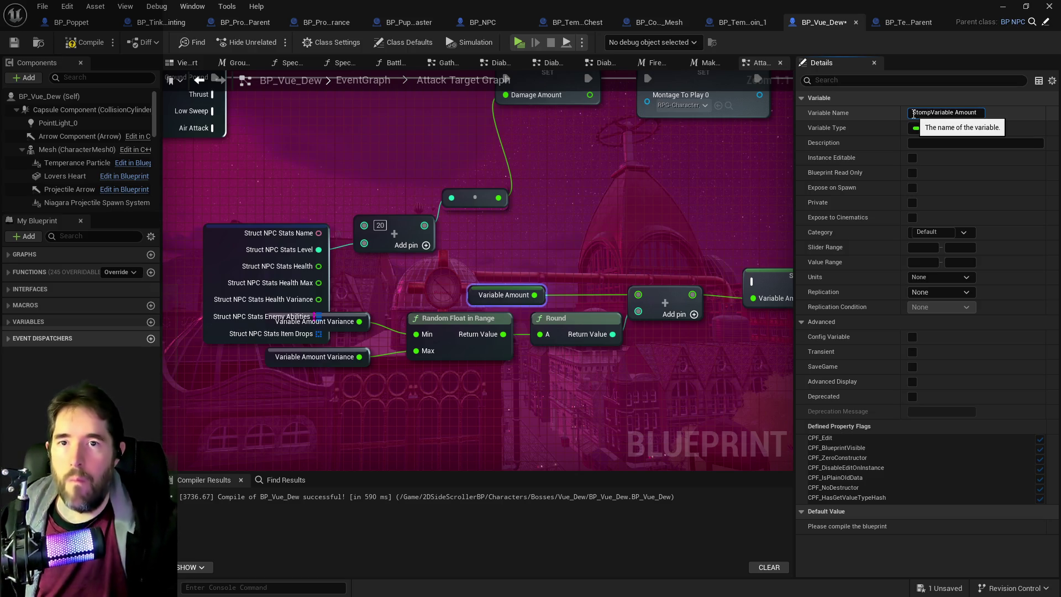
- Rename the Variable Amount float to Stomp Damage Variance in Details
left_click_drag(956, 114, 994, 117)
type("Damage")
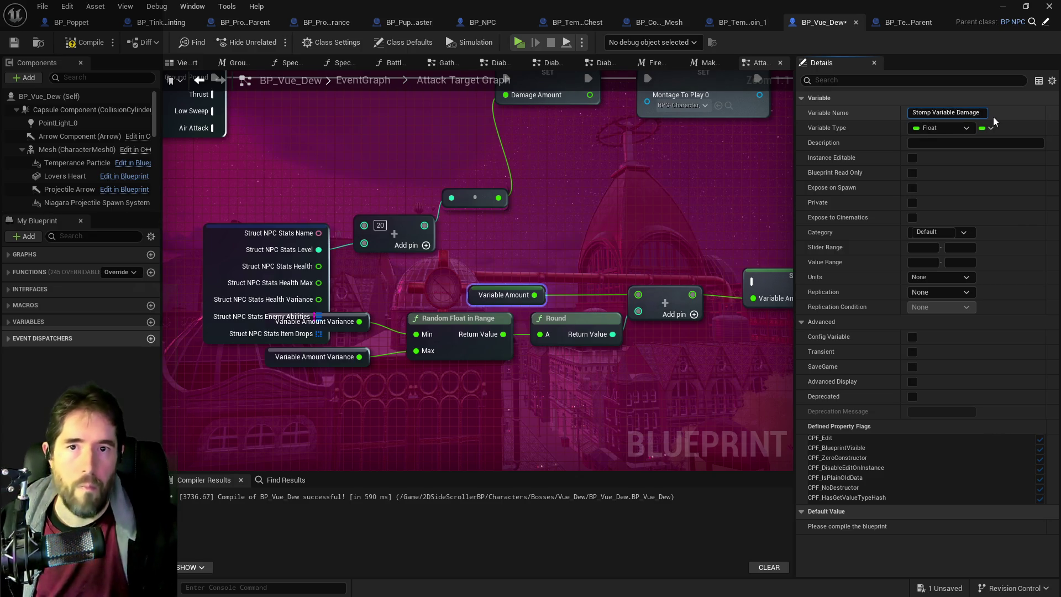
key("Return")
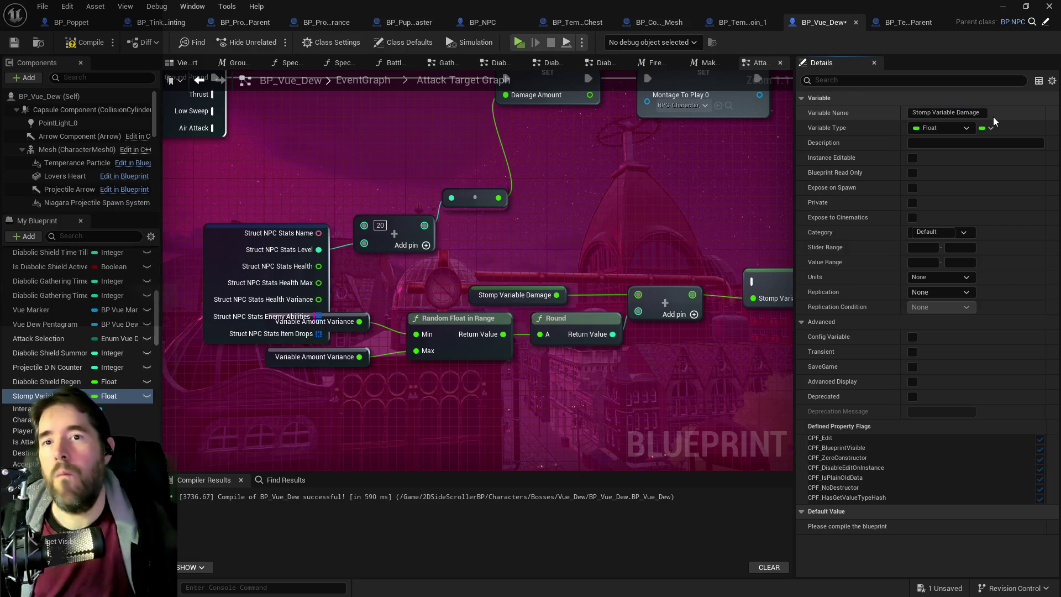
left_click_drag(935, 112, 1004, 120)
type("D")
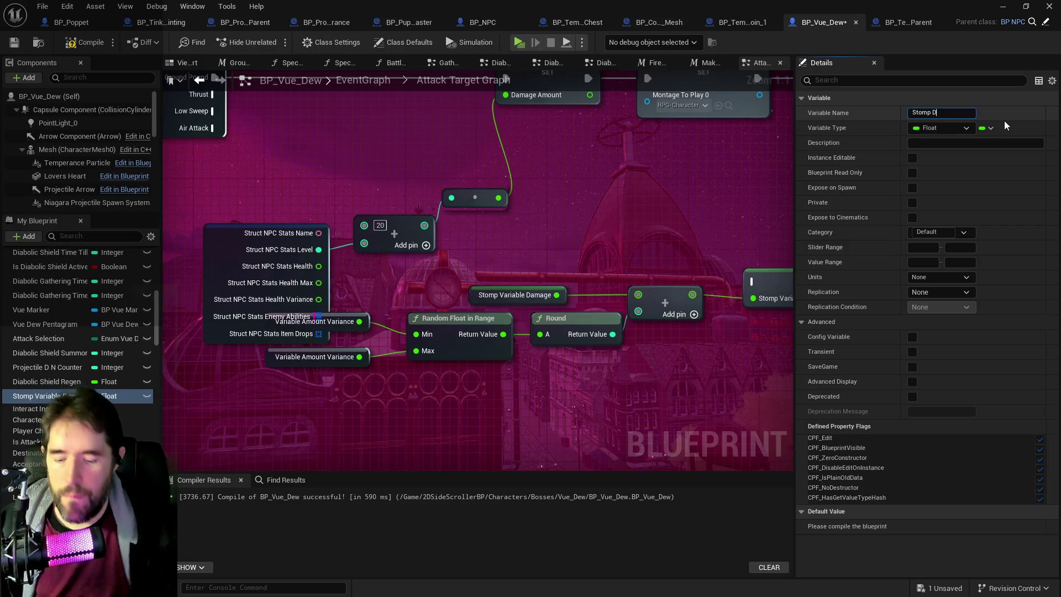
type("amage Variance")
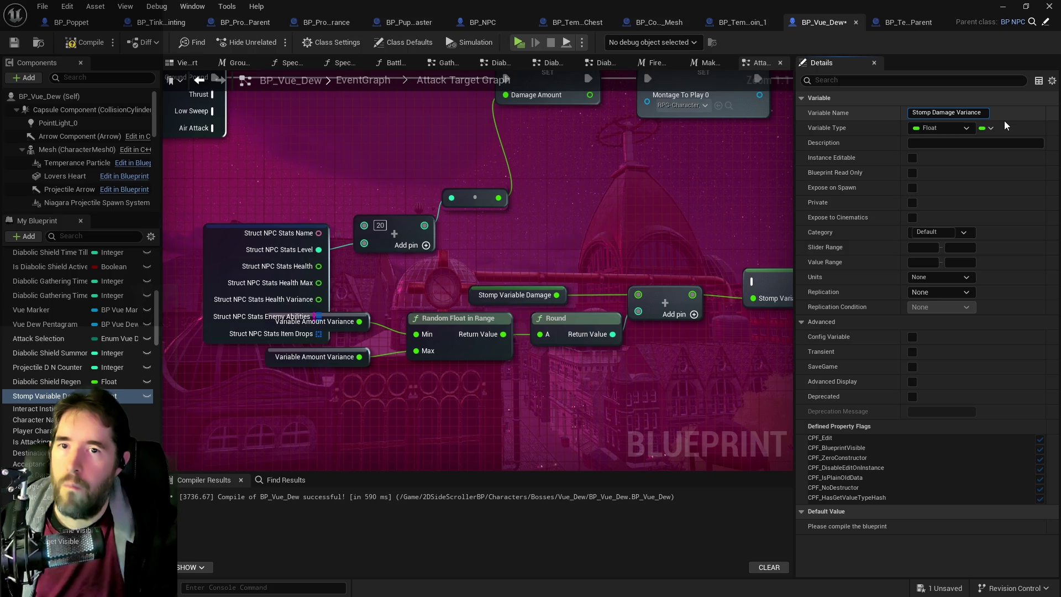
key("Return")
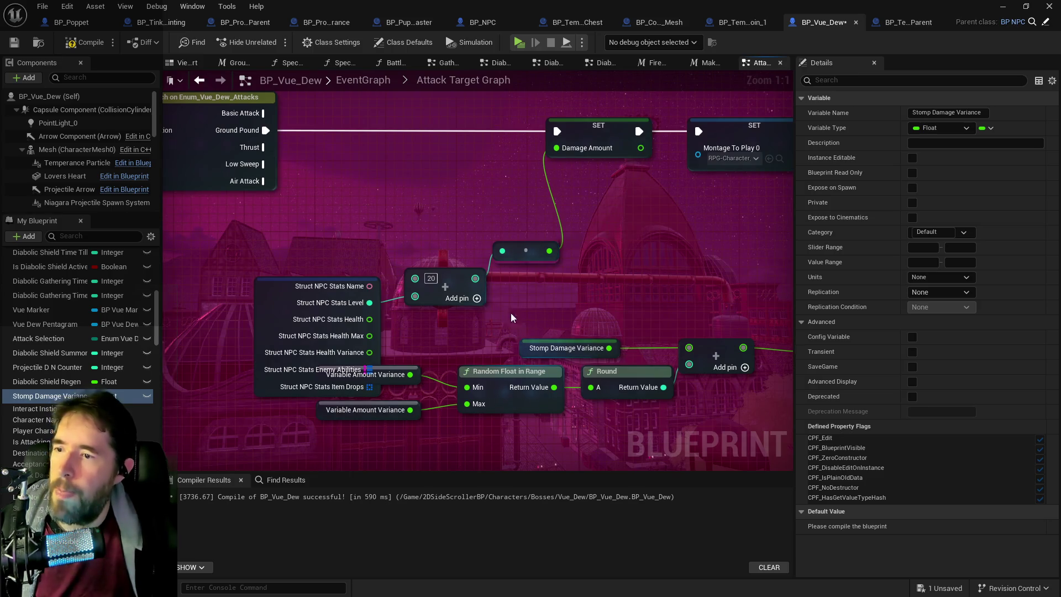
- Place the Stomp Damage Variance getter next to Variable Amount Variance
left_click_drag(516, 344, 425, 327)
left_click(425, 329)
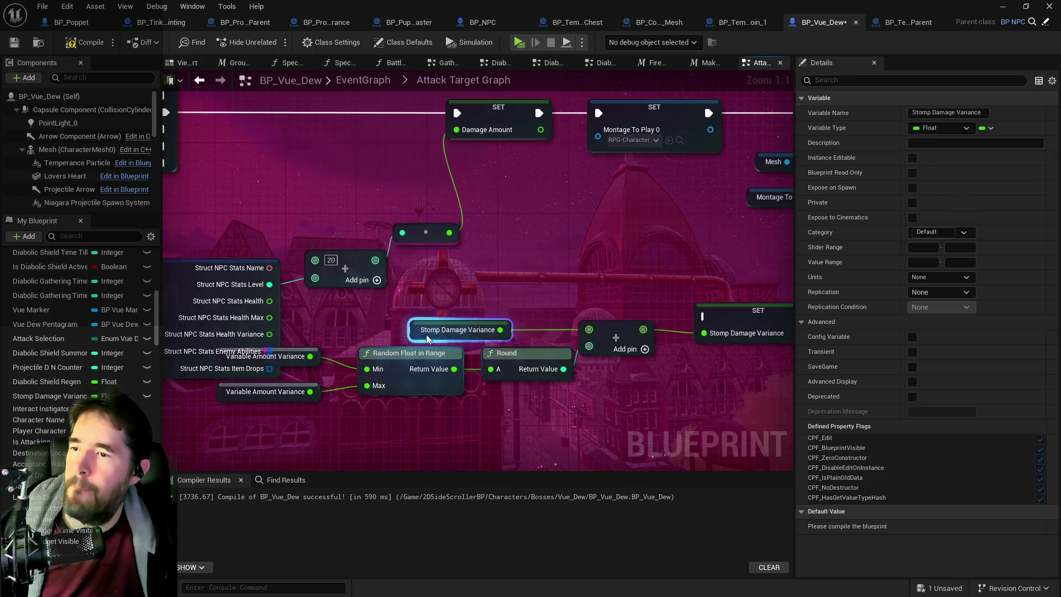
mouse_move(368, 296)
left_mouse_down()
mouse_move(378, 221)
mouse_move(532, 274)
mouse_move(395, 220)
mouse_move(245, 201)
left_mouse_up()
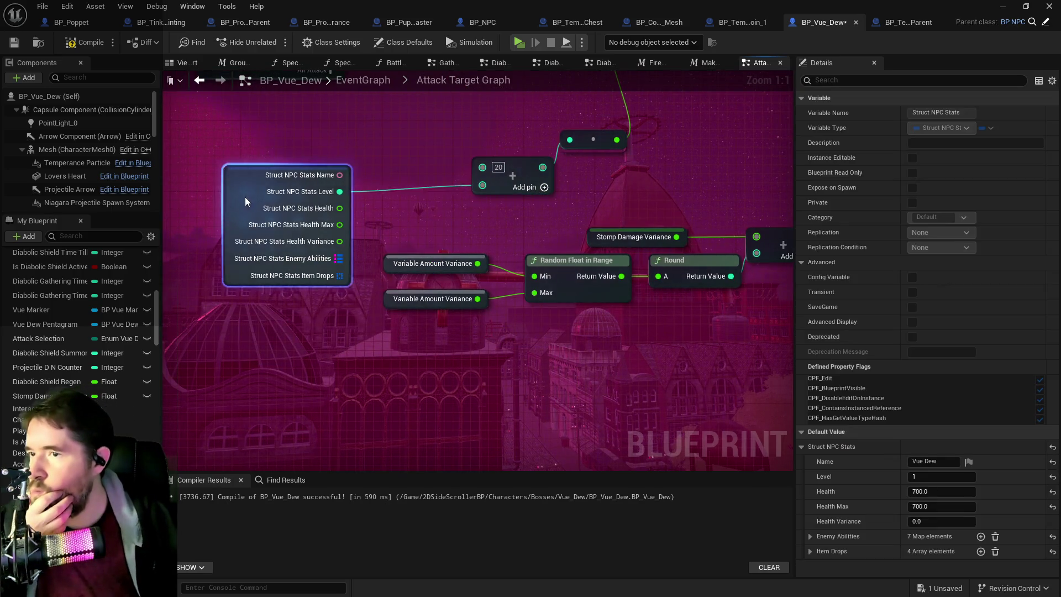
mouse_move(332, 244)
left_mouse_down()
mouse_move(383, 253)
mouse_move(486, 307)
left_mouse_up()
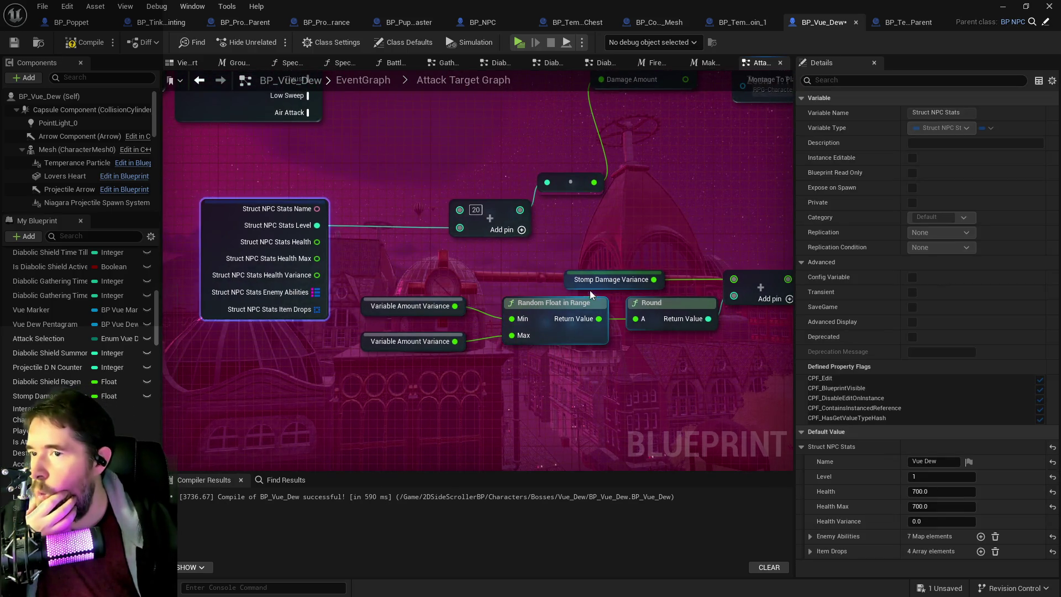
mouse_move(657, 276)
left_mouse_down()
mouse_move(452, 267)
mouse_move(515, 321)
mouse_move(469, 274)
mouse_move(525, 277)
mouse_move(445, 241)
left_mouse_up()
left_click(516, 251)
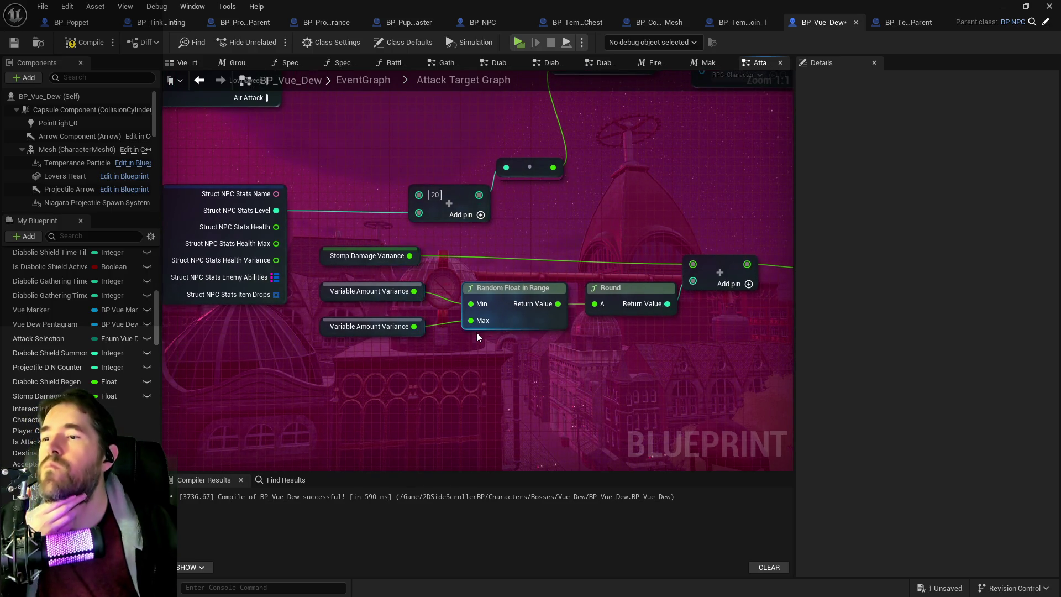
- Pick up the ×-1.0 Multiply node from BP_Projectile_Parent's damage variance graph
left_click(890, 22)
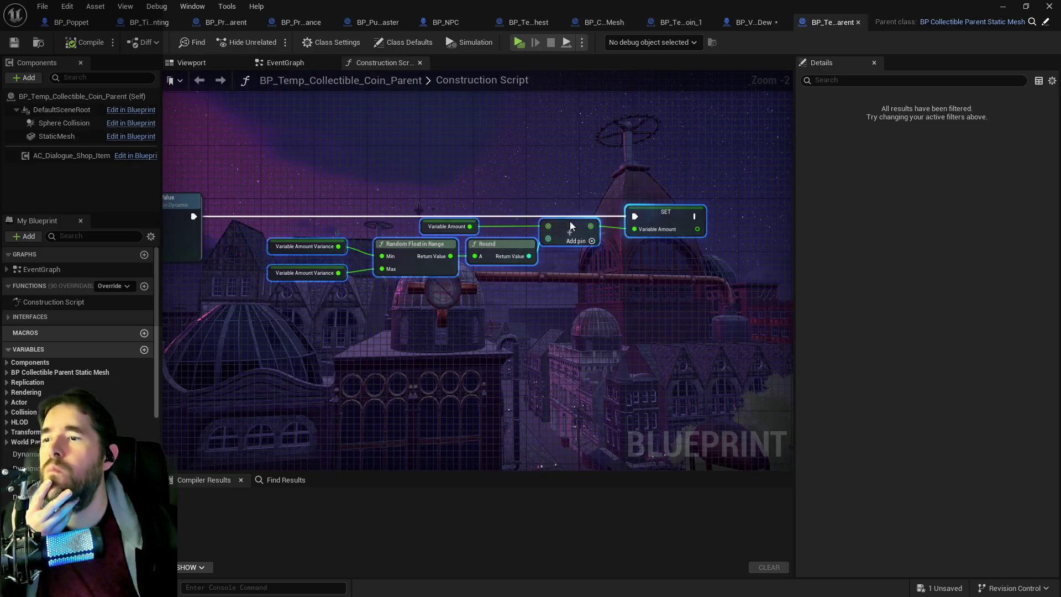
left_click_drag(405, 335, 482, 342)
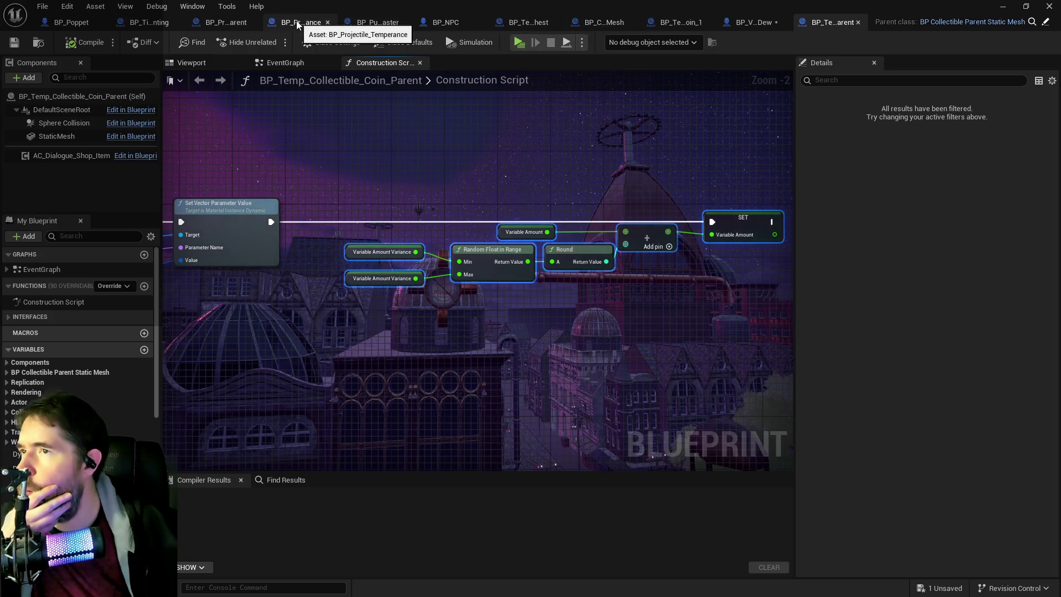
left_click(204, 27)
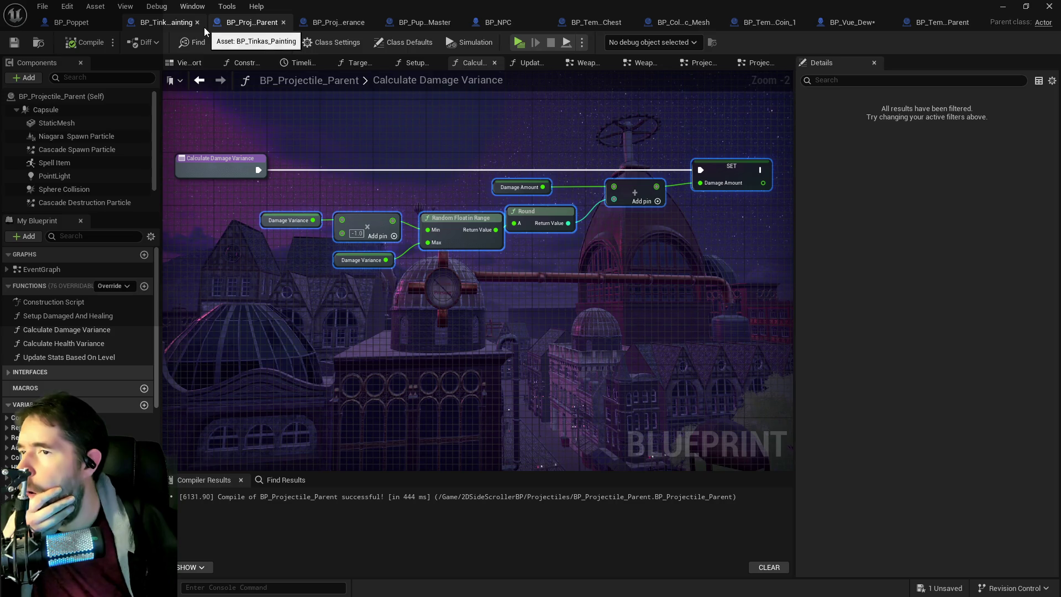
left_click(364, 221)
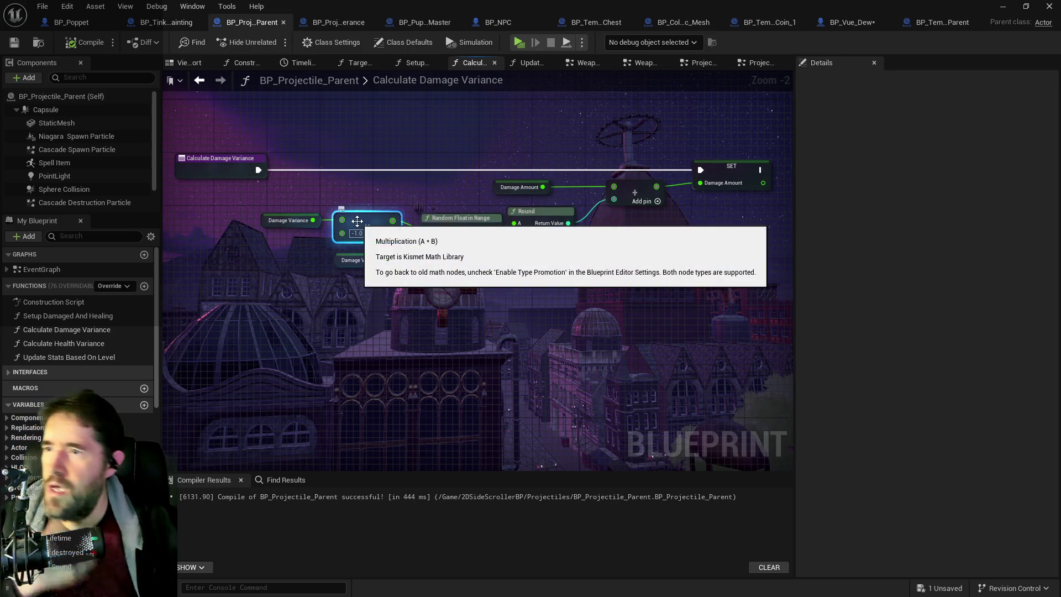
- Paste the ×-1.0 Multiply into the coin parent and feed Variable Amount Variance through it
left_click(912, 22)
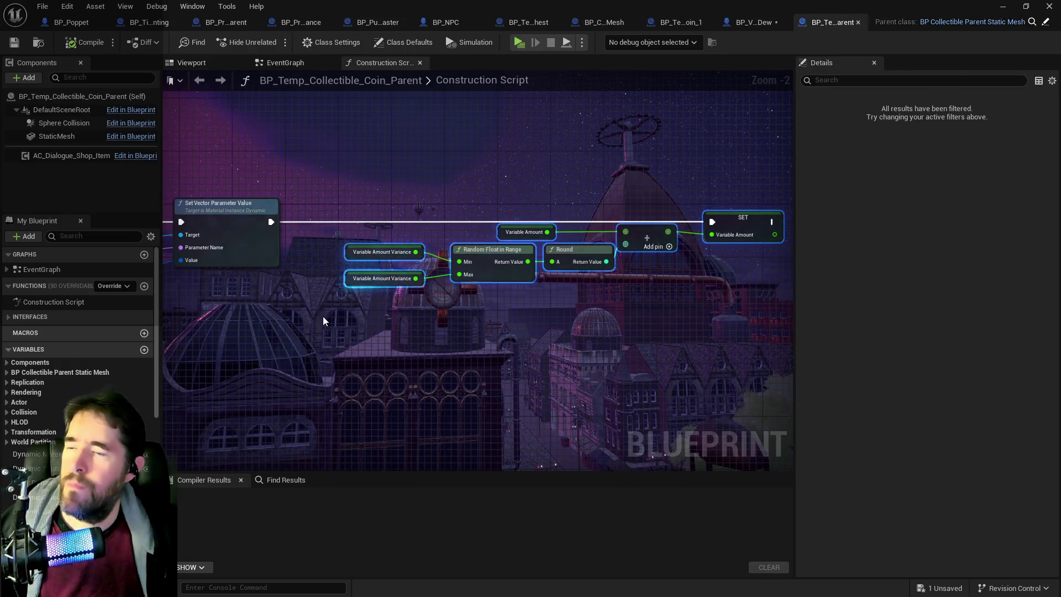
key("ctrl+v")
mouse_move(364, 258)
left_mouse_down()
mouse_move(331, 253)
mouse_move(325, 266)
left_mouse_up()
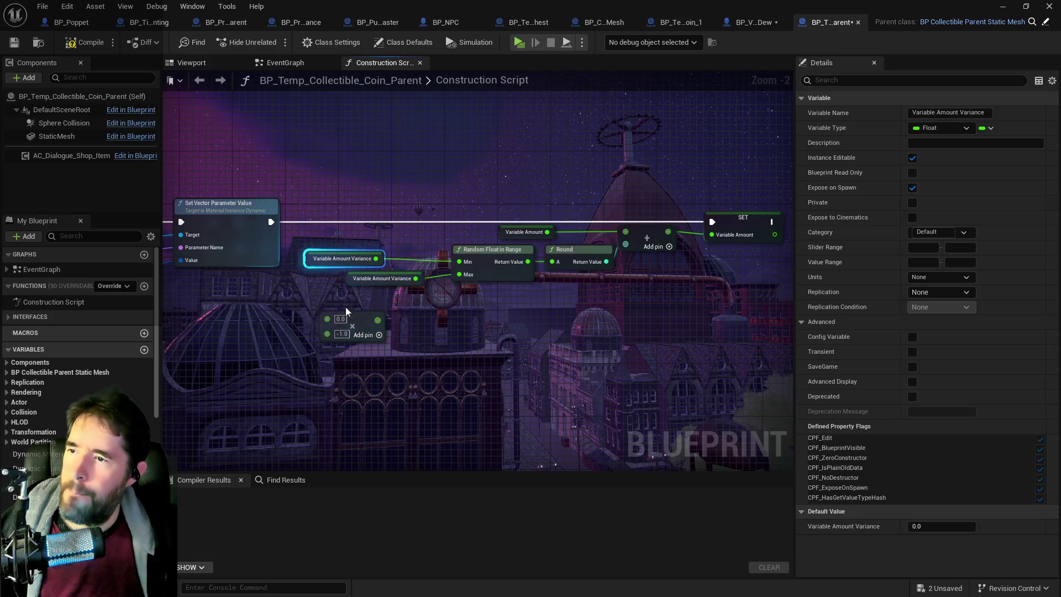
mouse_move(365, 323)
left_mouse_down()
mouse_move(418, 230)
mouse_move(424, 238)
left_mouse_up()
mouse_move(374, 259)
left_mouse_down()
mouse_move(353, 246)
mouse_move(387, 233)
mouse_move(431, 255)
left_mouse_up()
left_click(437, 242)
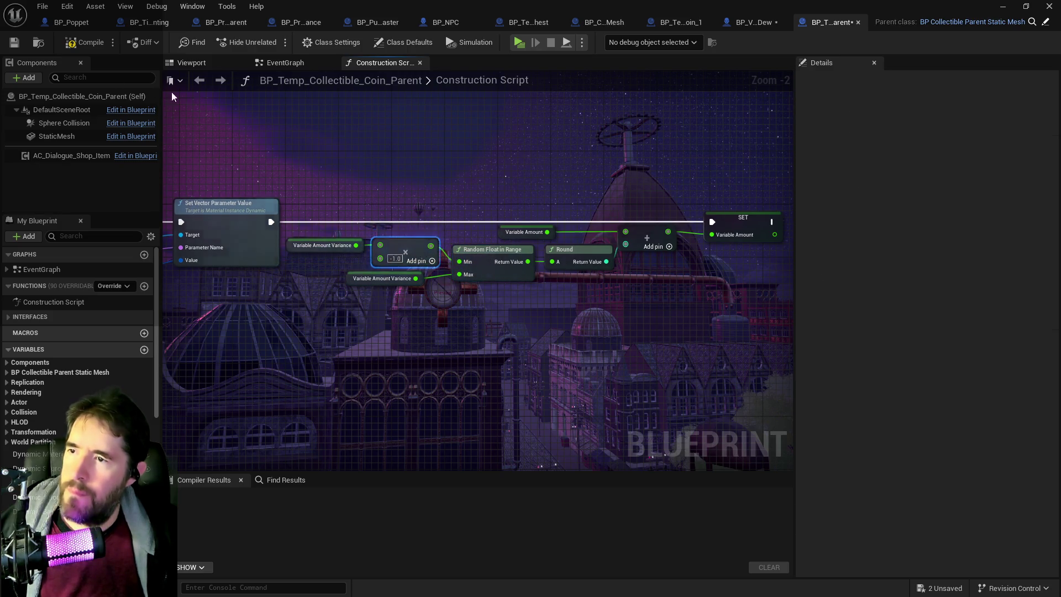
- Compile the coin parent and return to BP_Vue_Dew's variance nodes
left_click(84, 42)
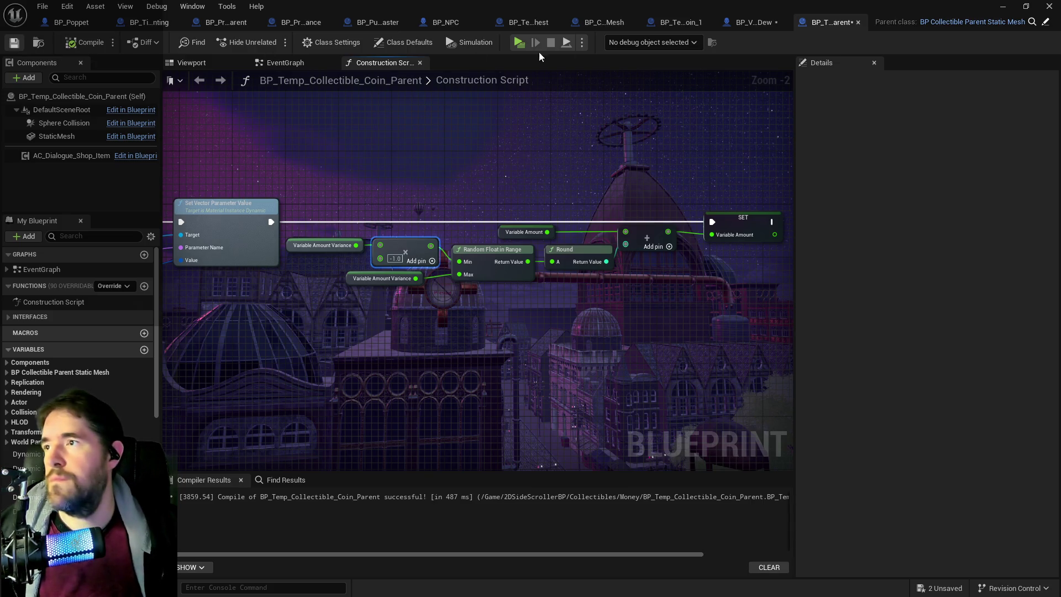
left_click(754, 22)
left_click_drag(441, 294, 463, 247)
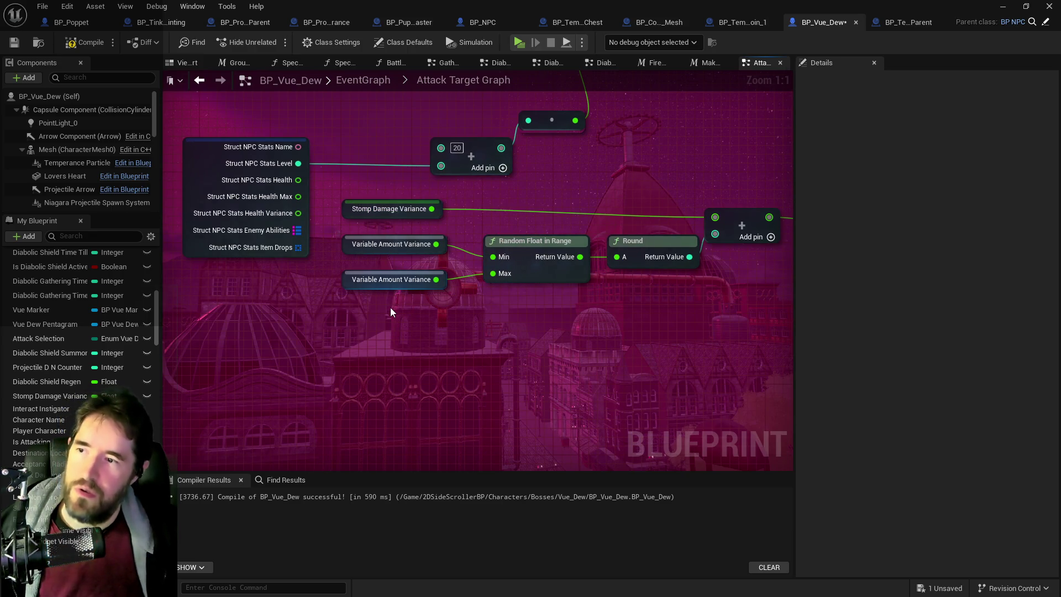
- Paste a ×-1.0 Multiply and feed negated Stomp Damage Variance into the random range Min
key("ctrl+v")
mouse_move(454, 307)
left_mouse_down()
mouse_move(483, 323)
mouse_move(483, 306)
left_mouse_up()
mouse_move(431, 208)
left_mouse_down()
mouse_move(423, 313)
mouse_move(432, 316)
left_mouse_up()
mouse_move(498, 317)
left_mouse_down()
mouse_move(486, 304)
mouse_move(492, 256)
left_mouse_up()
left_click(484, 311)
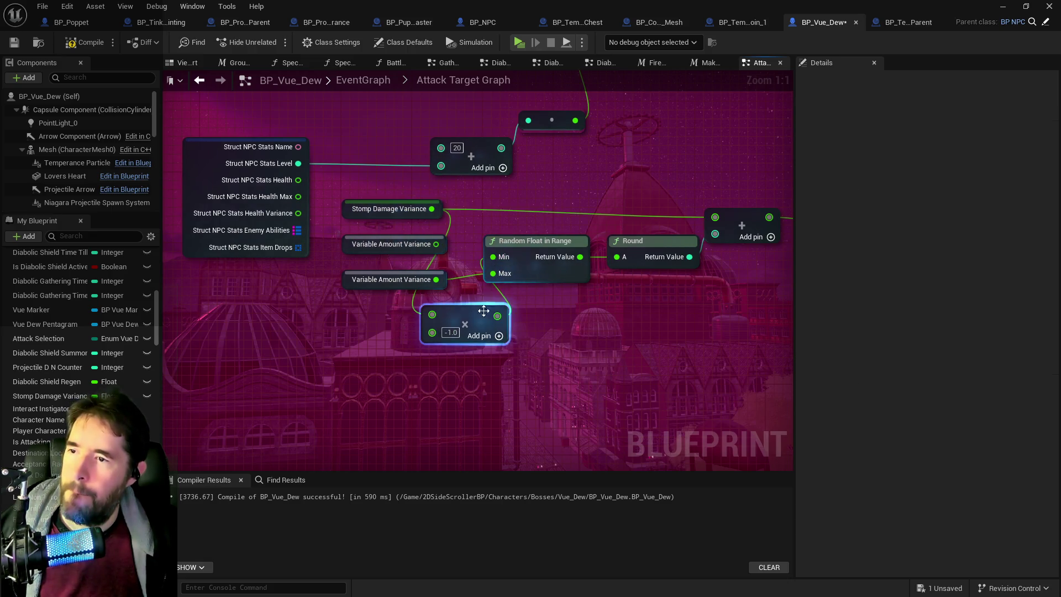
- Wire a second Stomp Damage Variance getter into the random range Max, replacing Variable Amount Variance
mouse_move(392, 210)
left_mouse_down()
mouse_move(393, 250)
mouse_move(394, 210)
mouse_move(393, 224)
left_mouse_up()
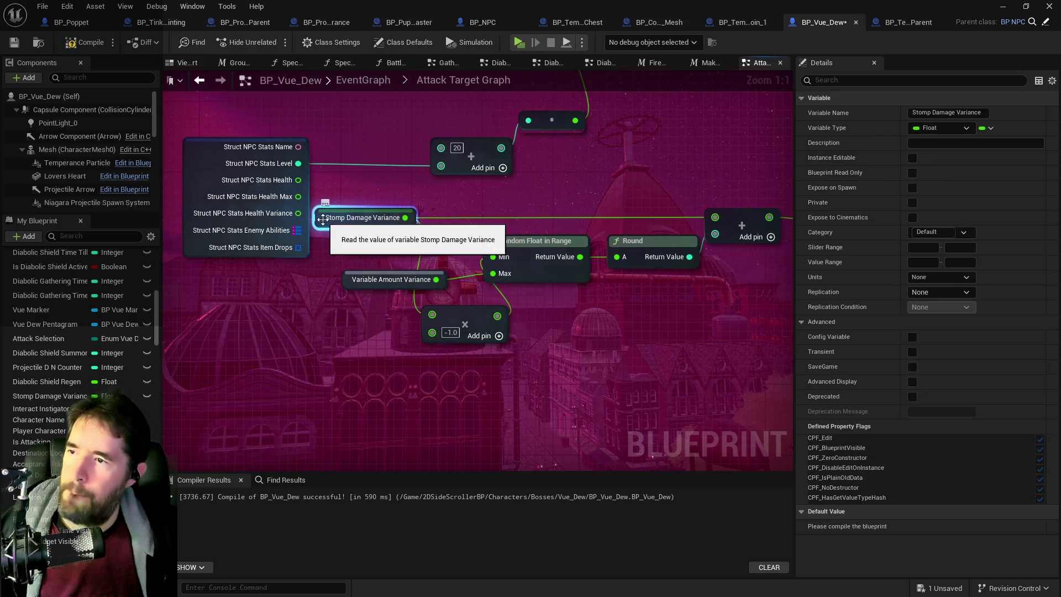
key("ctrl+c")
key("ctrl+v")
left_click_drag(408, 307, 492, 273)
mouse_move(334, 241)
left_mouse_down()
mouse_move(354, 244)
mouse_move(380, 284)
left_mouse_up()
left_click_drag(441, 313, 448, 253)
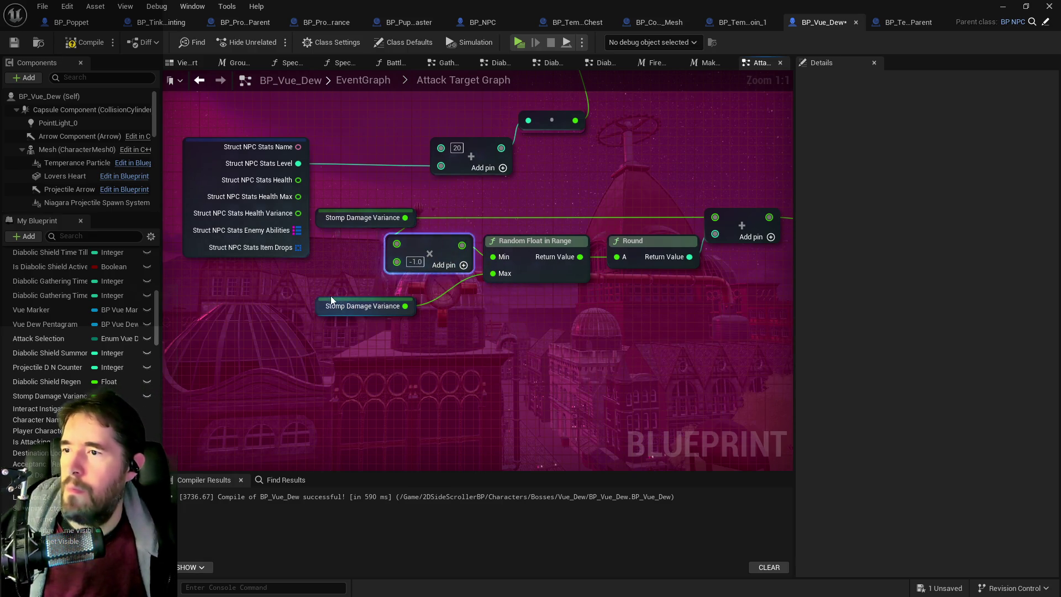
mouse_move(515, 241)
left_mouse_down()
mouse_move(323, 237)
mouse_move(534, 310)
left_mouse_up()
- Delete the leftover SET Stomp Damage Variance and unused 0 nodes
left_click_drag(438, 304, 576, 293)
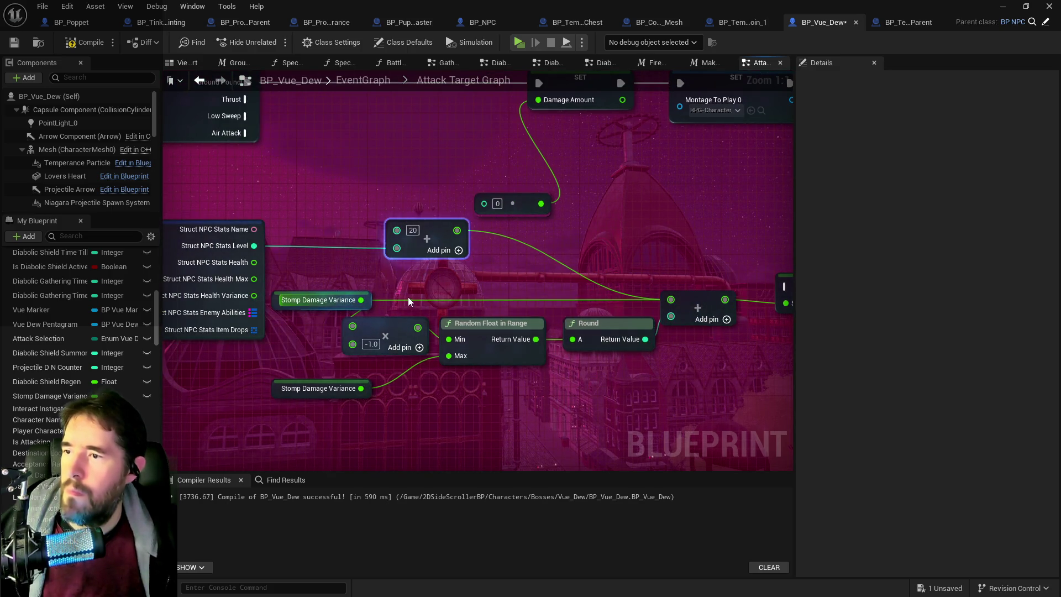
left_click_drag(300, 294, 264, 321)
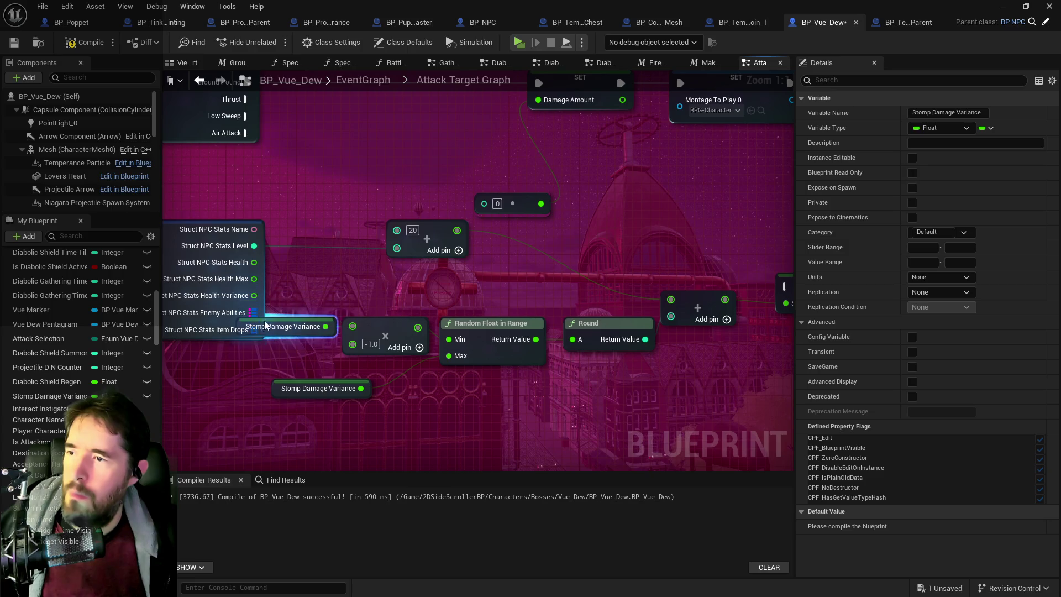
left_click_drag(616, 73, 440, 87)
left_click(652, 299)
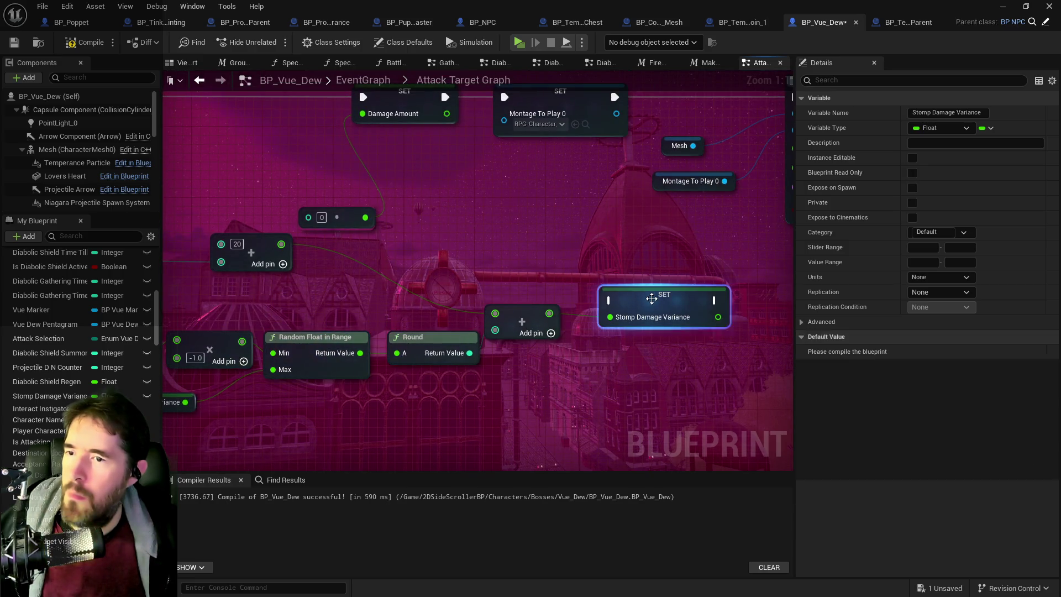
key("Delete")
left_click(348, 217)
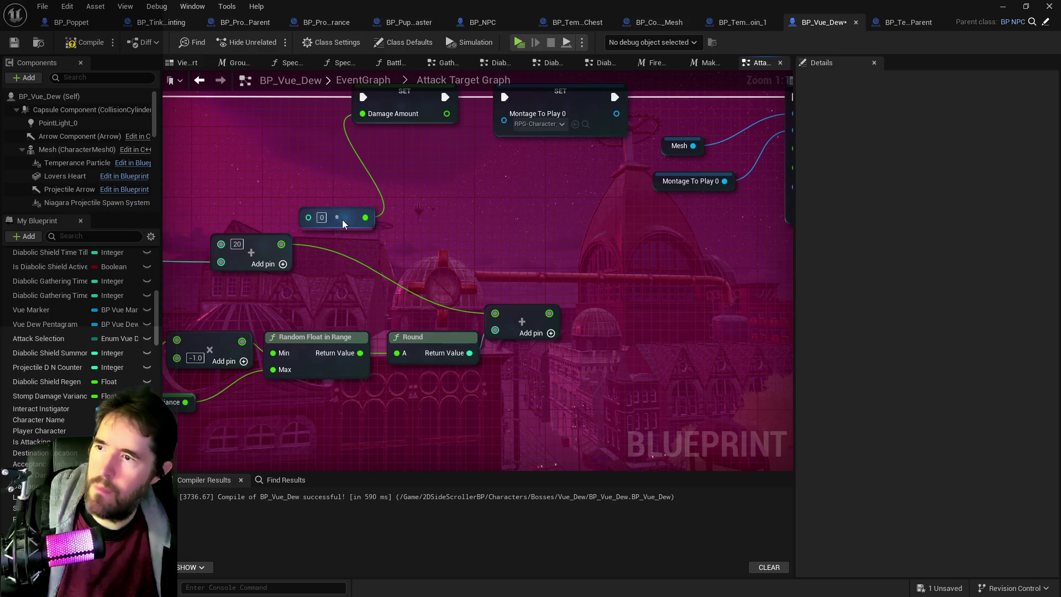
key("Delete")
- Wire the final Add output into Damage Amount and select the damage calculation nodes
left_click_drag(549, 314, 360, 115)
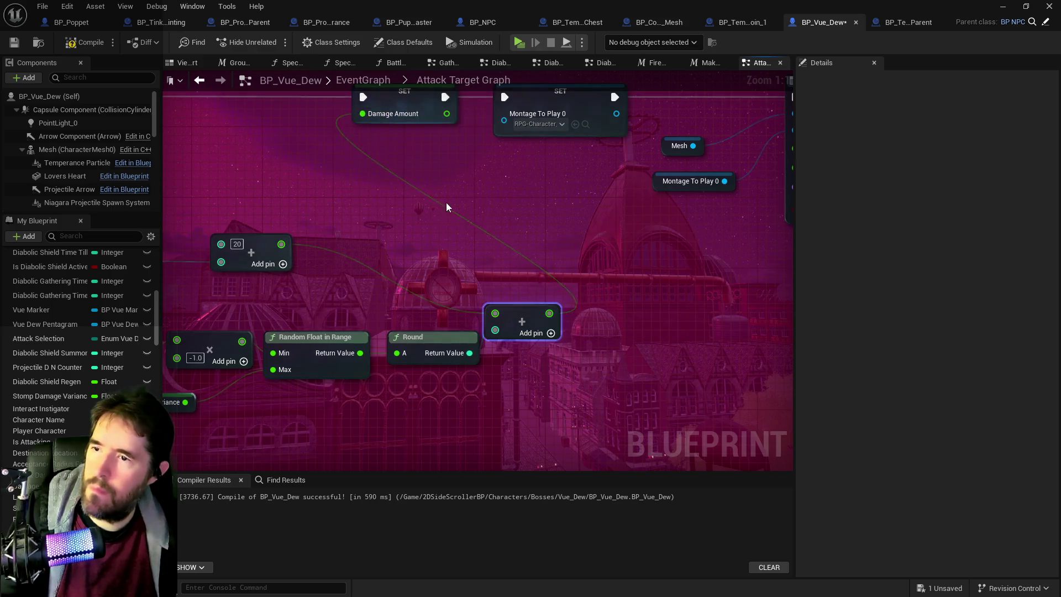
scroll(447, 203, "down", 2)
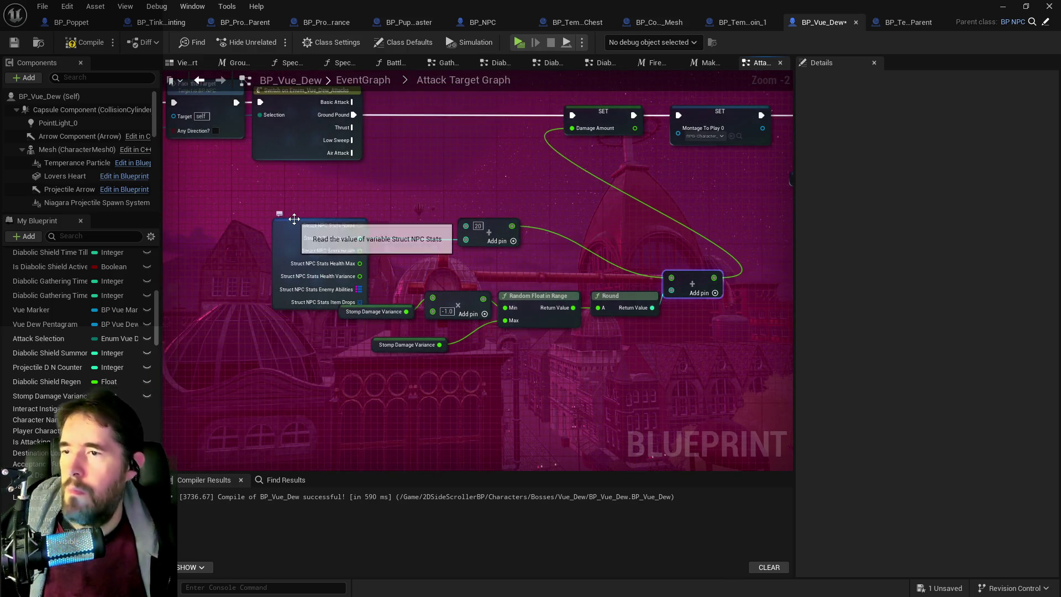
mouse_move(340, 222)
left_mouse_down()
mouse_move(802, 368)
mouse_move(685, 368)
left_mouse_up()
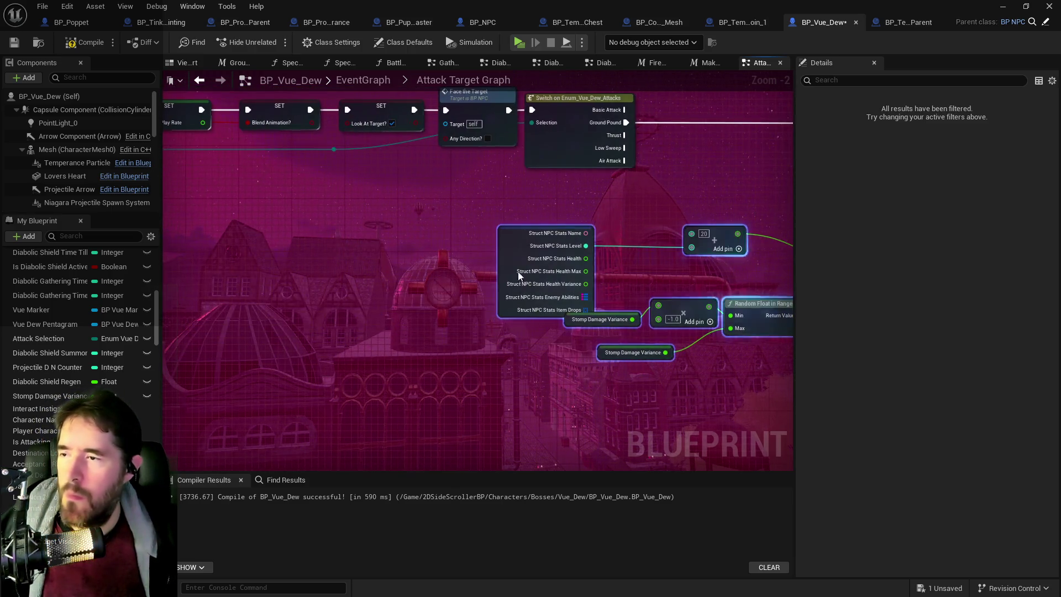
- Inspect the Struct NPC Stats node and the Stomp Damage Variance getters in the graph
left_click(483, 233)
scroll(658, 241, "up", 2)
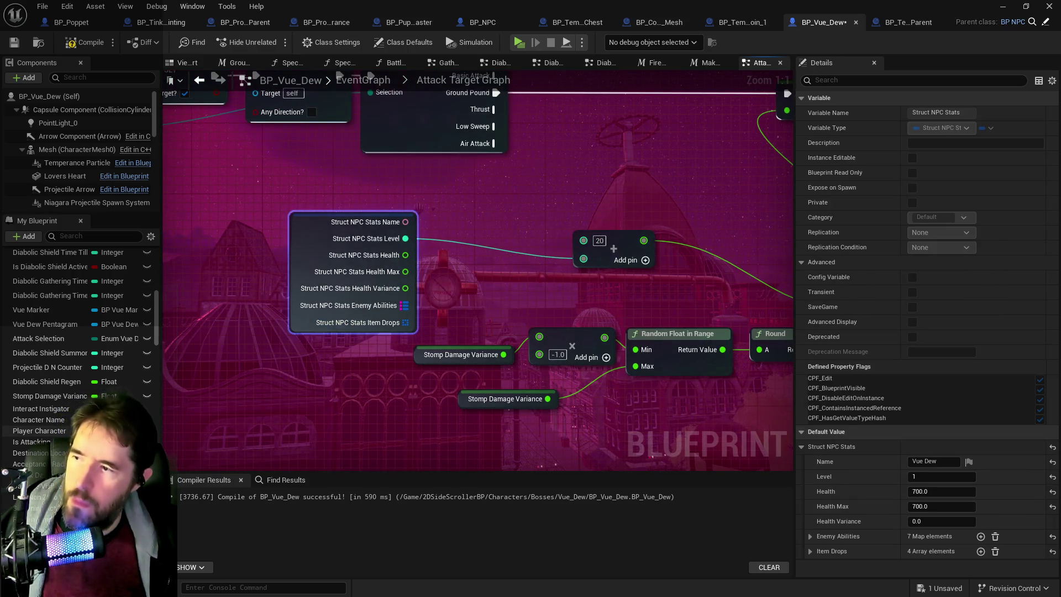
scroll(83, 360, "down", 5)
scroll(83, 331, "down", 6)
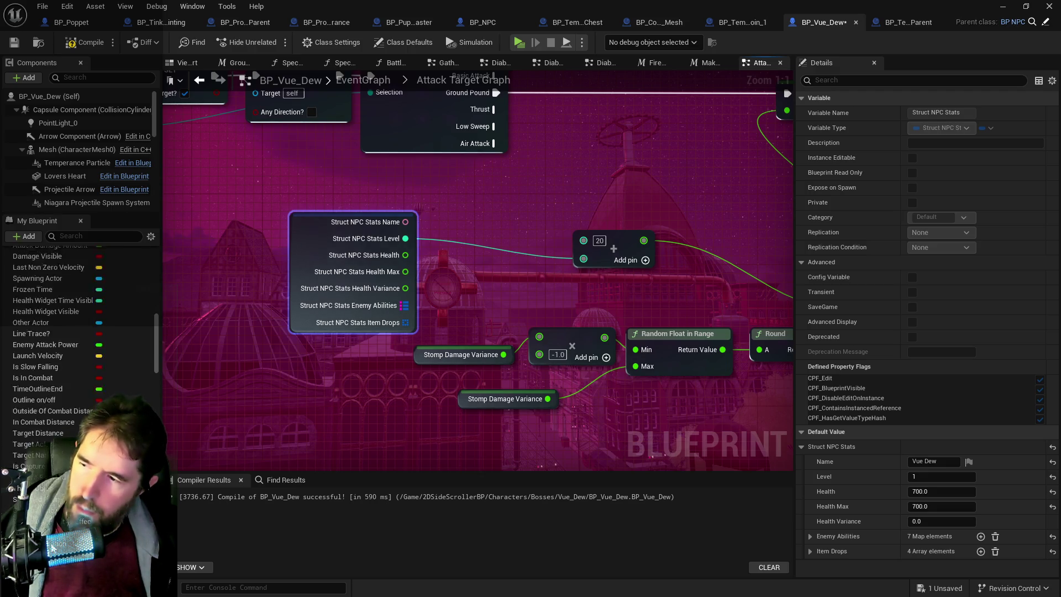
mouse_move(459, 319)
left_mouse_down()
mouse_move(278, 313)
mouse_move(322, 341)
left_mouse_up()
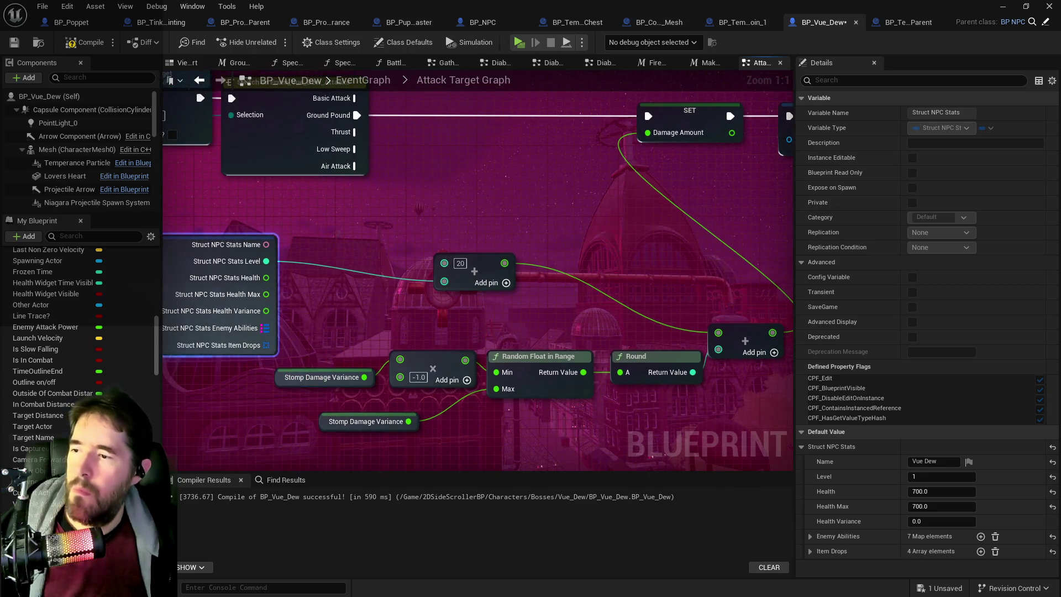
left_click(298, 378)
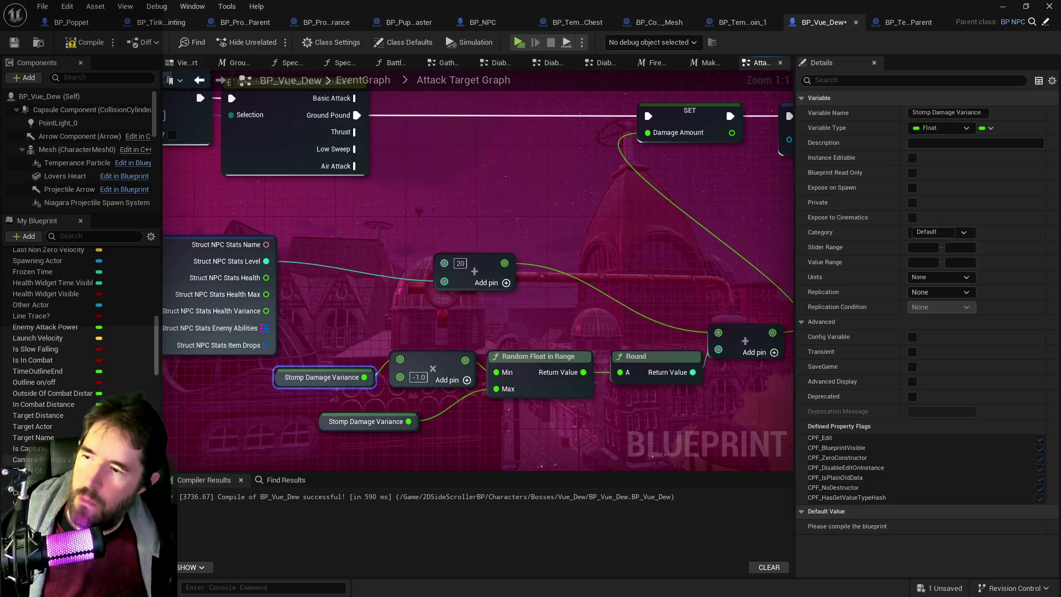
scroll(154, 383, "down", 8)
scroll(154, 383, "down", 10)
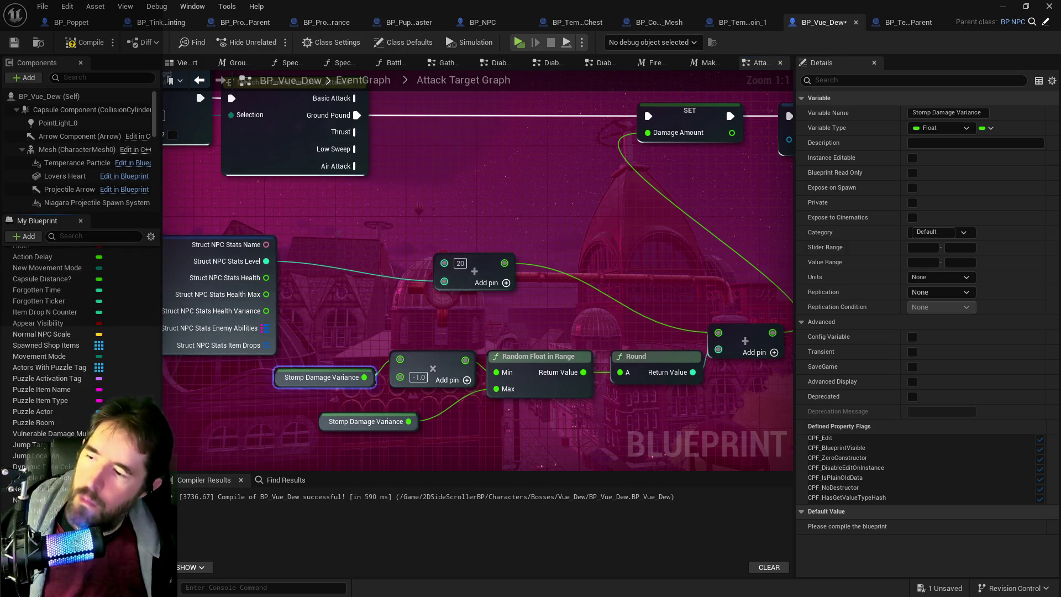
scroll(139, 360, "up", 10)
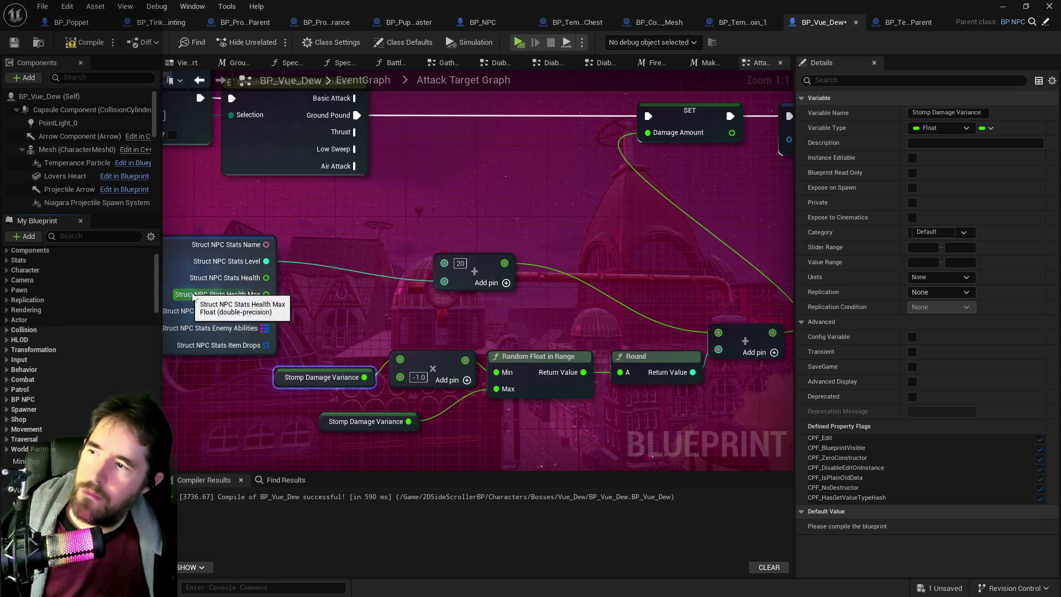
left_click_drag(197, 347, 258, 319)
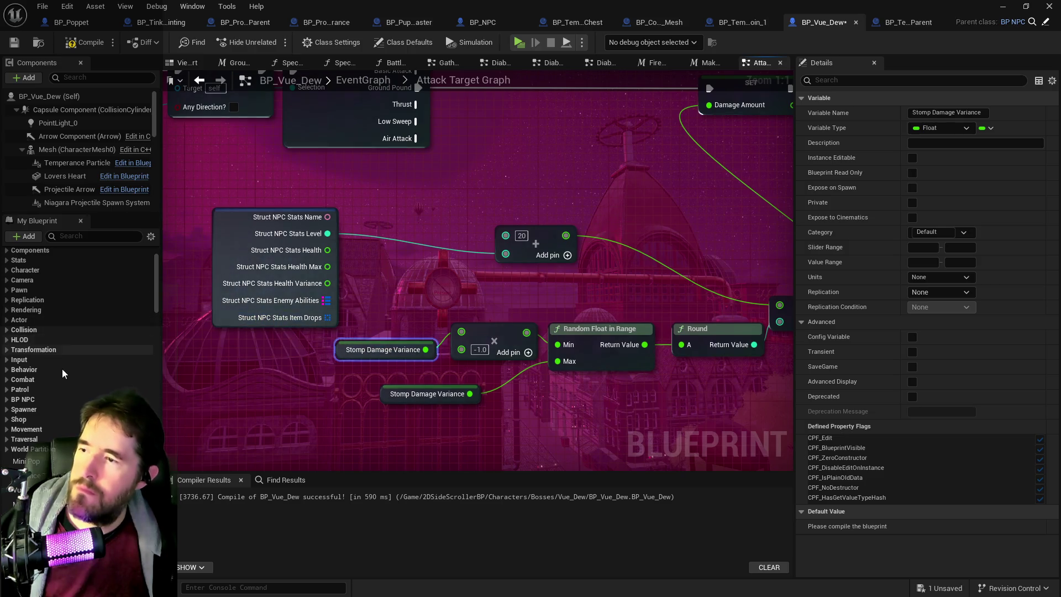
- Add a Stomp entry to Struct NPC Stats' Enemy Abilities with Attack Damage 20.0 and variance 5.0
left_click(87, 236)
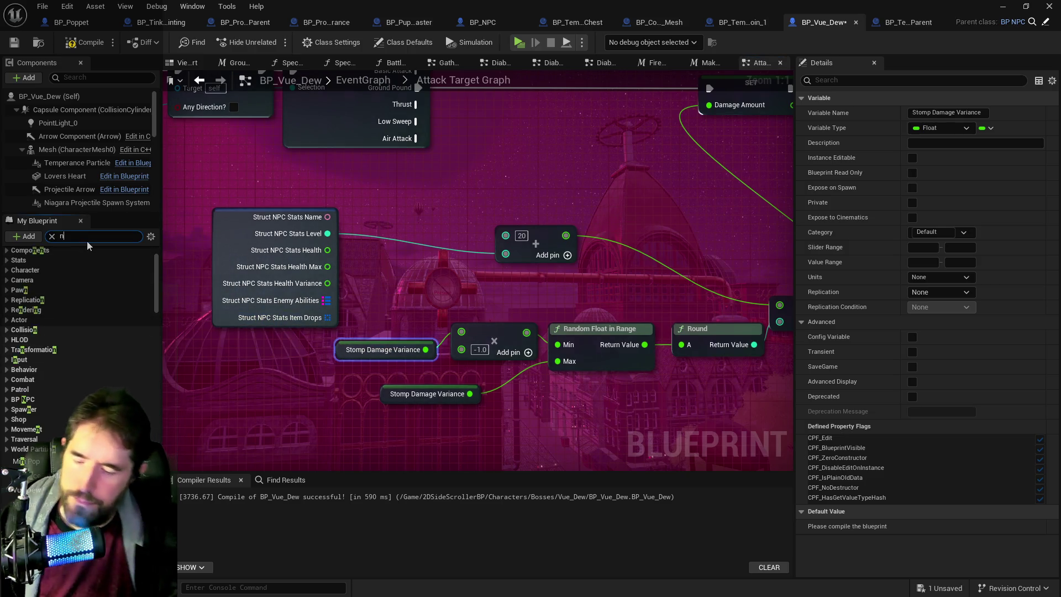
type("npc")
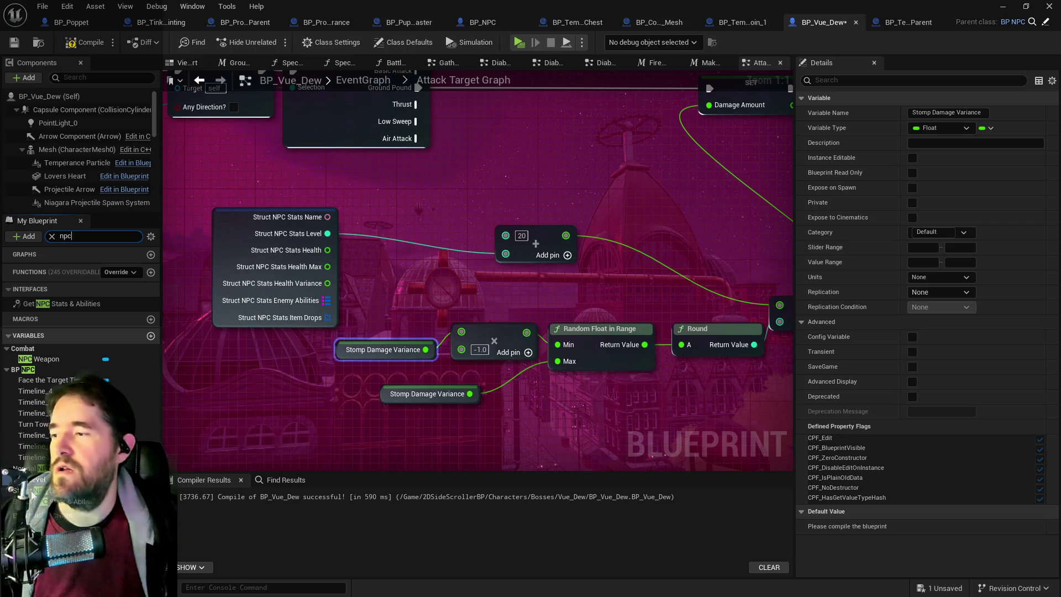
left_click(39, 491)
left_click(811, 537)
scroll(818, 535, "down", 3)
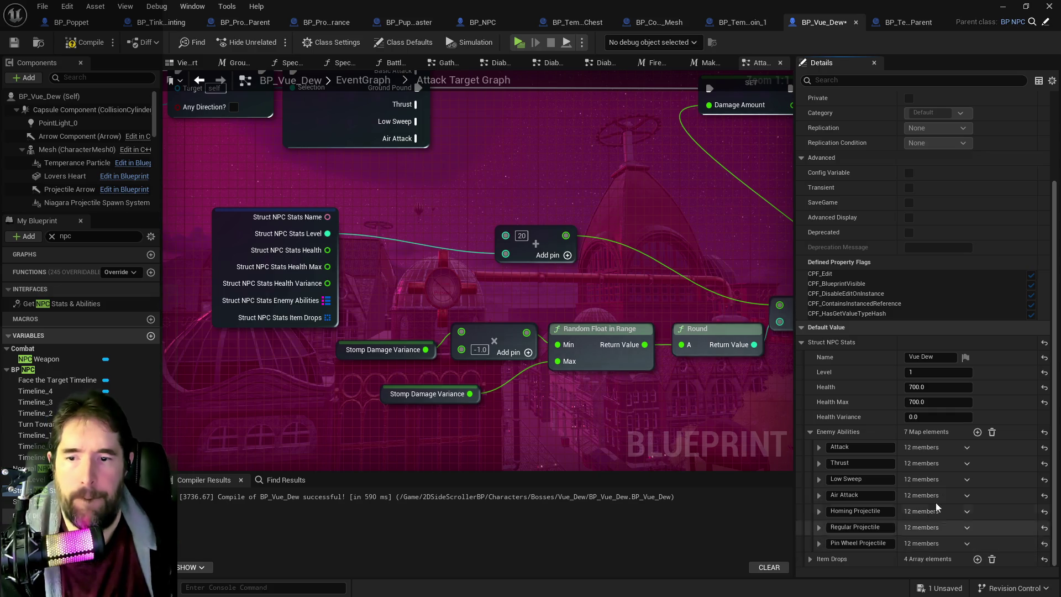
left_click(977, 432)
scroll(887, 526, "down", 1)
left_click(849, 507)
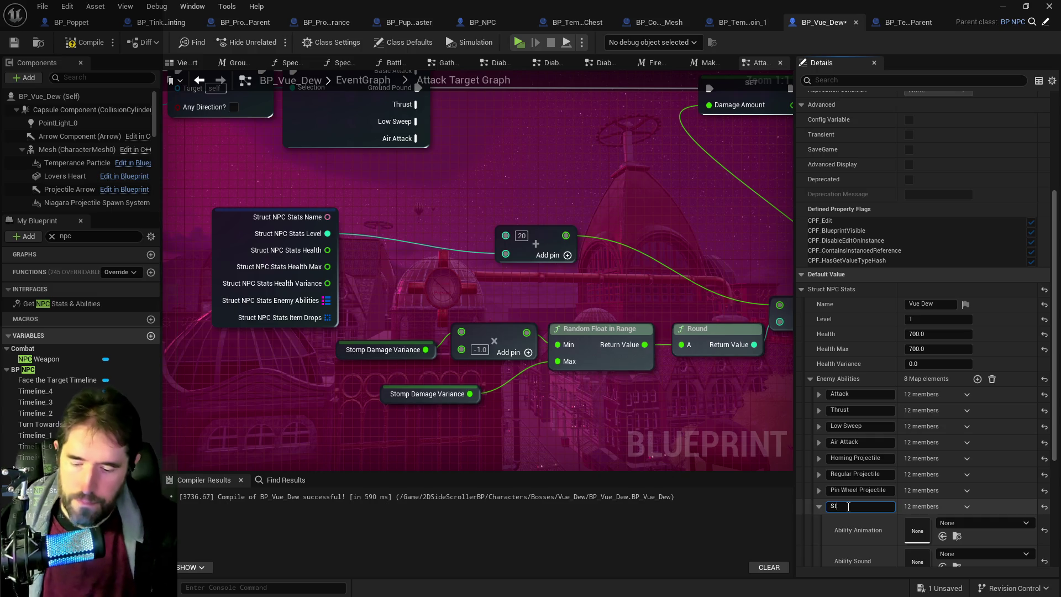
type("Stomp")
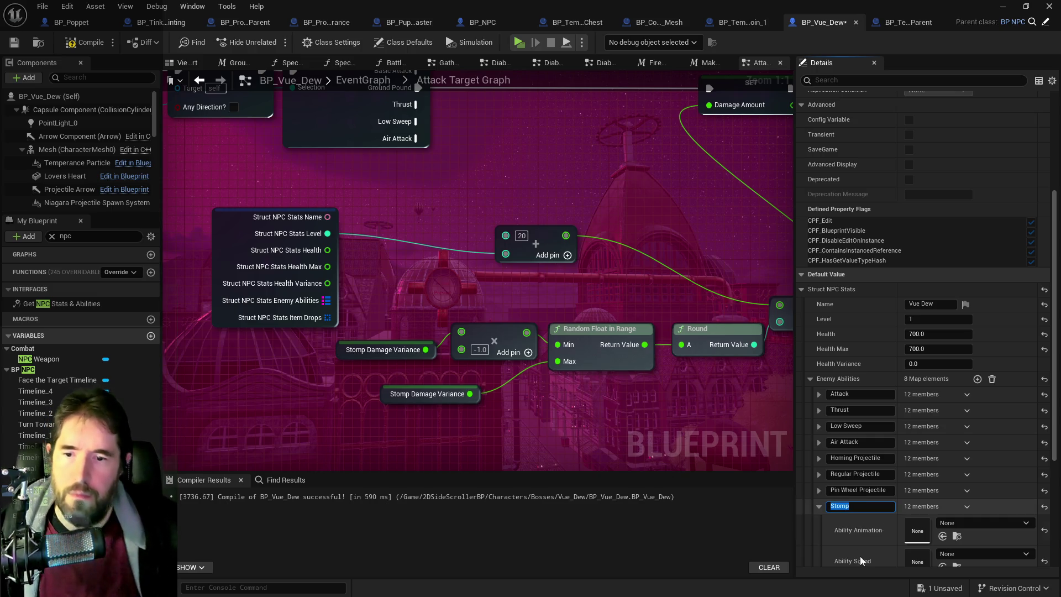
scroll(872, 539, "down", 4)
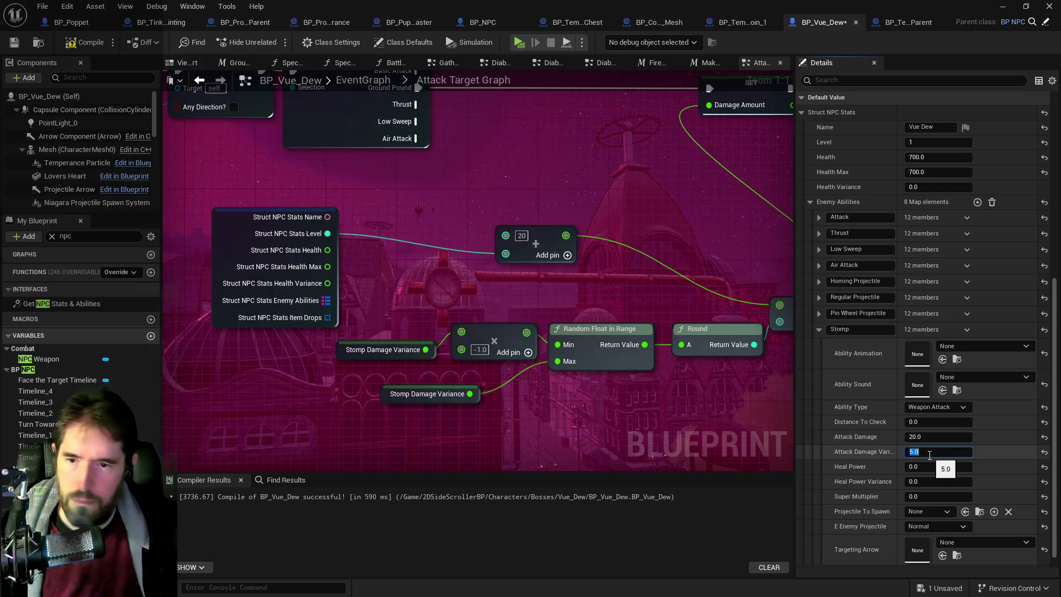
left_click(529, 398)
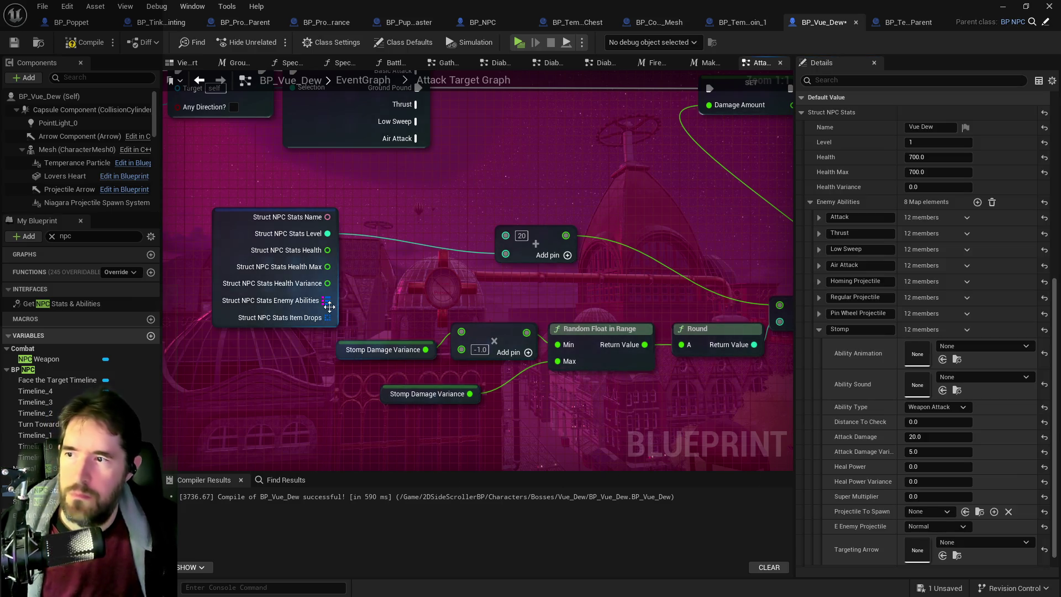
left_click_drag(326, 301, 394, 303)
- Add a Find node on Enemy Abilities for Stomp and split its result struct
type("find")
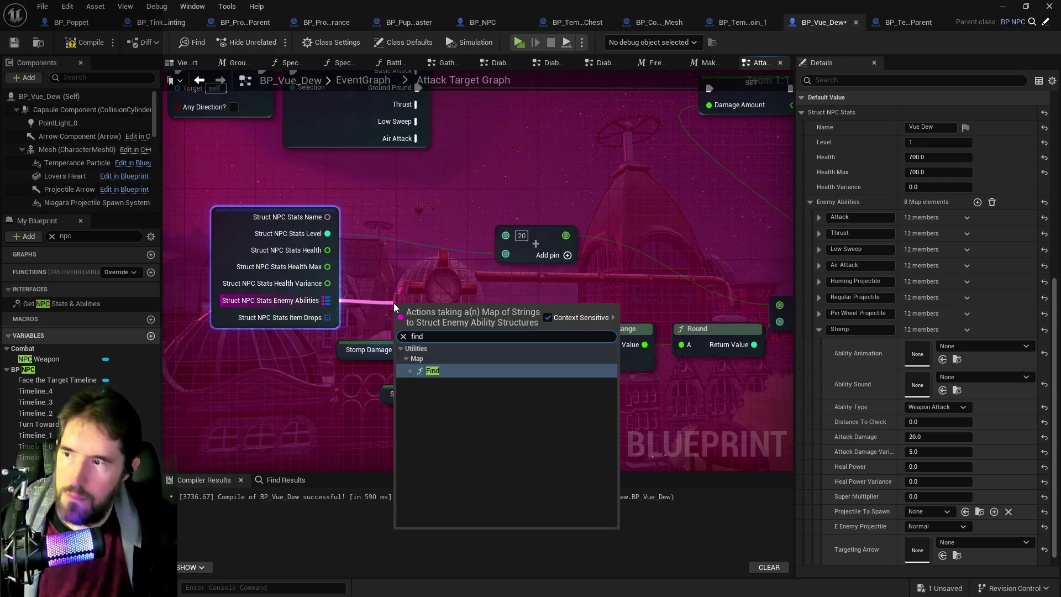
left_click(425, 371)
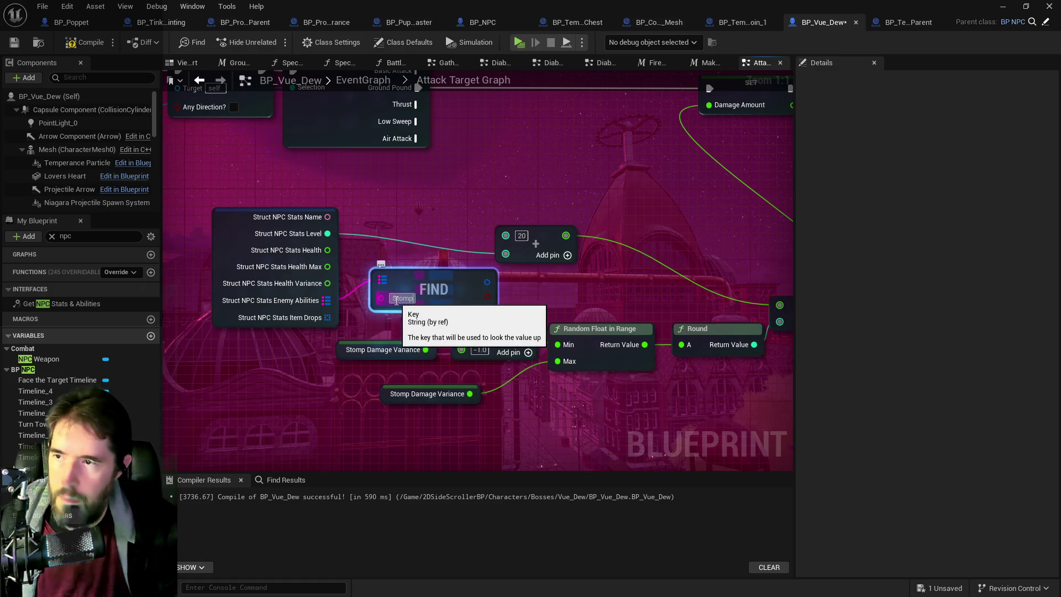
right_click(490, 283)
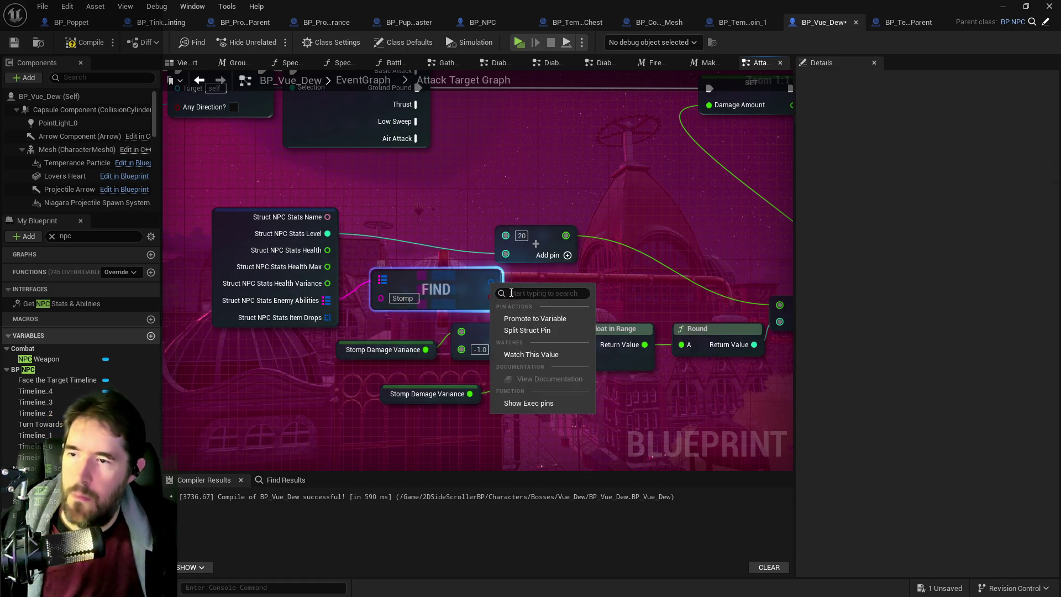
left_click(527, 330)
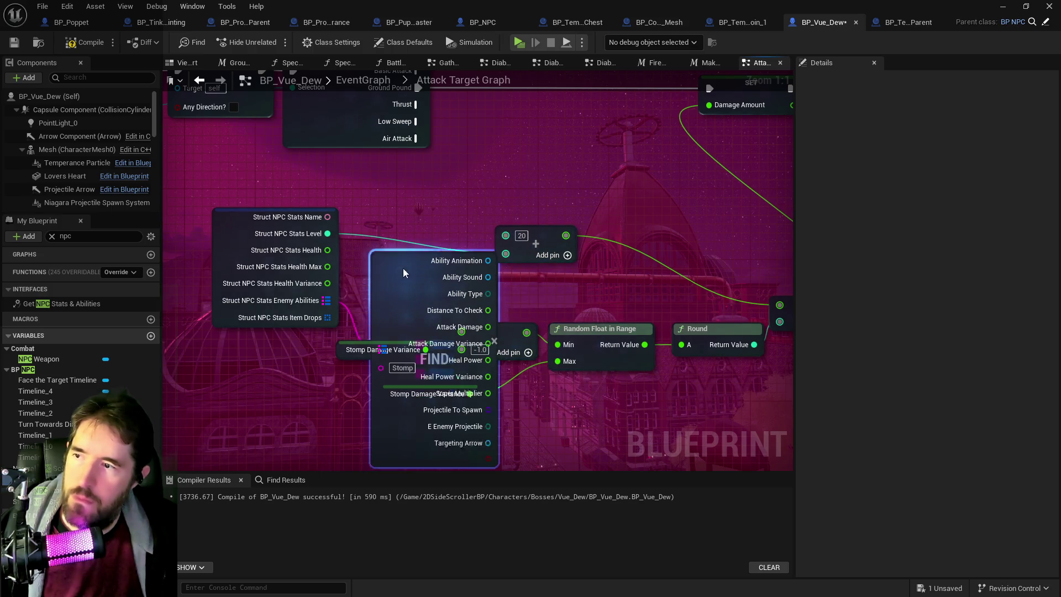
left_click_drag(403, 272, 260, 280)
left_click_drag(515, 275, 566, 290)
left_click(443, 306)
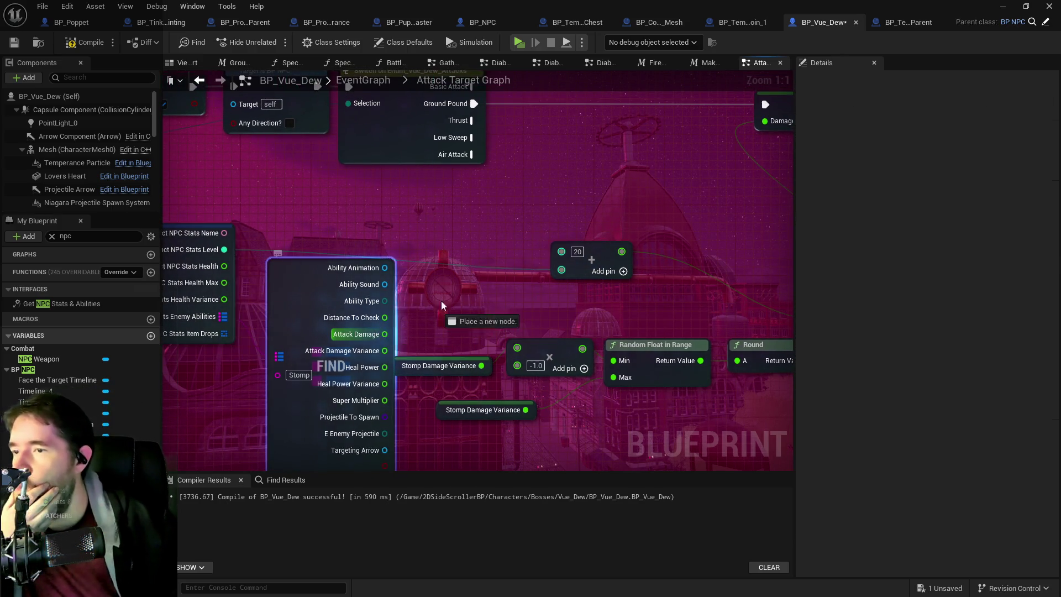
- Wire Stomp's Attack Damage and Variance into the damage math and delete the old variance getters
left_click_drag(385, 334, 562, 251)
left_click_drag(515, 296, 532, 231)
mouse_move(444, 301)
left_mouse_down()
mouse_move(378, 279)
mouse_move(466, 257)
left_mouse_up()
left_click(408, 289)
mouse_move(333, 260)
left_mouse_down()
mouse_move(439, 294)
mouse_move(562, 297)
mouse_move(562, 287)
left_mouse_up()
left_click_drag(412, 352, 381, 274)
key("Delete")
mouse_move(589, 353)
left_mouse_down()
mouse_move(429, 353)
mouse_move(719, 403)
left_mouse_up()
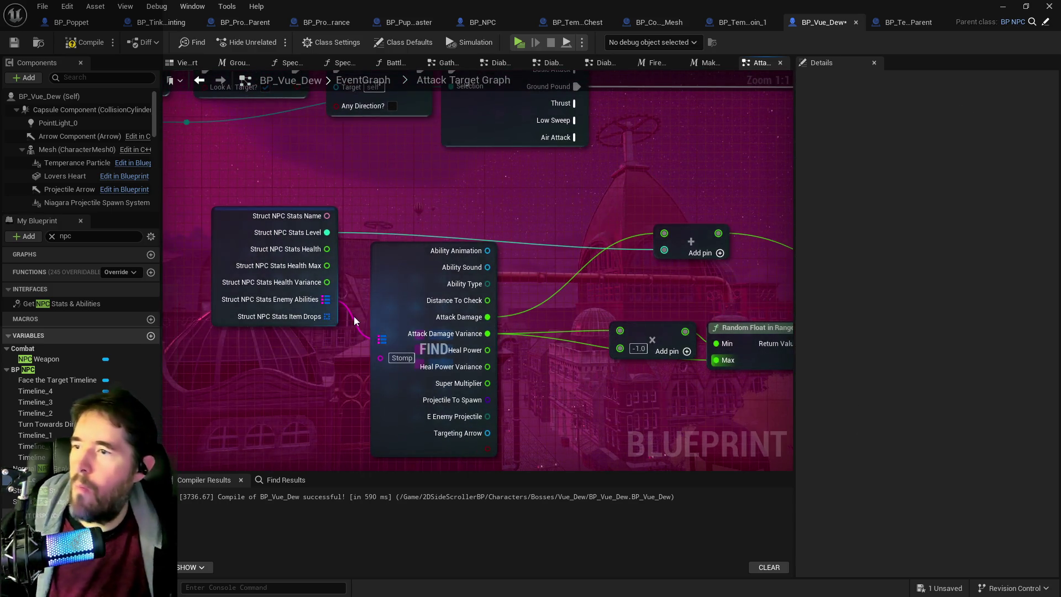
left_click_drag(354, 319, 427, 308)
left_click(365, 260)
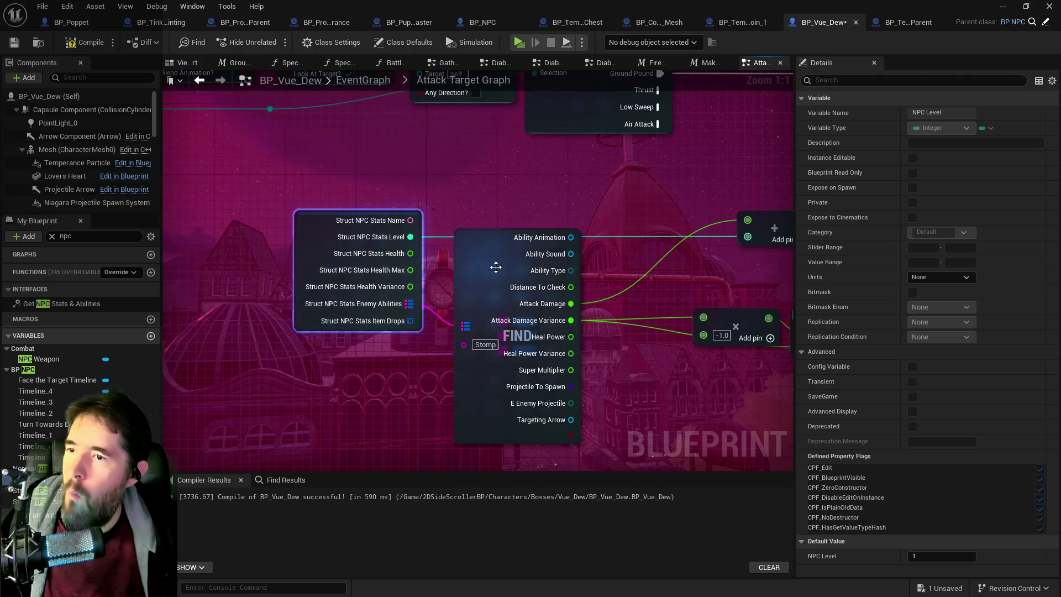
- Compile and save BP_Vue_Dew, delete the unused Stomp Damage Variance variable, and save again
left_click_drag(496, 267, 487, 276)
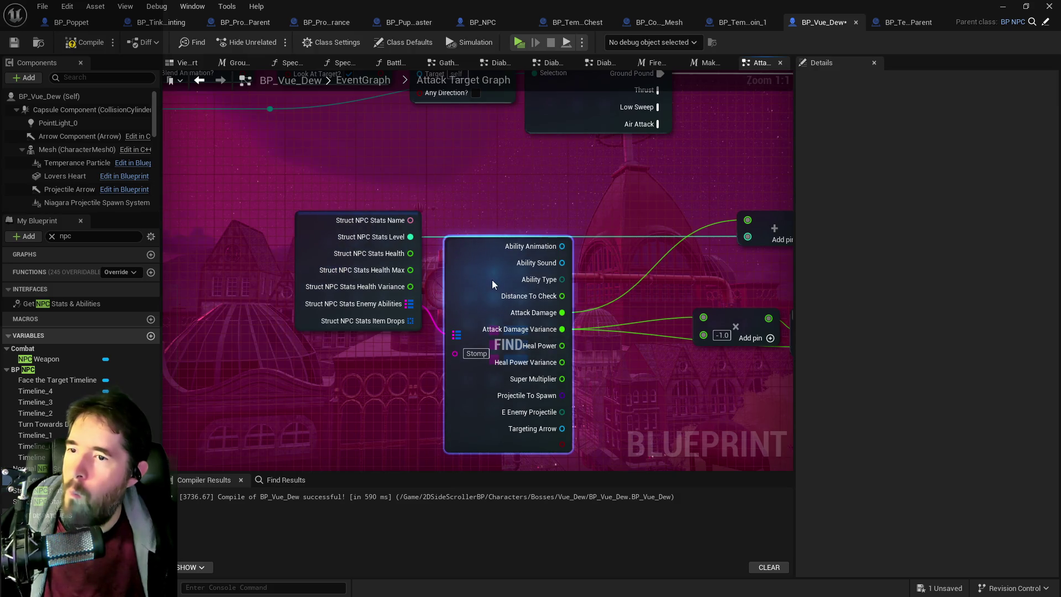
left_click(80, 49)
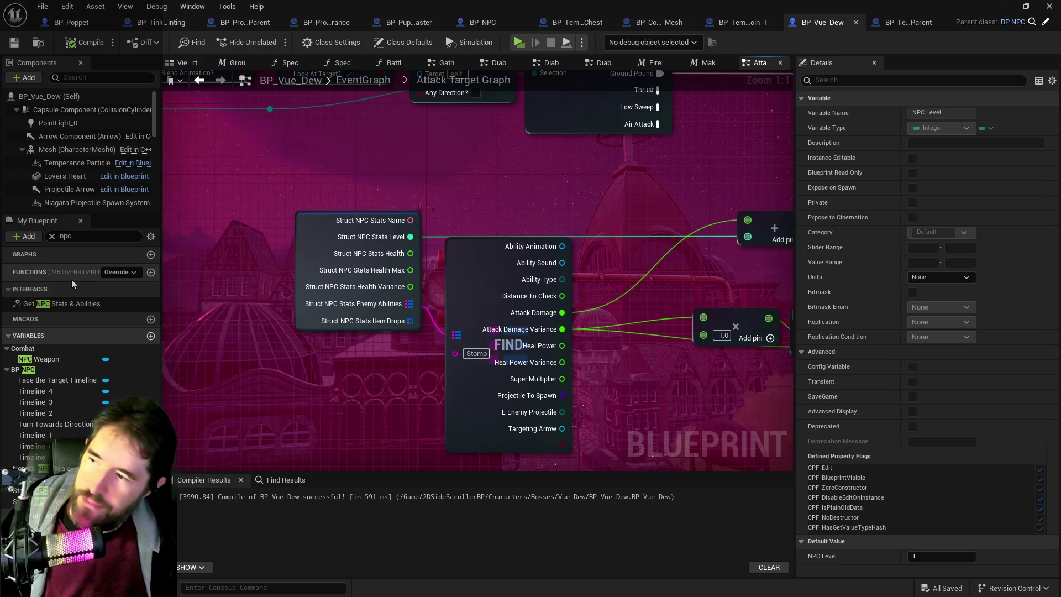
type("stomp")
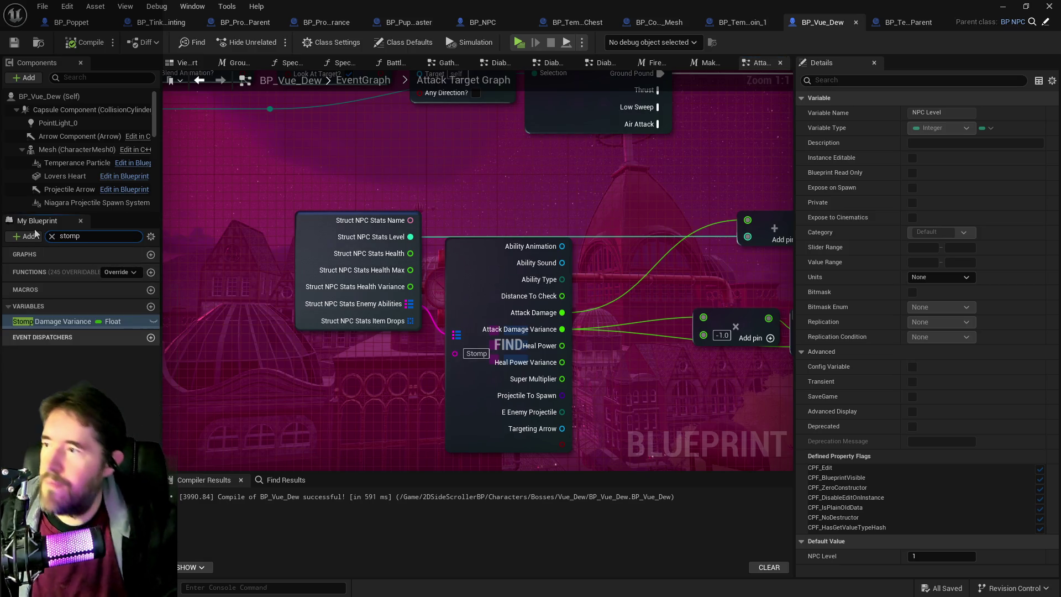
left_click(48, 321)
right_click(51, 323)
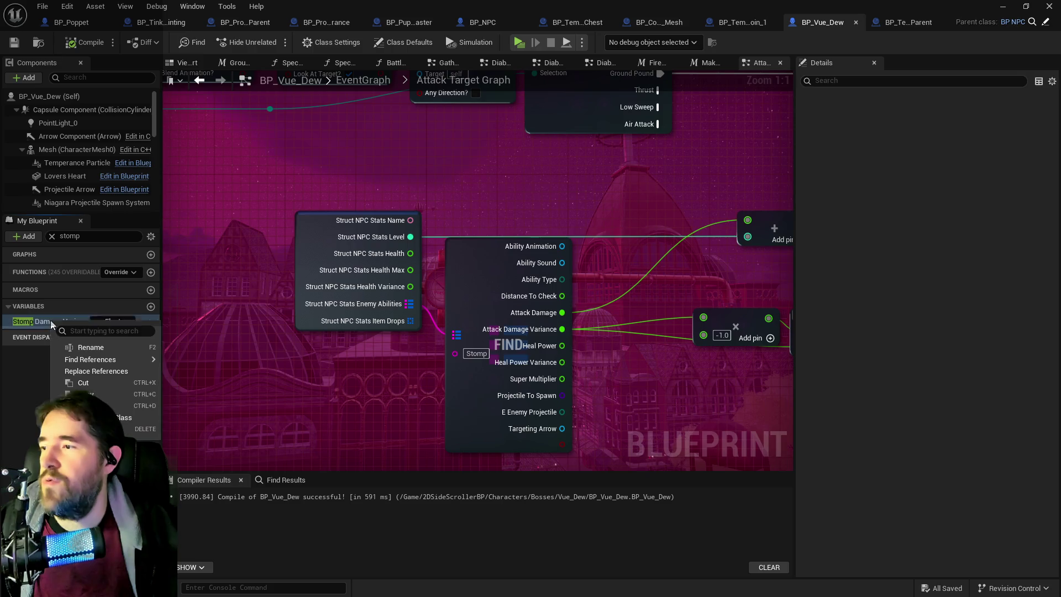
key("Escape")
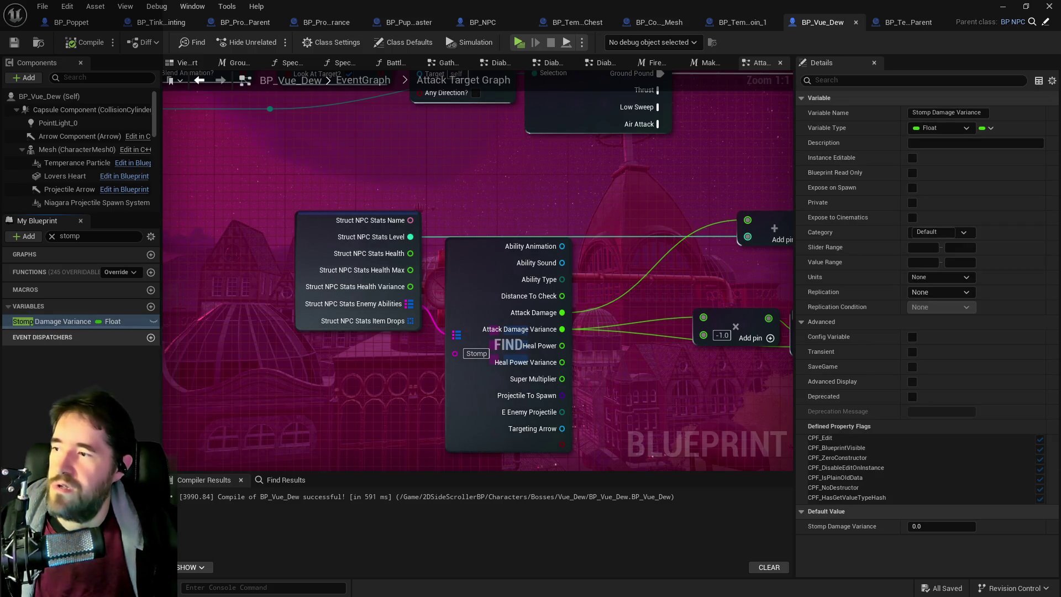
key("Delete")
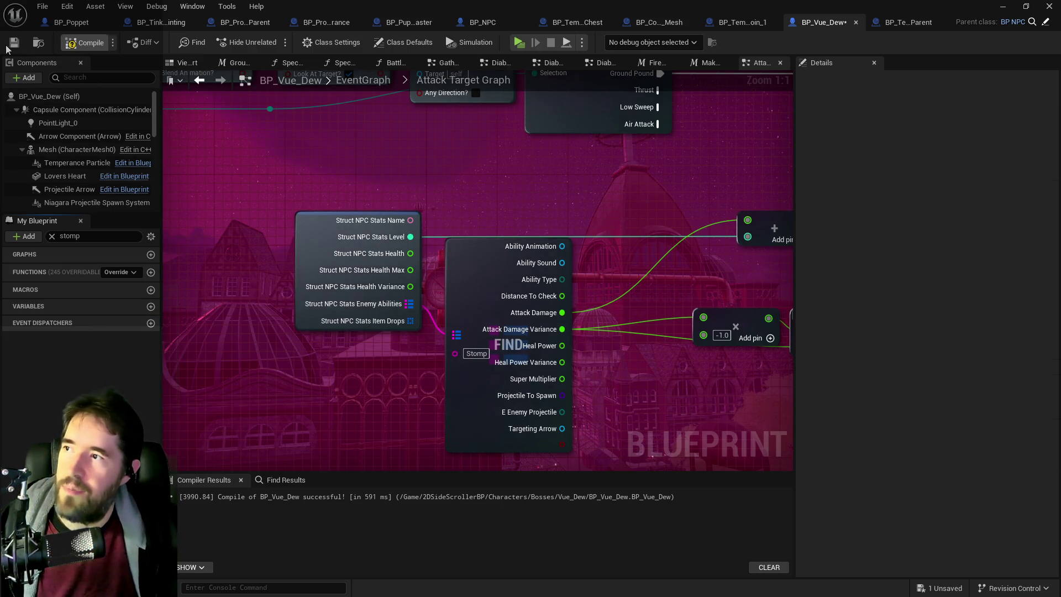
left_click(14, 44)
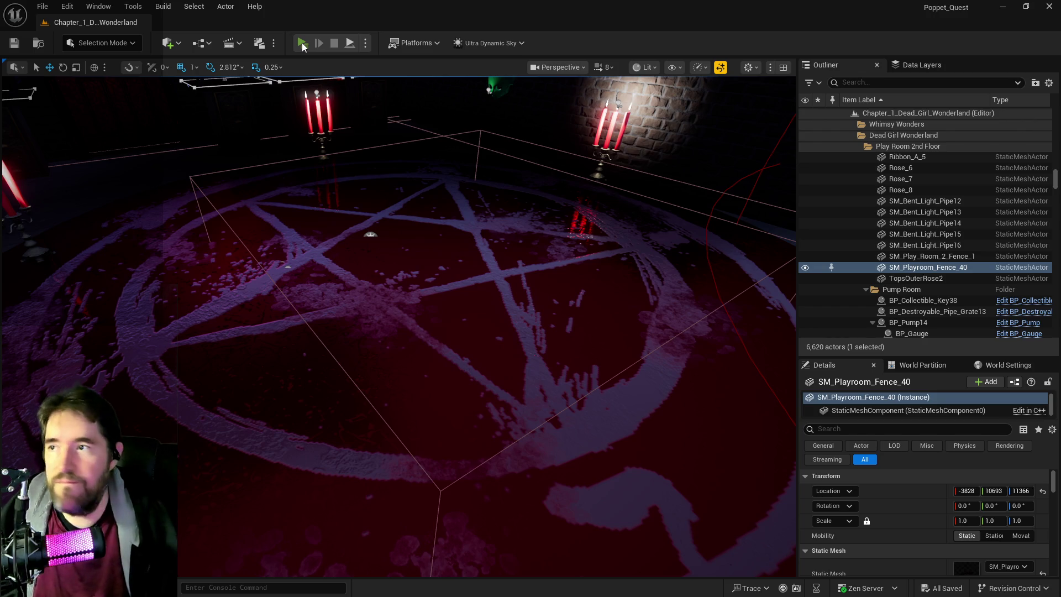
left_click(302, 43)
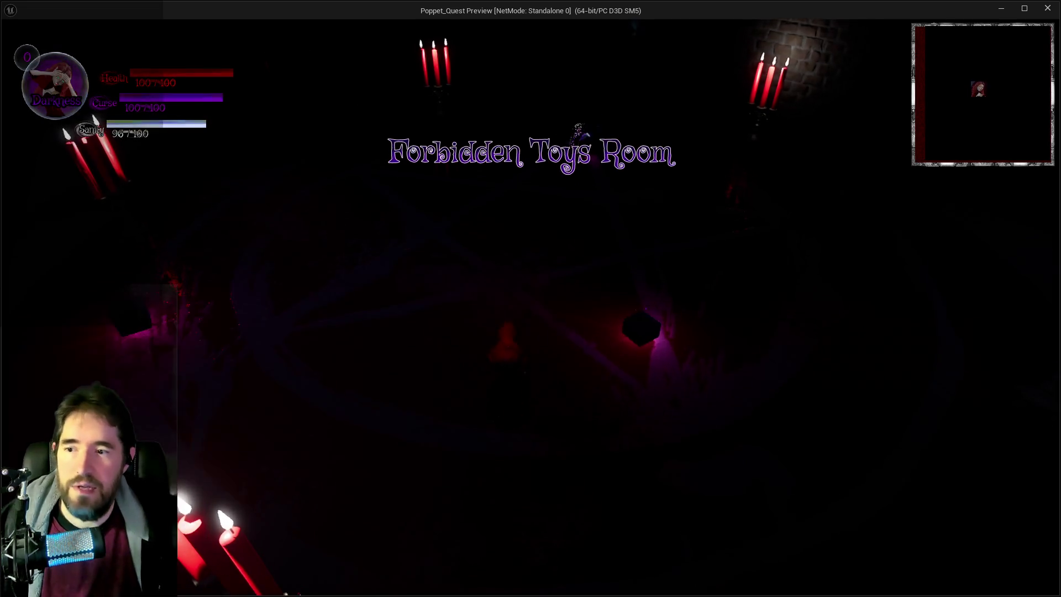
key("Tab")
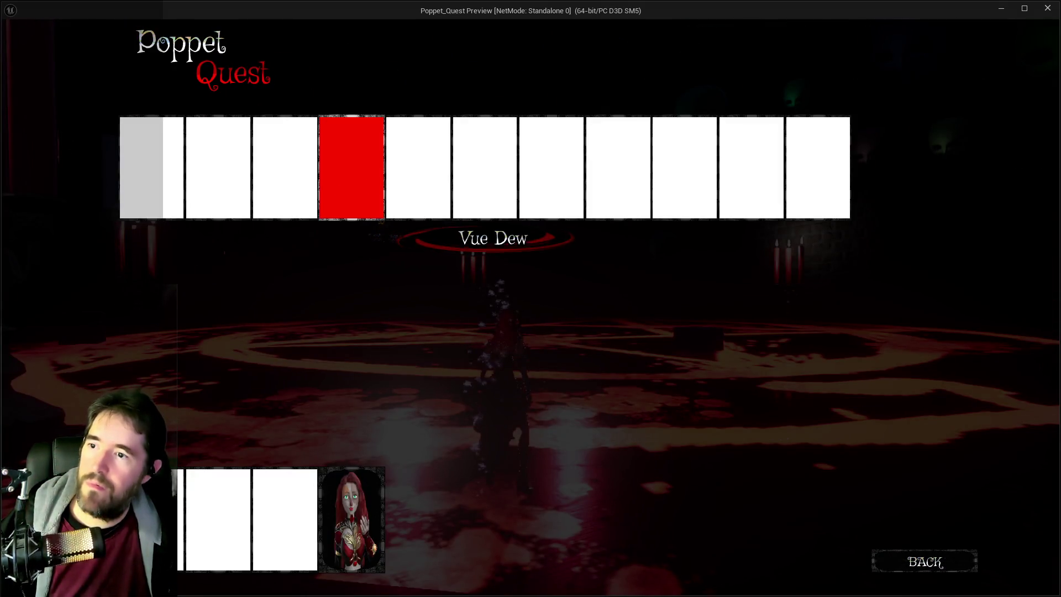
key("Tab")
key("w")
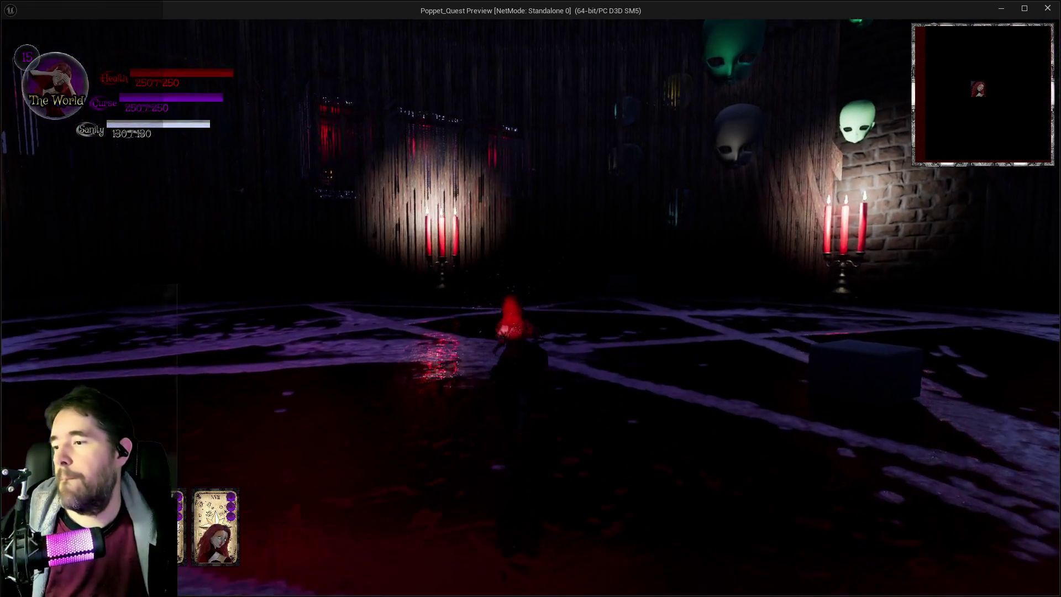
key("w")
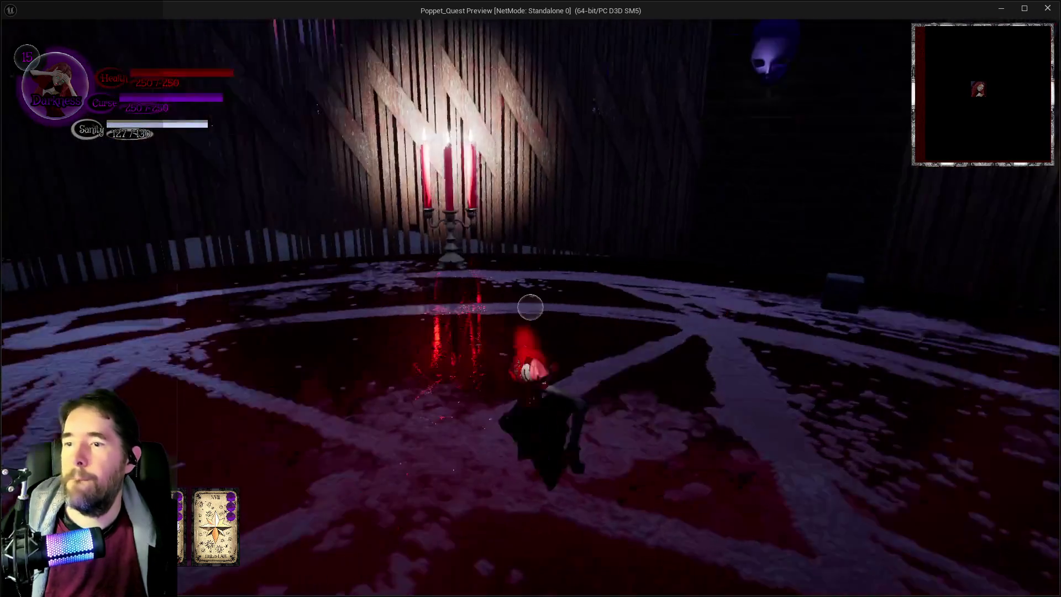
key("w")
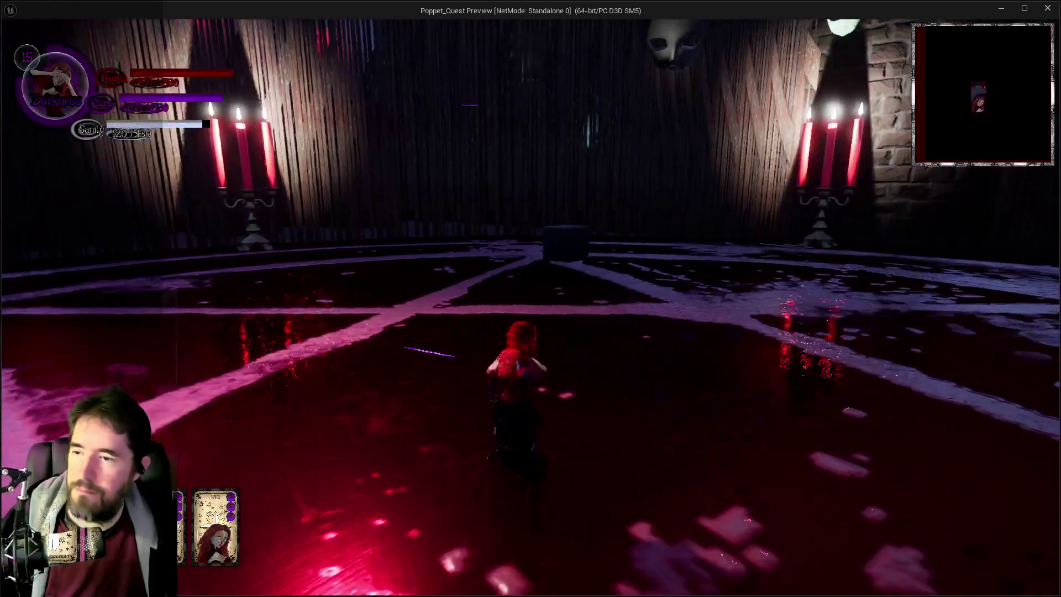
key("w")
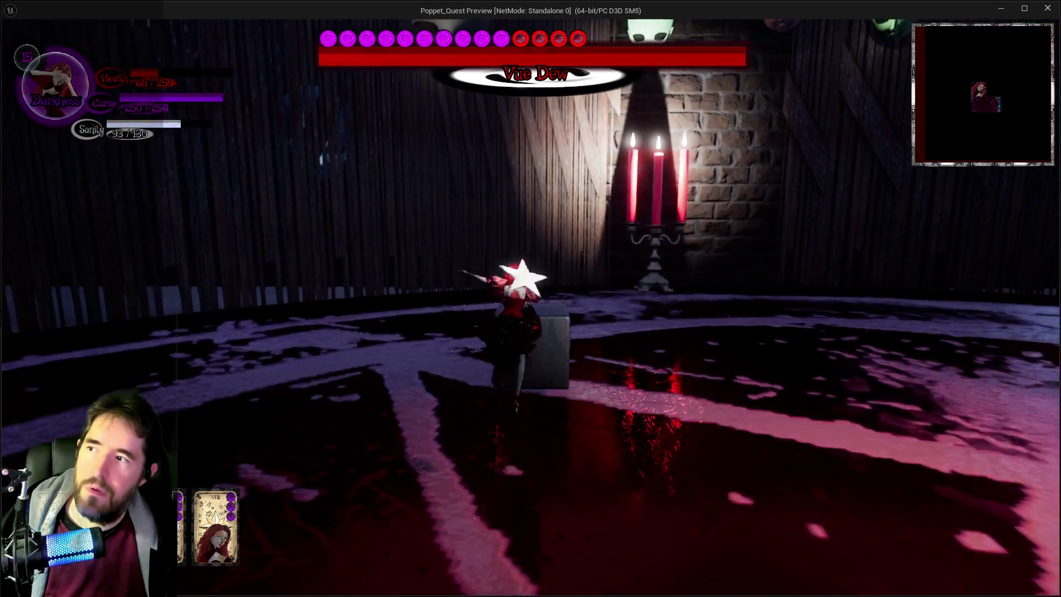
key("shift+F1")
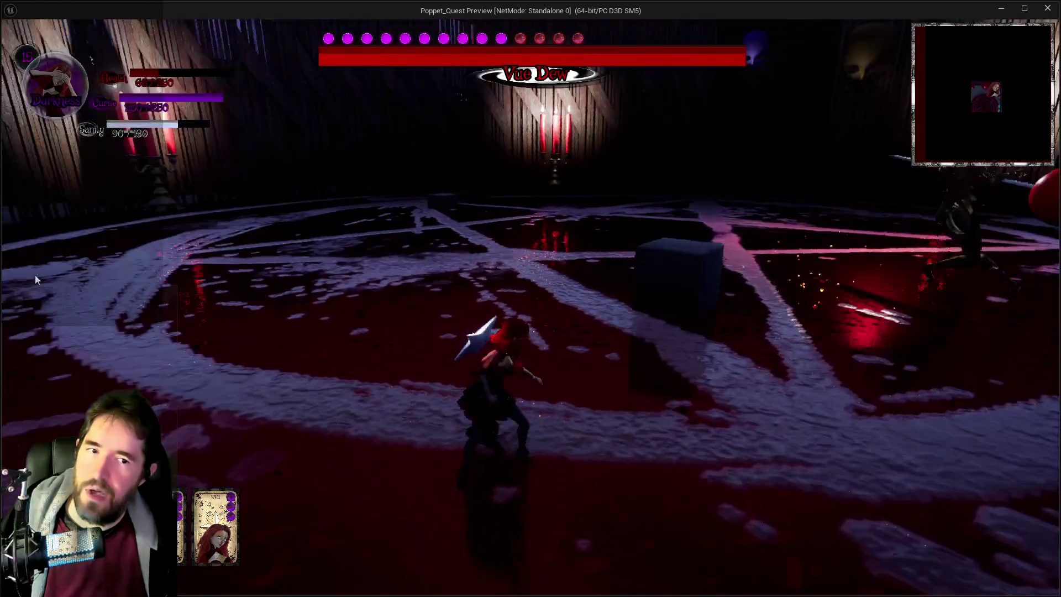
key("alt+Tab")
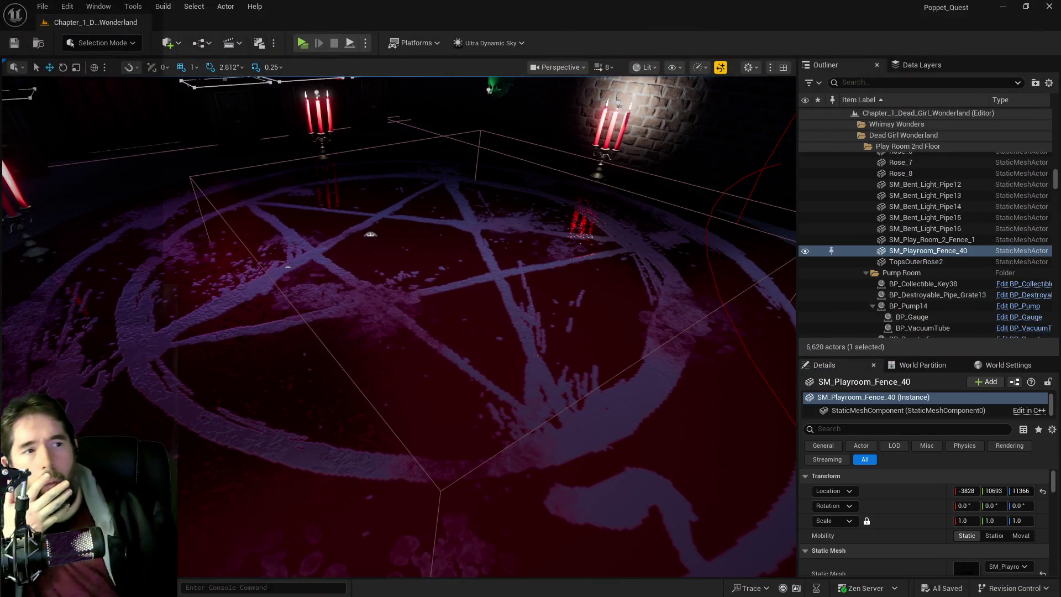
- Back in BP_Vue_Dew, check the Stomp ability defaults: Attack Damage 20 and variance 5
key("alt+Tab")
left_click_drag(640, 327, 515, 248)
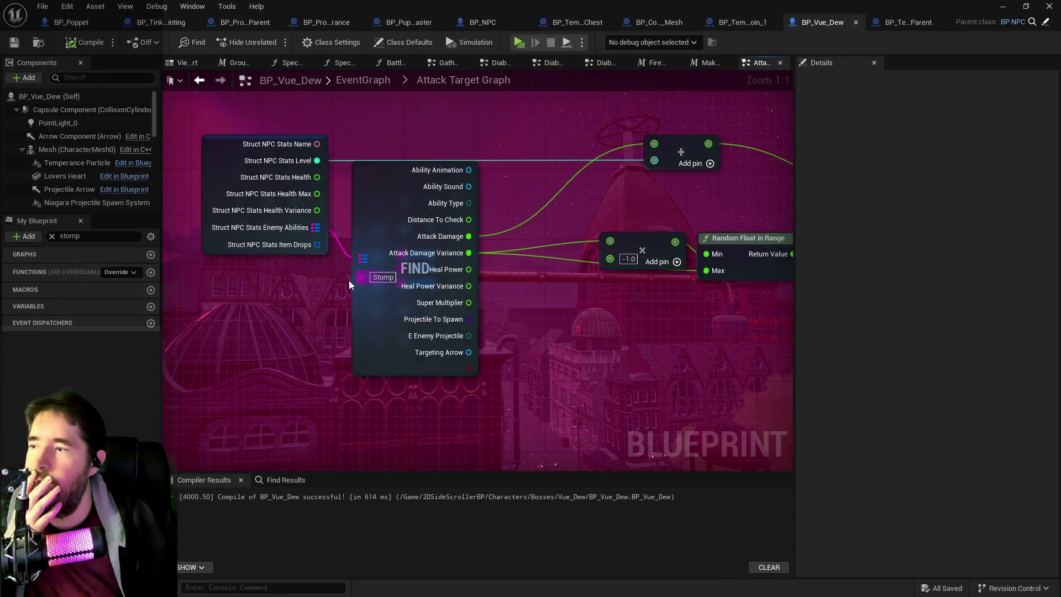
left_click(216, 244)
left_click(811, 537)
scroll(812, 534, "down", 3)
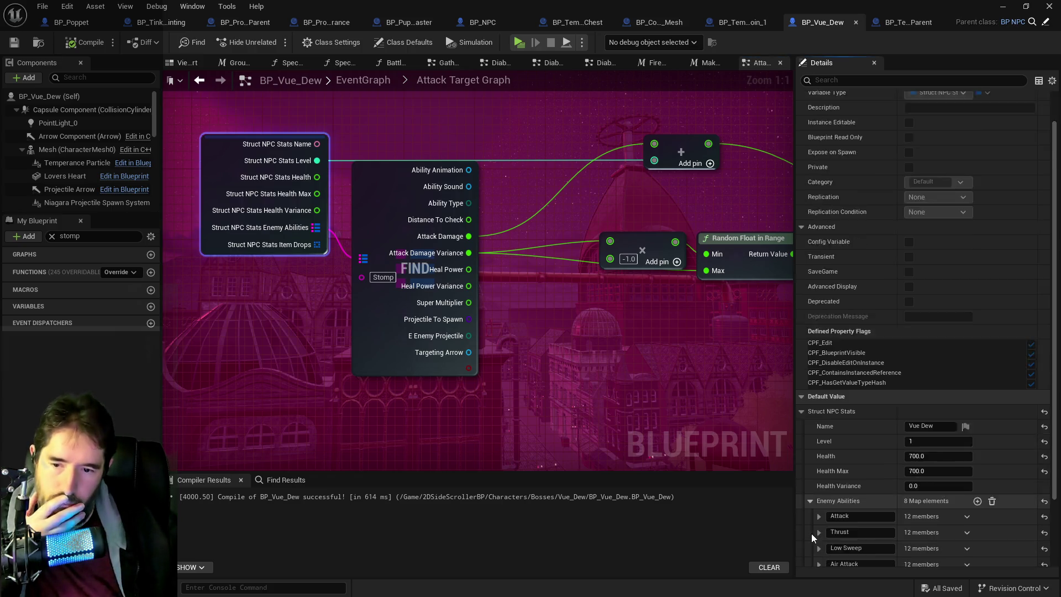
left_click(819, 544)
scroll(830, 540, "down", 4)
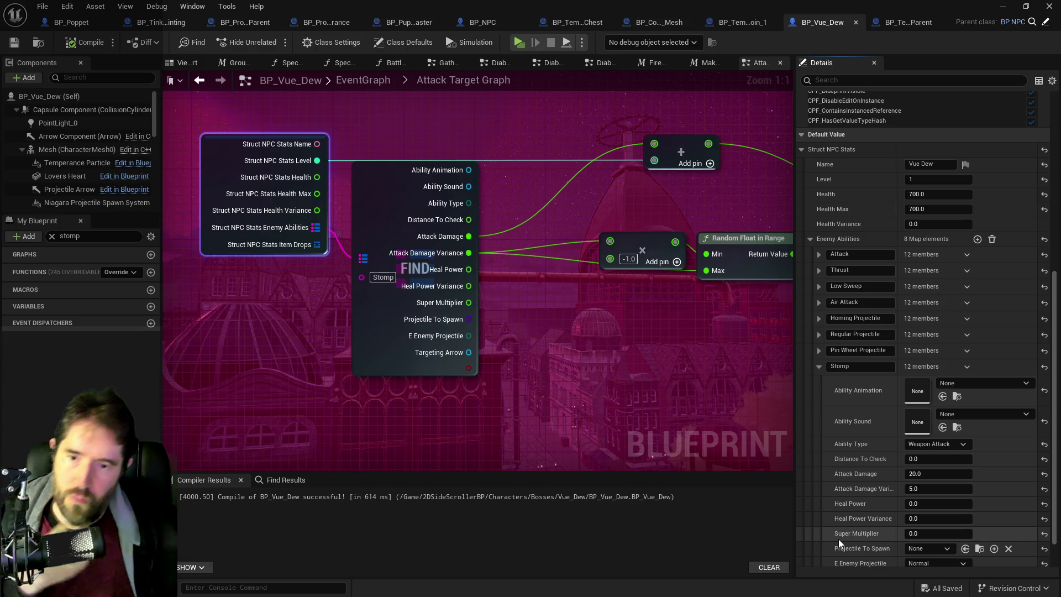
left_click_drag(752, 433, 617, 443)
left_click_drag(559, 308, 387, 315)
left_click_drag(278, 262, 534, 283)
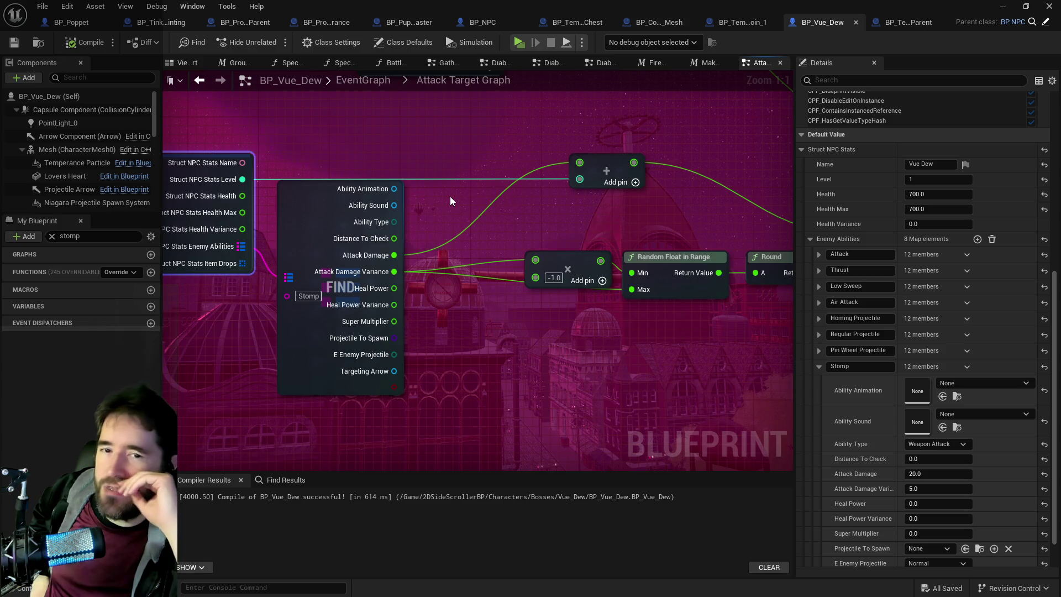
scroll(450, 201, "down", 2)
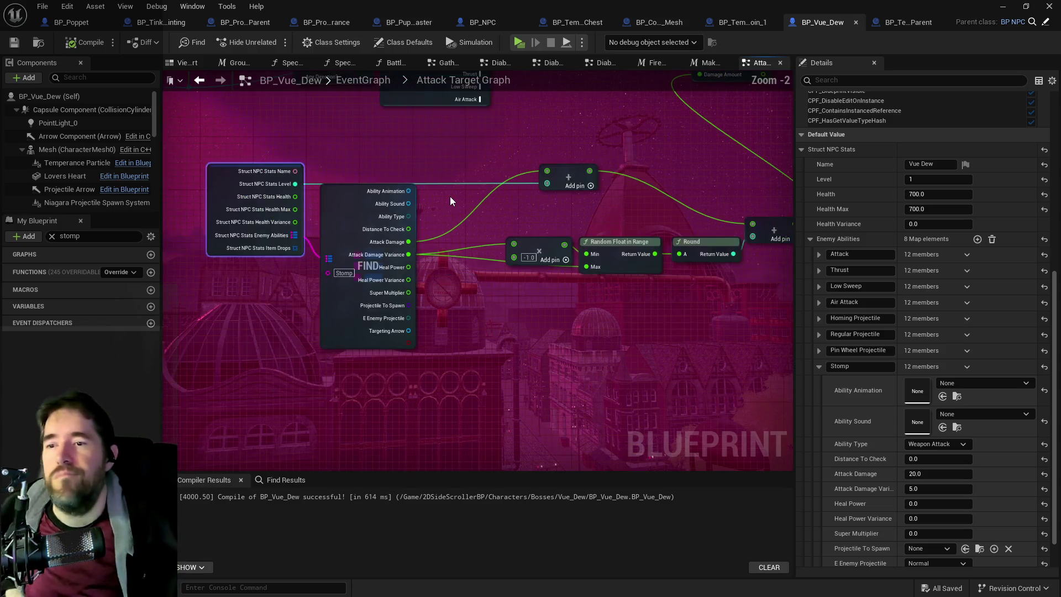
- Tidy the Add and Random Float in Range nodes and recheck the Struct NPC Stats defaults
mouse_move(481, 323)
left_mouse_down()
mouse_move(479, 295)
mouse_move(463, 300)
mouse_move(470, 307)
left_mouse_up()
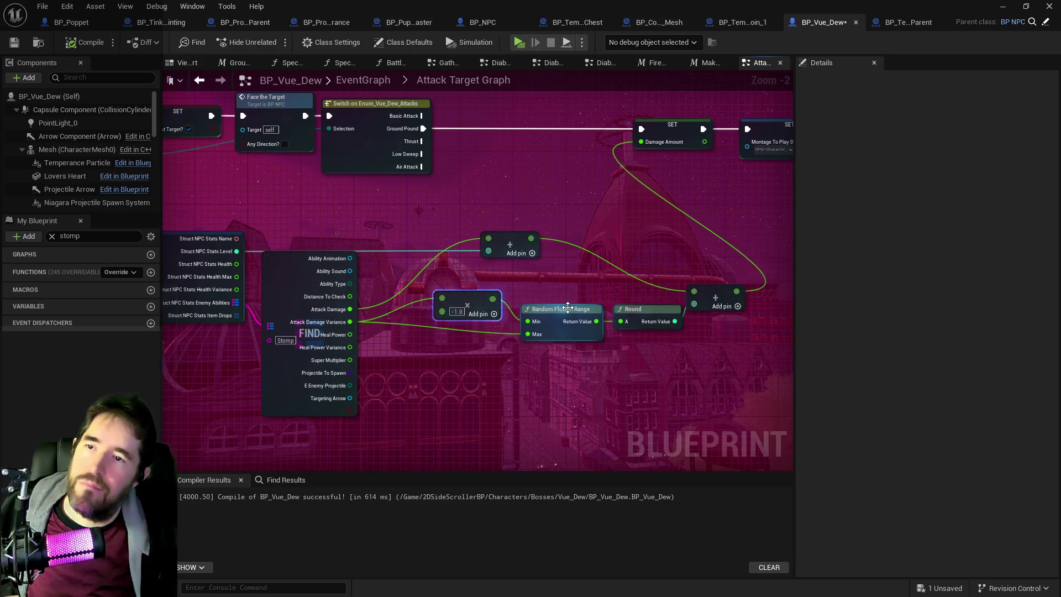
left_click_drag(599, 311, 585, 313)
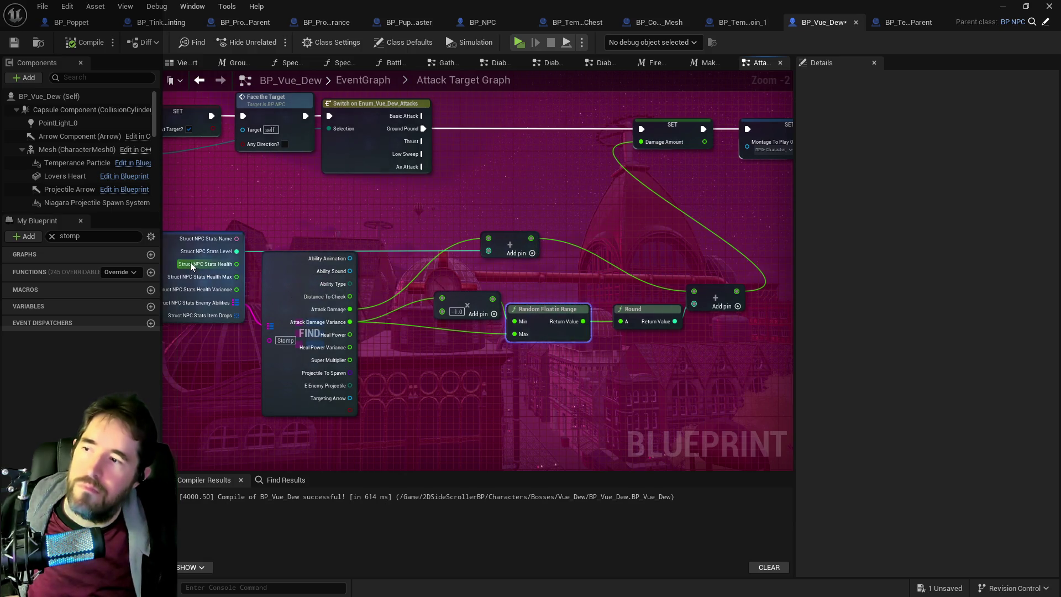
left_click(174, 251)
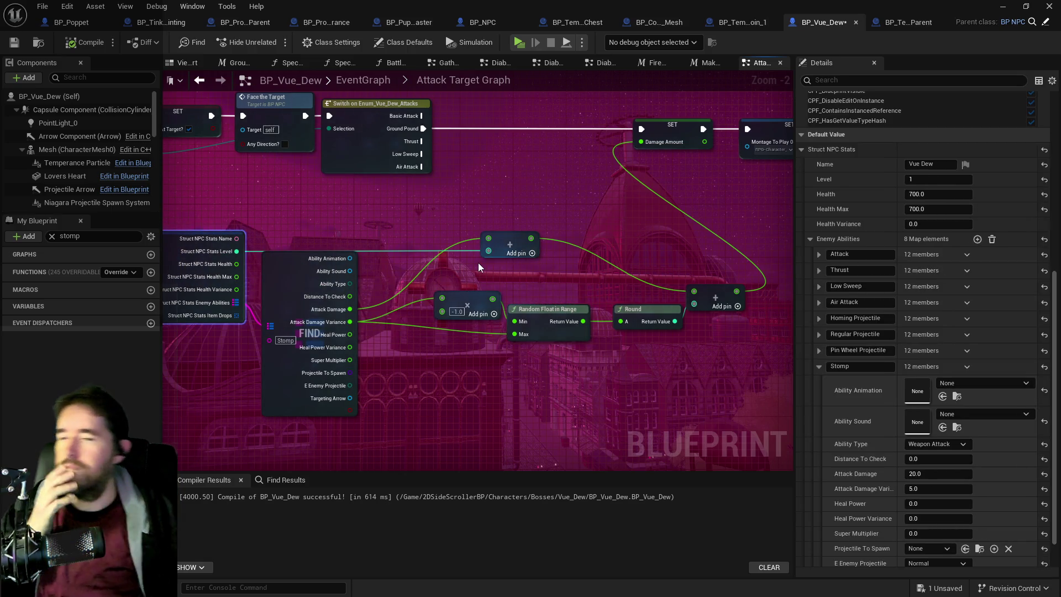
mouse_move(478, 263)
left_mouse_down()
mouse_move(593, 263)
mouse_move(301, 281)
left_mouse_up()
mouse_move(455, 255)
left_mouse_down()
mouse_move(595, 217)
mouse_move(679, 210)
left_mouse_up()
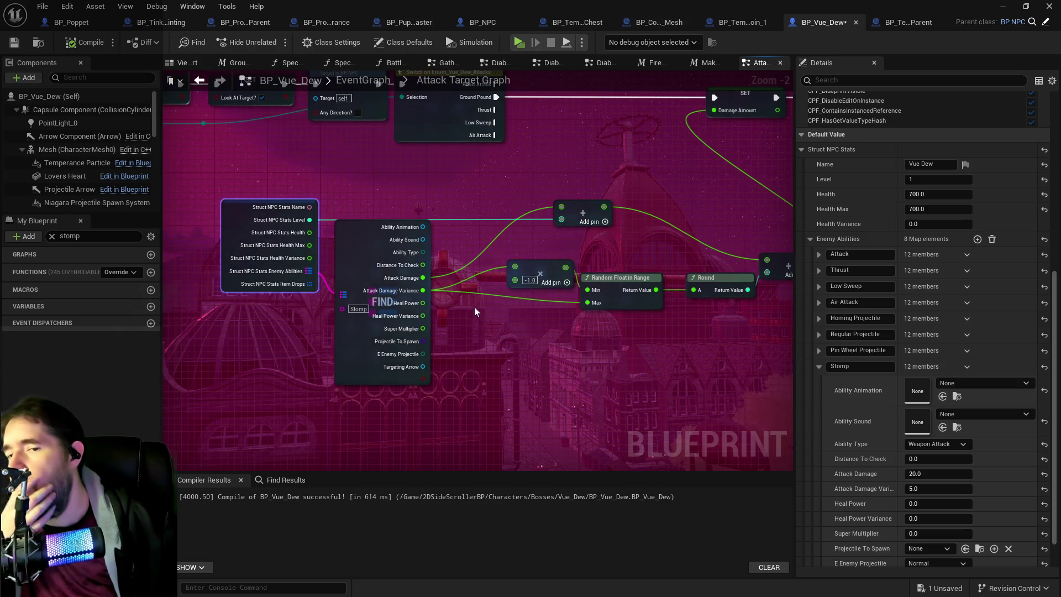
scroll(946, 499, "down", 2)
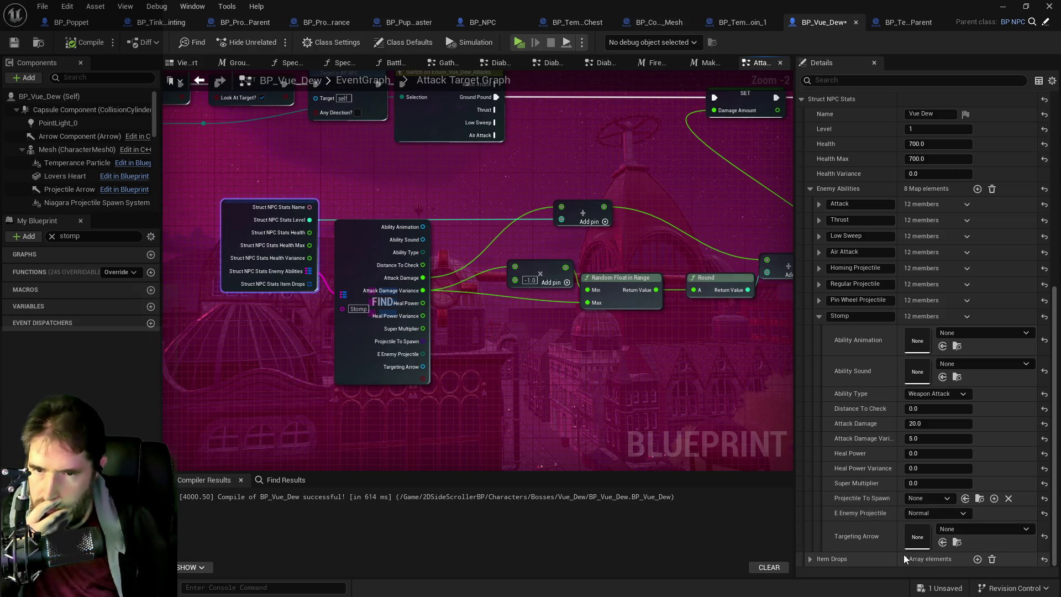
mouse_move(639, 423)
left_mouse_down()
mouse_move(558, 466)
mouse_move(581, 330)
left_mouse_up()
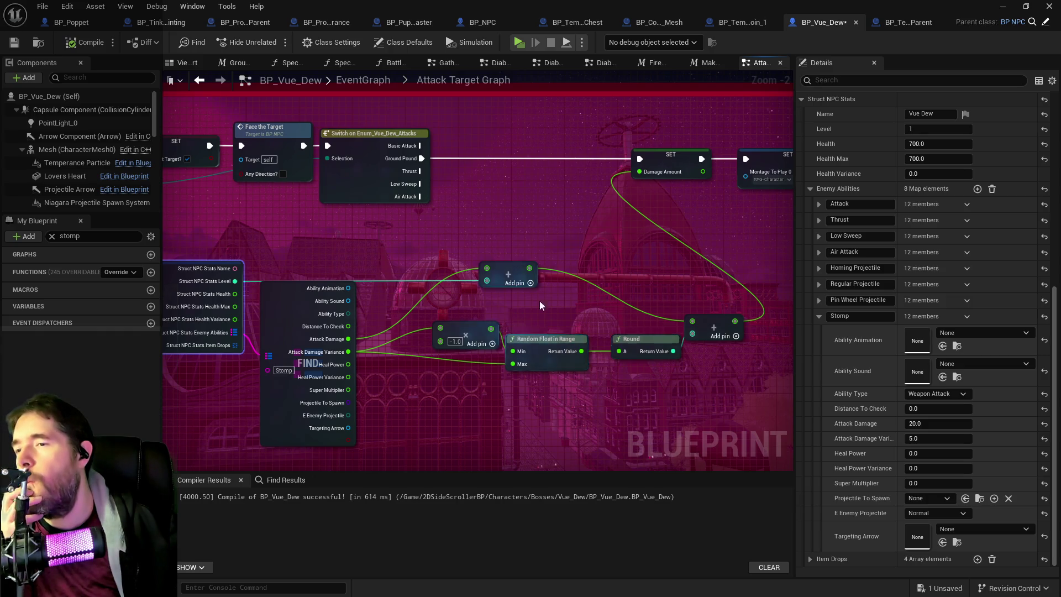
left_click_drag(539, 301, 684, 284)
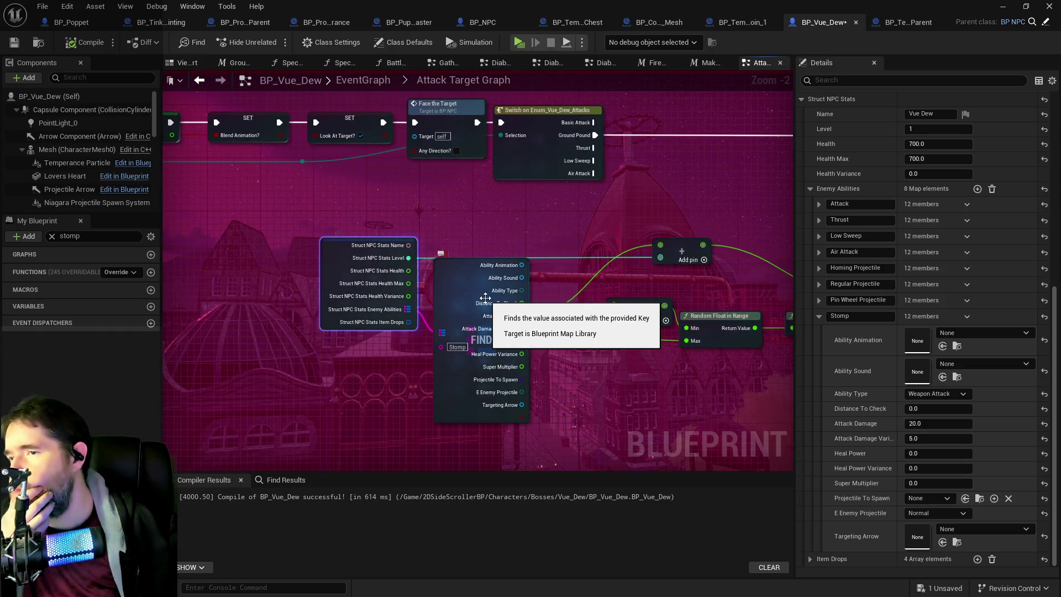
right_click(593, 222)
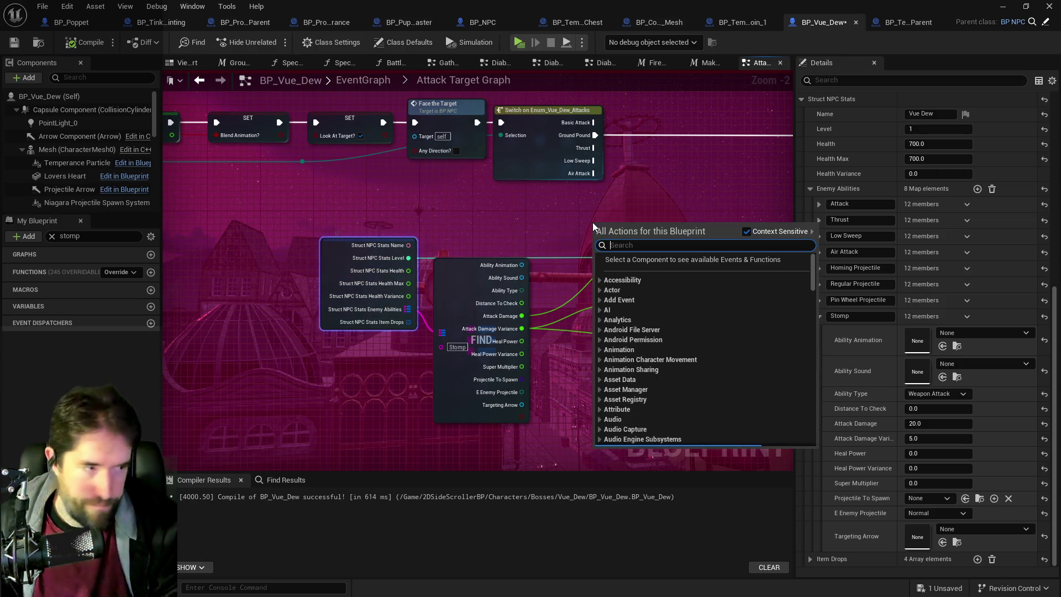
- Add a Print String between the Switch and SET nodes that prints the NPC Level
type("print string")
left_click(628, 268)
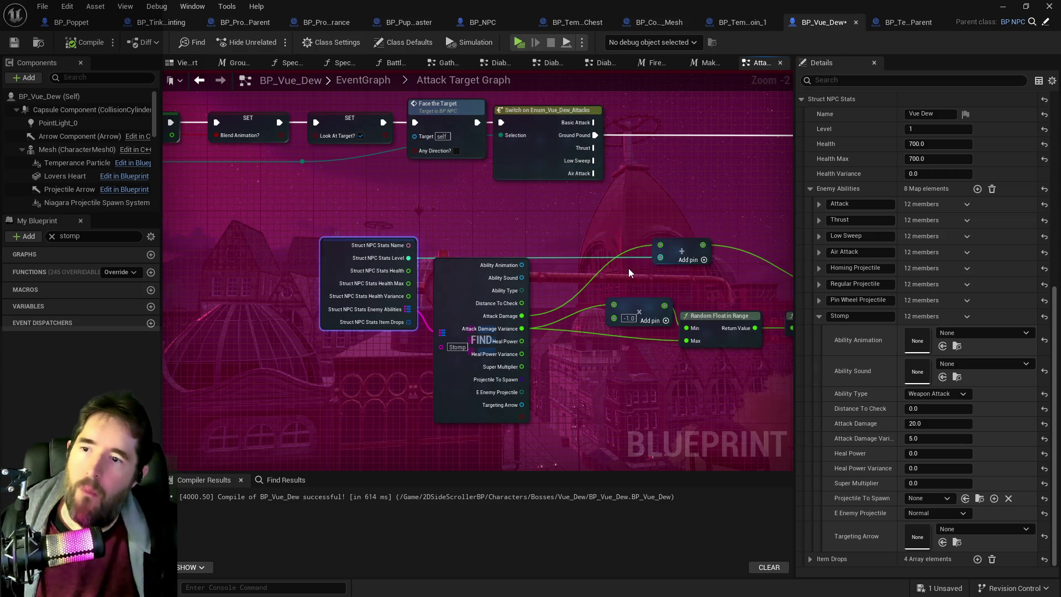
left_click_drag(620, 231, 606, 237)
left_click(612, 249)
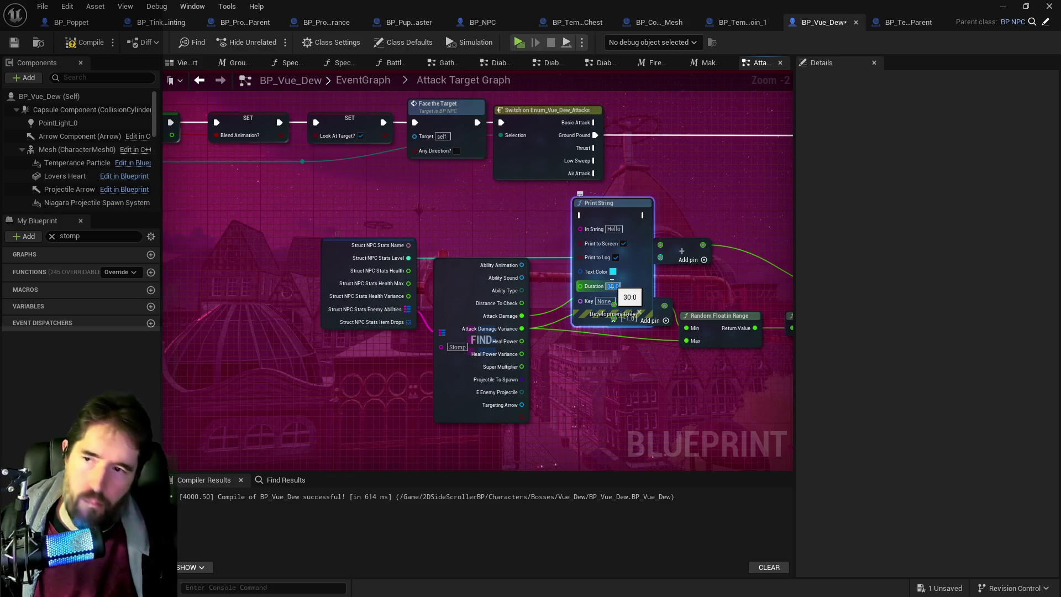
left_click_drag(608, 203, 699, 124)
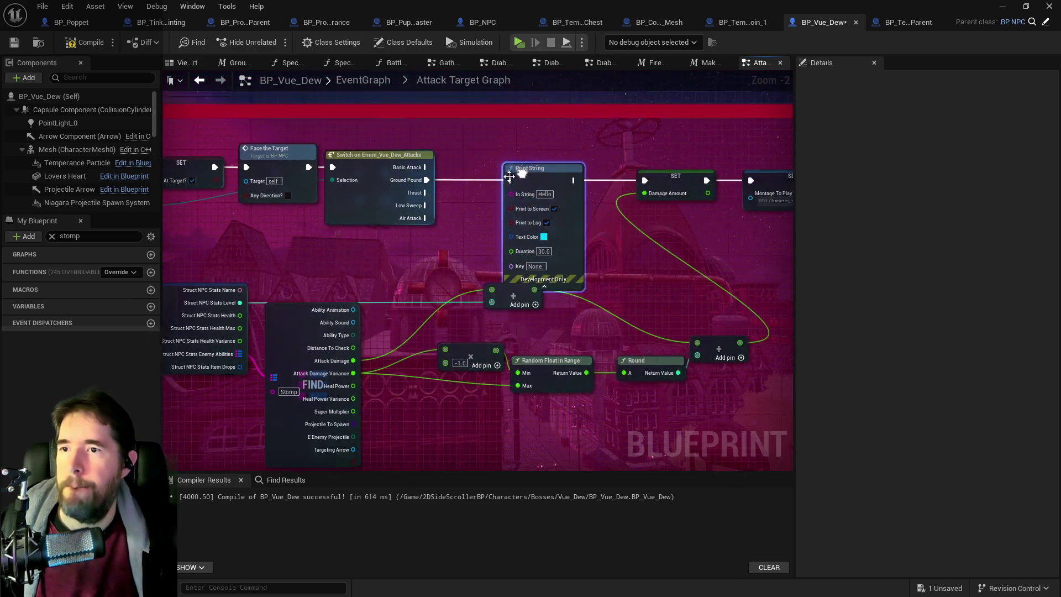
left_click(370, 188)
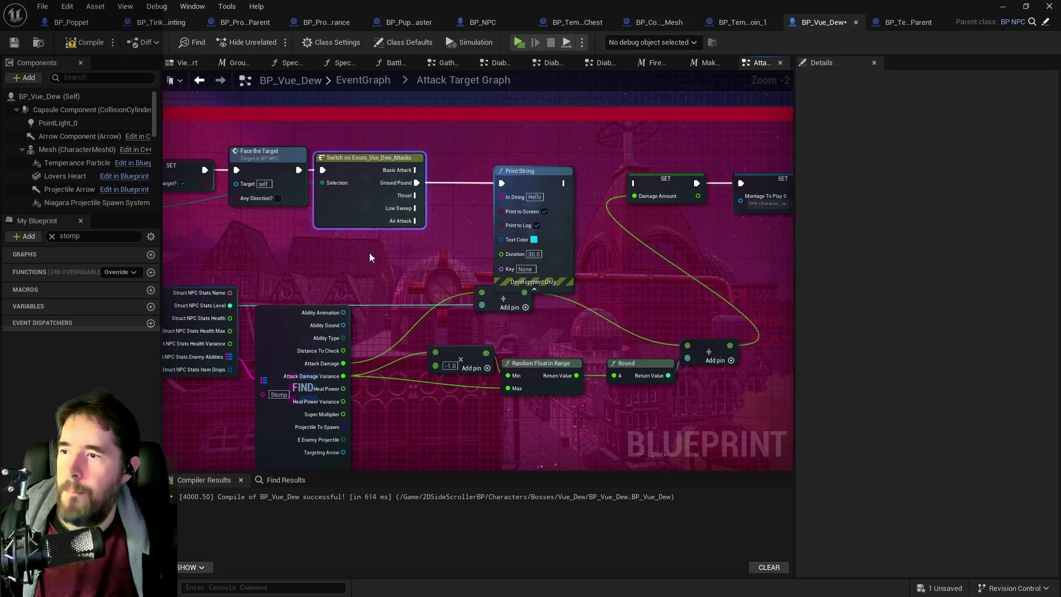
left_click_drag(330, 270, 607, 163)
left_click(398, 191)
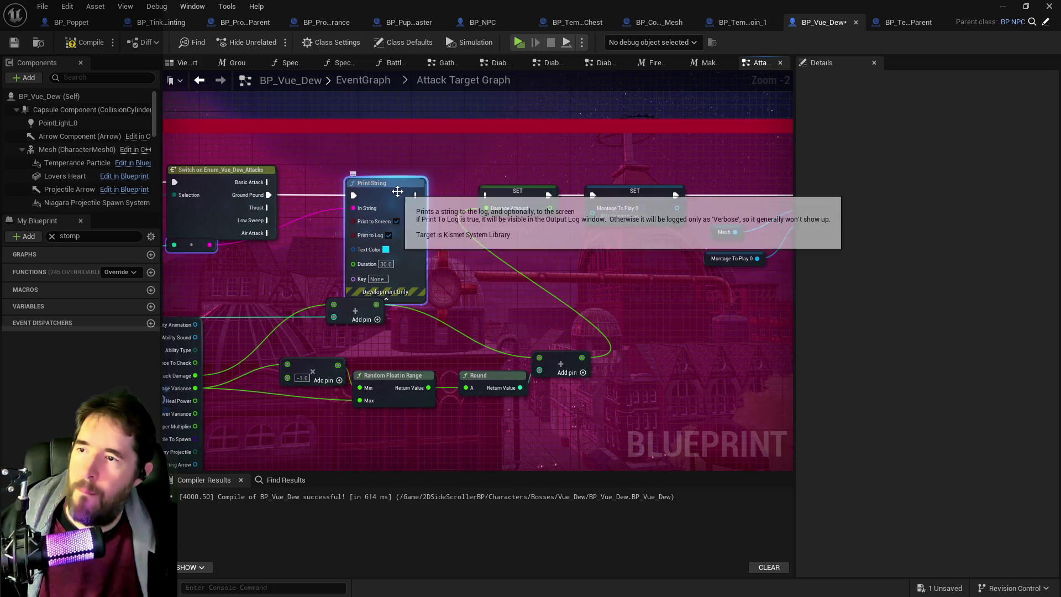
- Duplicate the print below the Damage Amount setter, give it blue text, and chain it after the first
key("ctrl+c")
key("ctrl+v")
left_click_drag(553, 205, 514, 242)
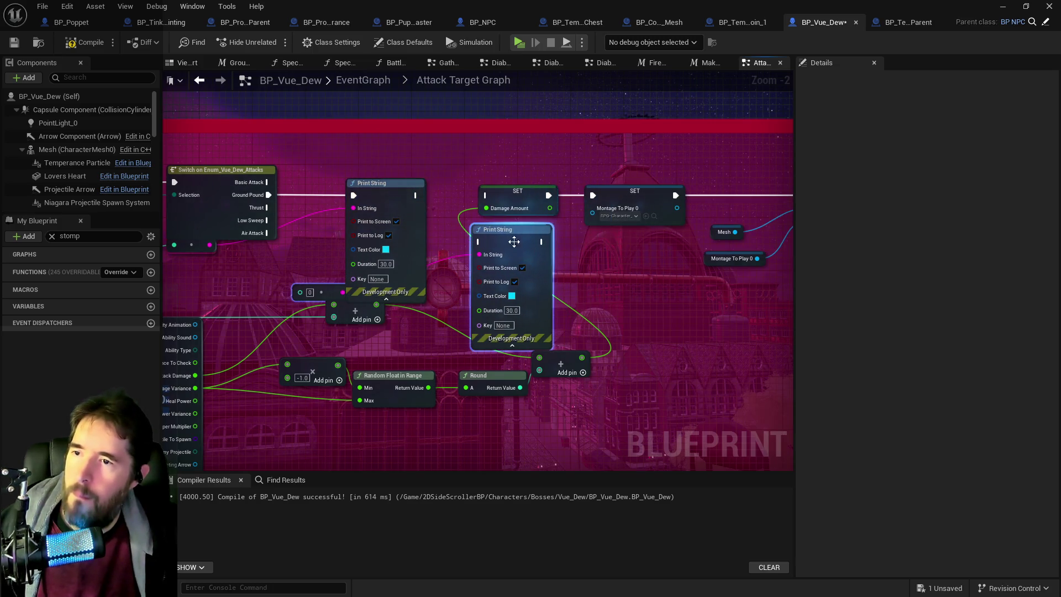
left_click_drag(308, 258, 306, 276)
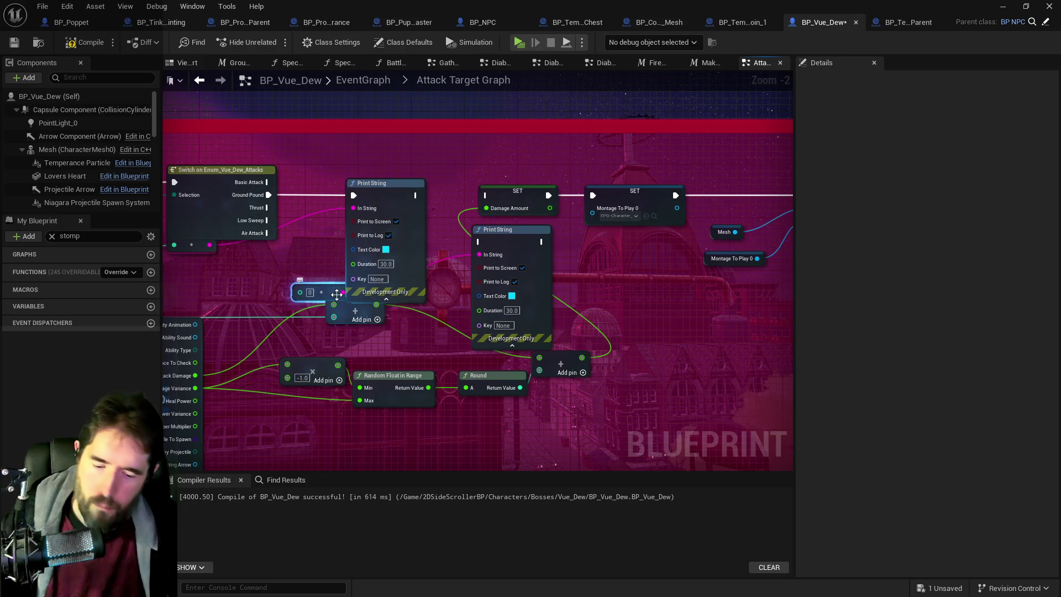
key("Delete")
left_click(515, 297)
left_click(552, 314)
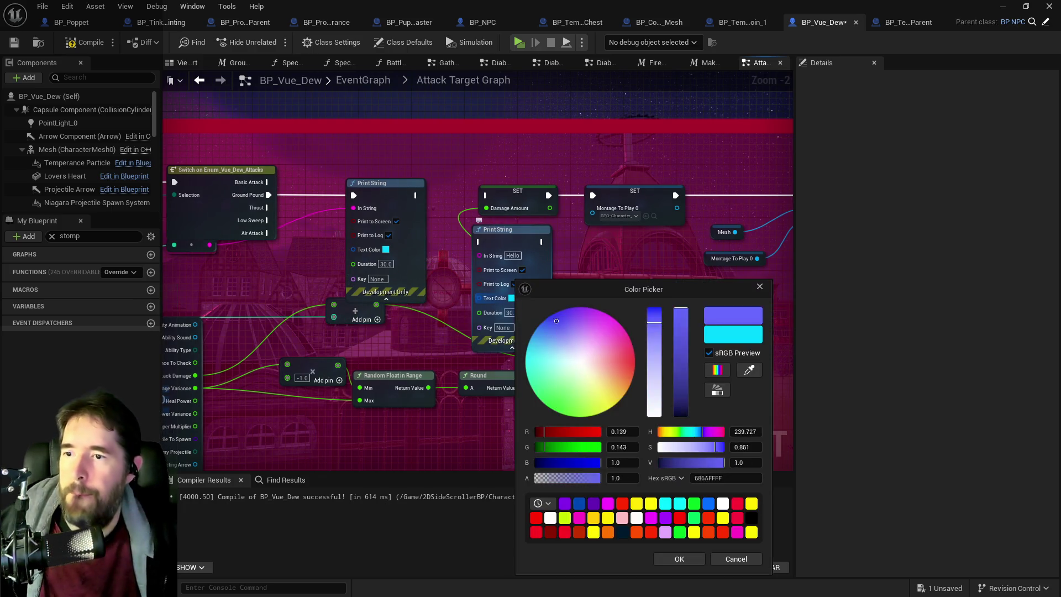
left_click(679, 559)
mouse_move(199, 375)
left_mouse_down()
mouse_move(365, 339)
mouse_move(653, 244)
mouse_move(645, 218)
left_mouse_up()
left_click_drag(581, 159, 644, 204)
left_click(703, 209)
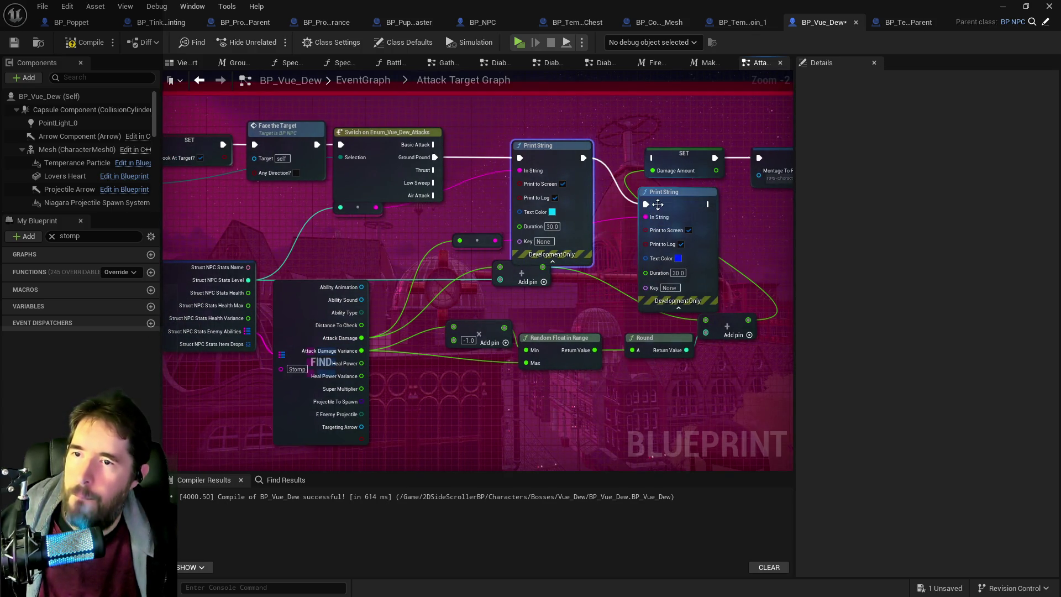
- Add a third Print String with green text, chained after the blue one
mouse_move(723, 233)
left_mouse_down()
mouse_move(612, 231)
mouse_move(659, 204)
left_mouse_up()
key("ctrl+d")
left_click(668, 271)
left_click_drag(721, 372, 704, 399)
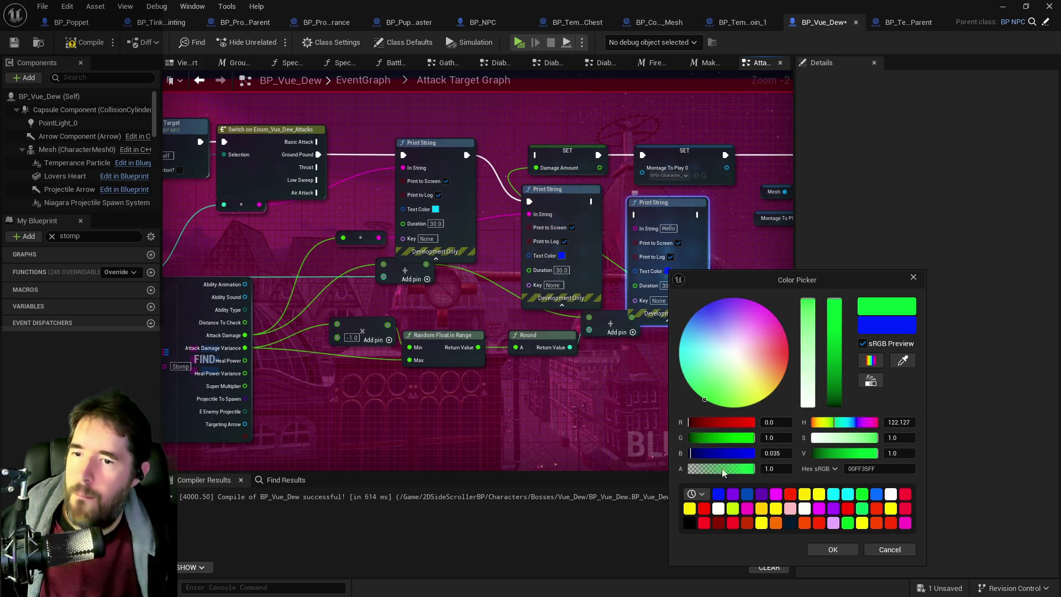
left_click(831, 550)
mouse_move(591, 202)
left_mouse_down()
mouse_move(619, 234)
mouse_move(639, 227)
mouse_move(636, 215)
left_mouse_up()
left_click(675, 225)
- Add a white-text Print String showing the random variance value, wired into the chain
key("ctrl+c")
key("ctrl+v")
left_click_drag(746, 321, 632, 326)
mouse_move(400, 344)
left_mouse_down()
mouse_move(751, 352)
mouse_move(682, 336)
left_mouse_up()
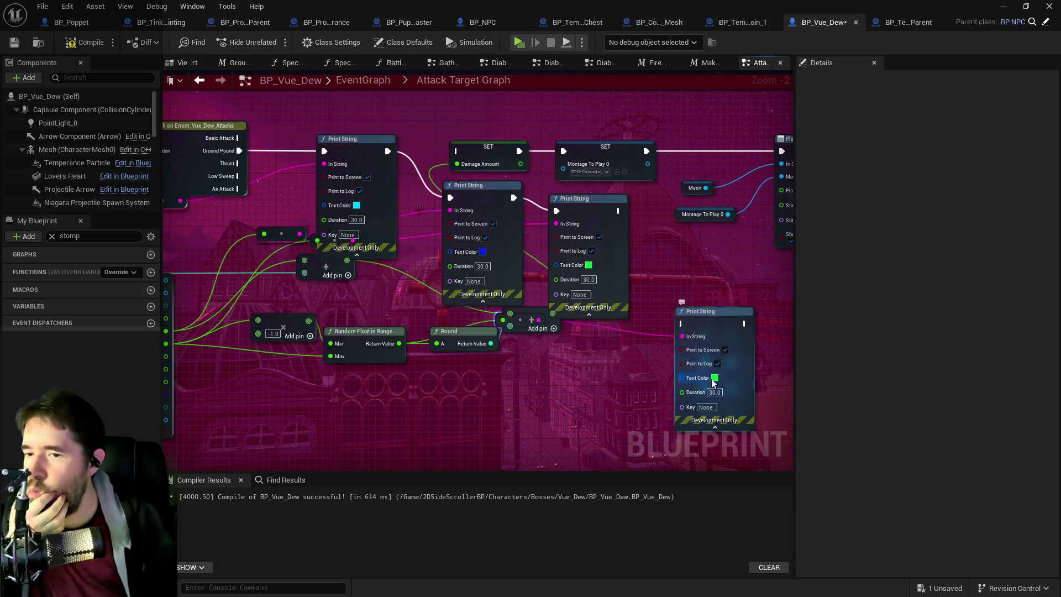
left_click(713, 380)
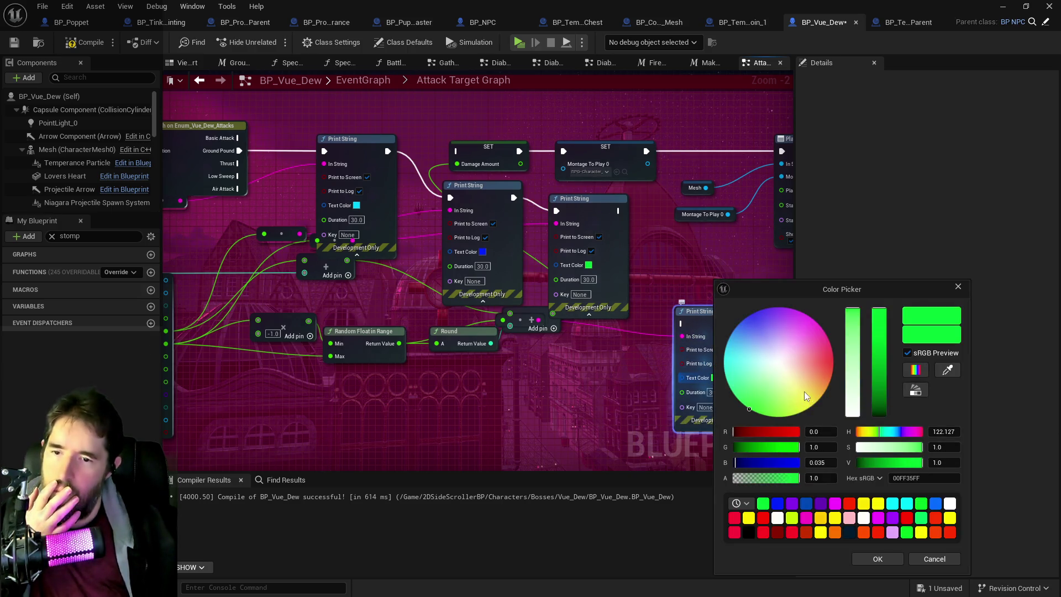
left_click(779, 364)
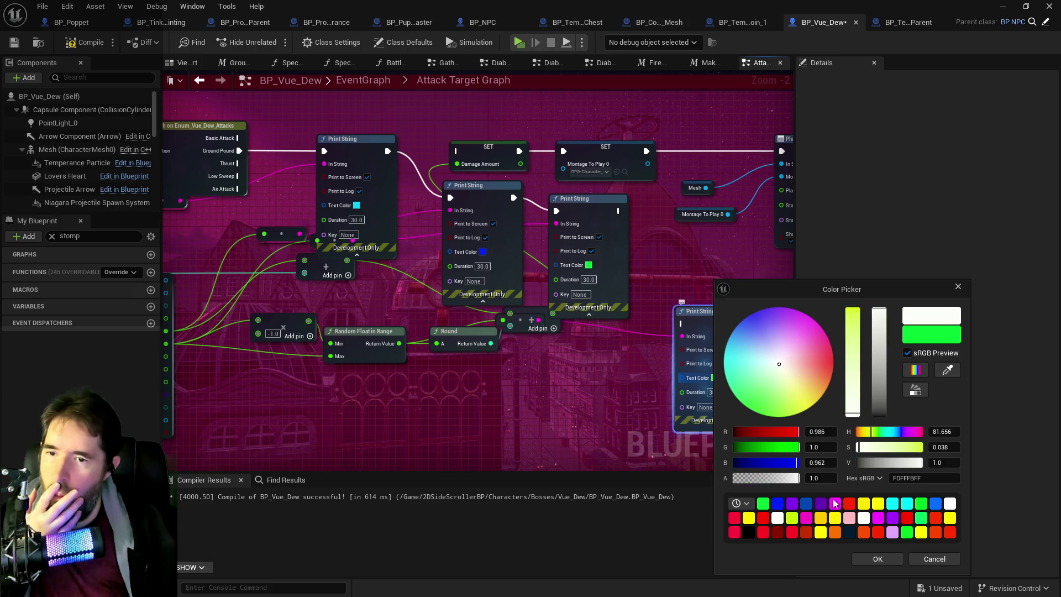
left_click(869, 560)
mouse_move(618, 211)
left_mouse_down()
mouse_move(663, 354)
mouse_move(684, 325)
left_mouse_up()
left_click(613, 279)
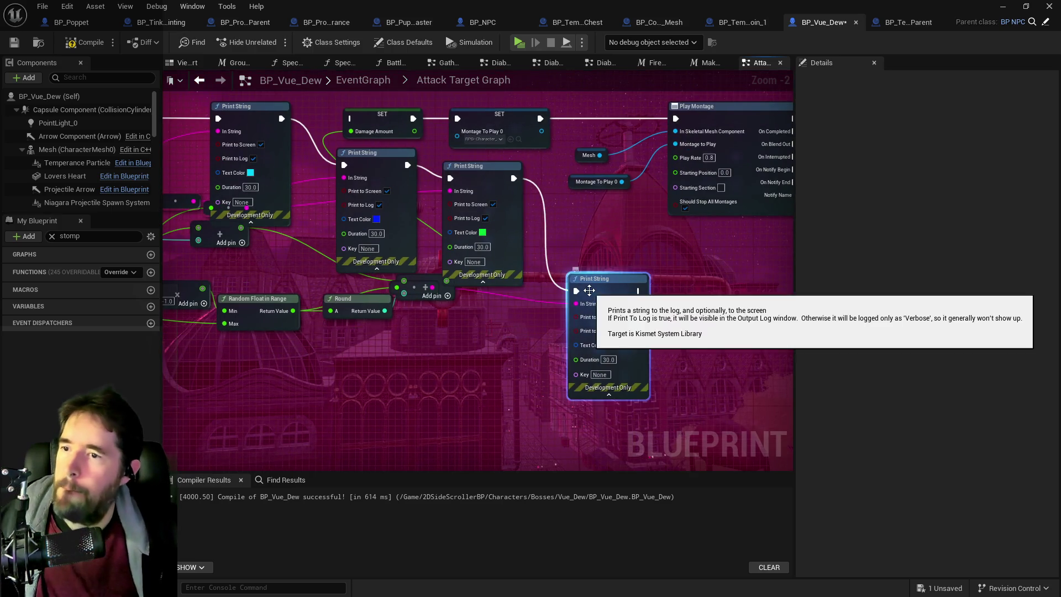
- Paste another Print String and survey the graph around the Delay and Play Sound nodes
key("ctrl+c")
key("ctrl+v")
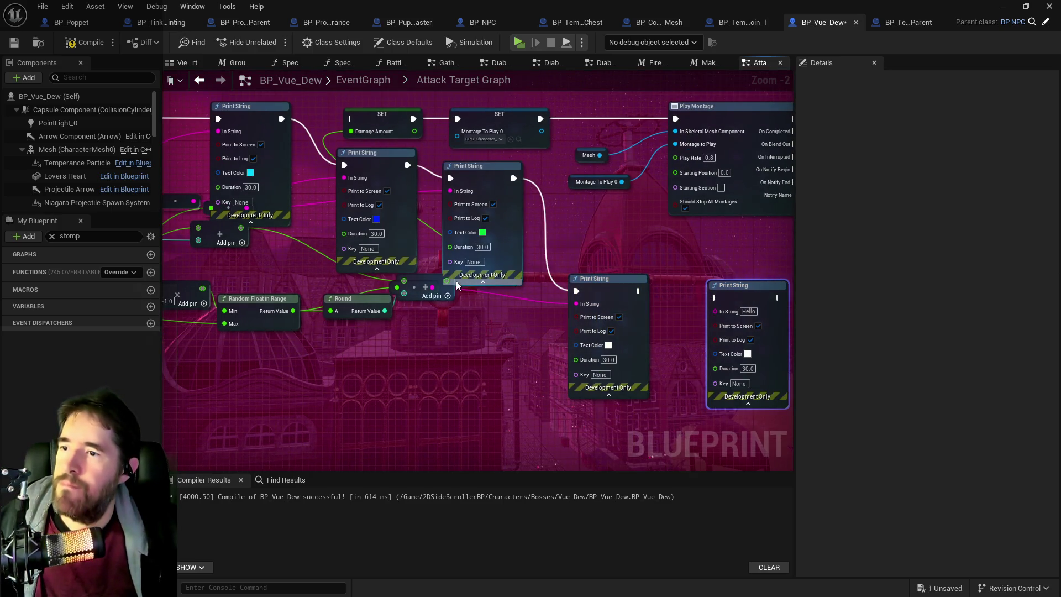
left_click(492, 166)
left_click_drag(493, 158, 522, 241)
scroll(523, 241, "down", 3)
mouse_move(599, 323)
left_mouse_down()
mouse_move(434, 296)
mouse_move(634, 335)
mouse_move(438, 301)
left_mouse_up()
scroll(580, 277, "up", 3)
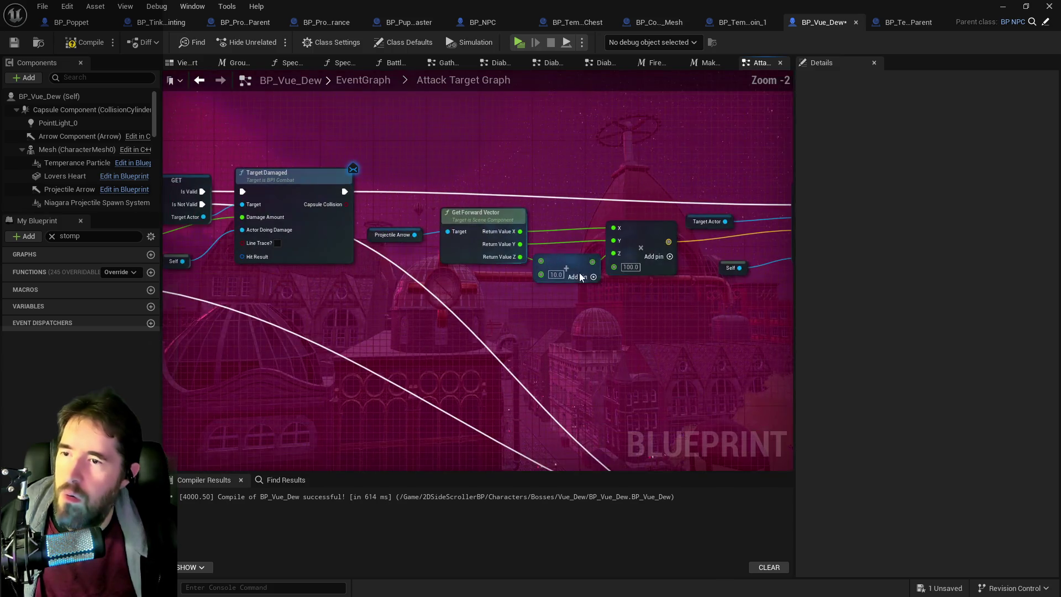
scroll(473, 280, "down", 4)
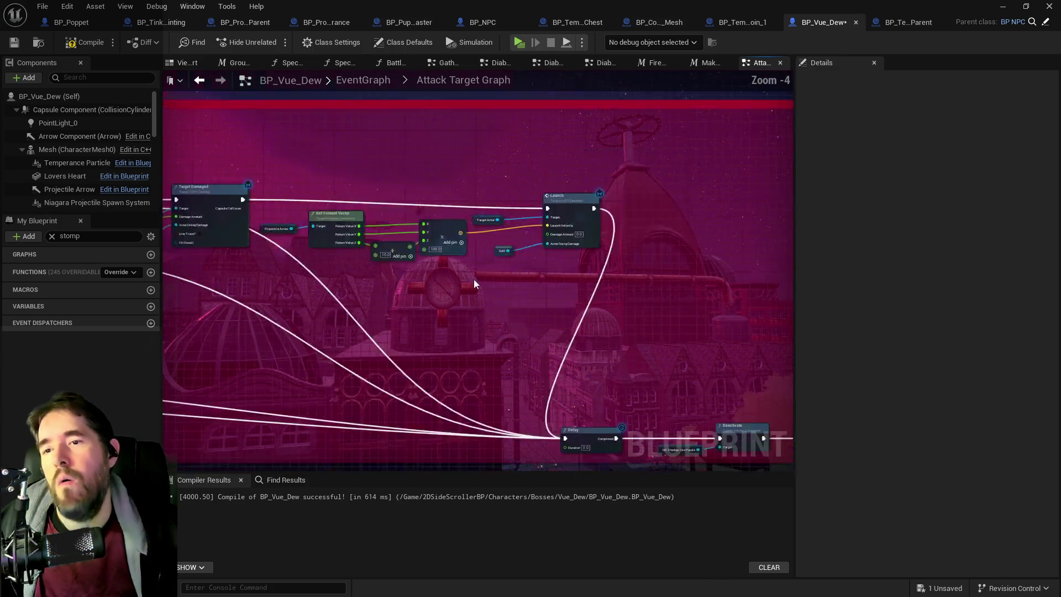
scroll(526, 268, "up", 2)
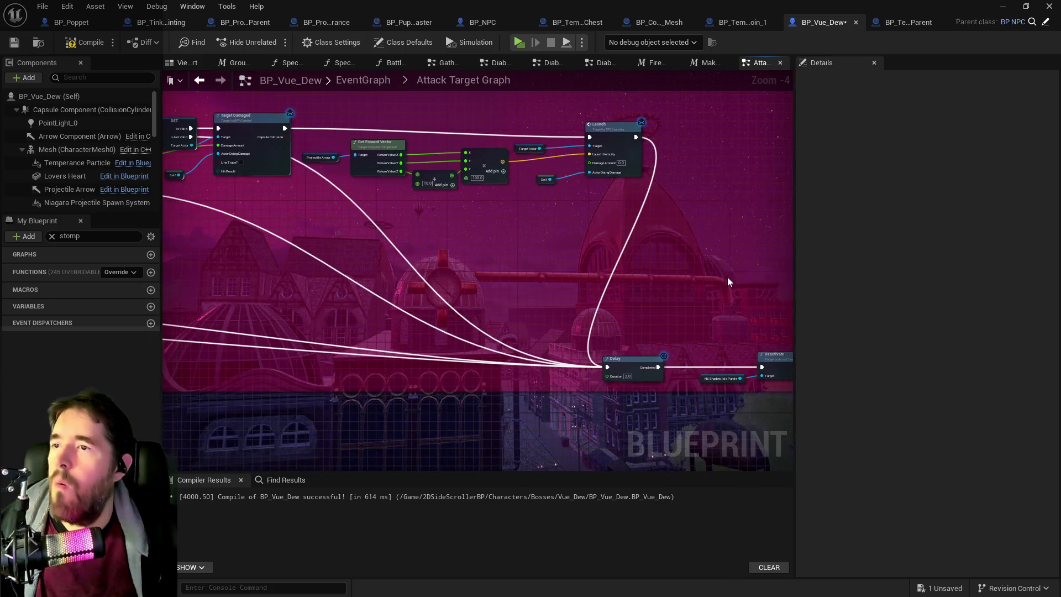
left_click_drag(594, 293, 692, 277)
mouse_move(510, 243)
left_mouse_down()
mouse_move(586, 238)
mouse_move(791, 271)
mouse_move(472, 285)
left_mouse_up()
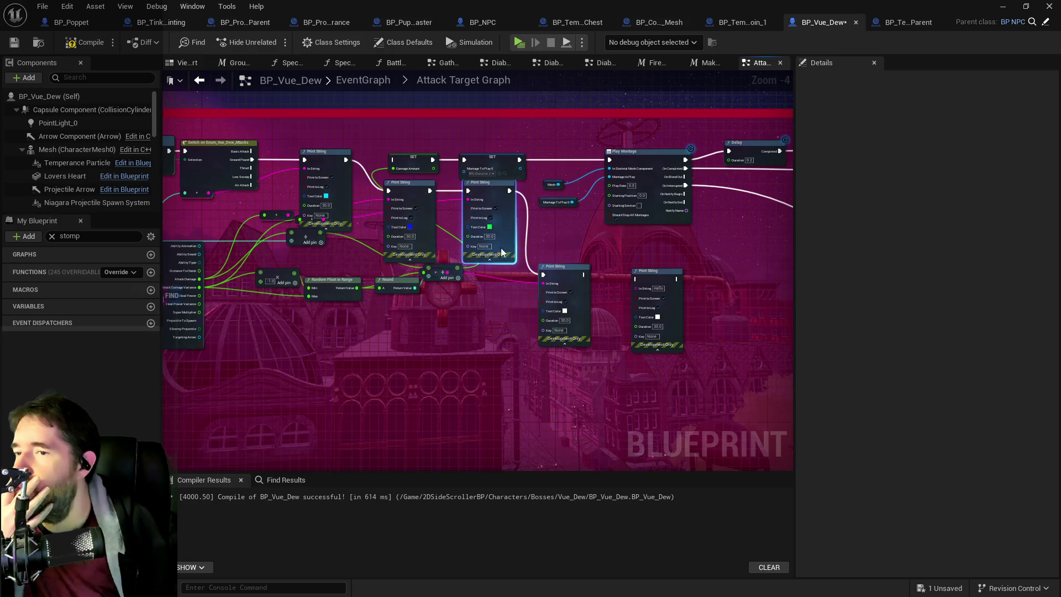
left_click_drag(517, 251, 522, 228)
scroll(406, 159, "up", 2)
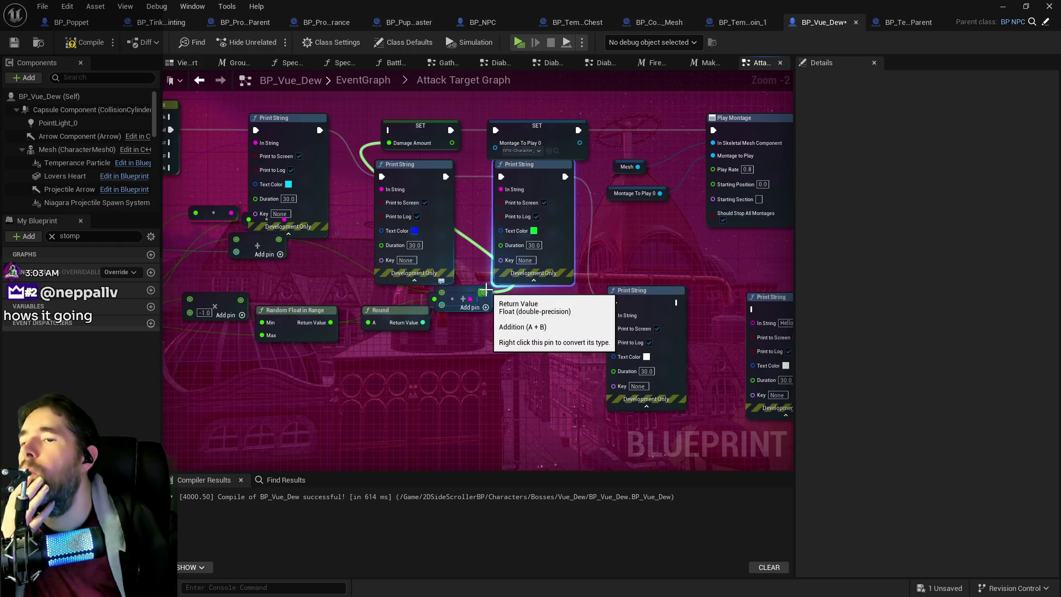
mouse_move(485, 289)
left_mouse_down()
mouse_move(474, 289)
mouse_move(498, 285)
mouse_move(355, 284)
mouse_move(575, 260)
mouse_move(753, 300)
mouse_move(596, 277)
left_mouse_up()
- Give the last print purple text, wire it into the chain, and compile and save
left_click(627, 316)
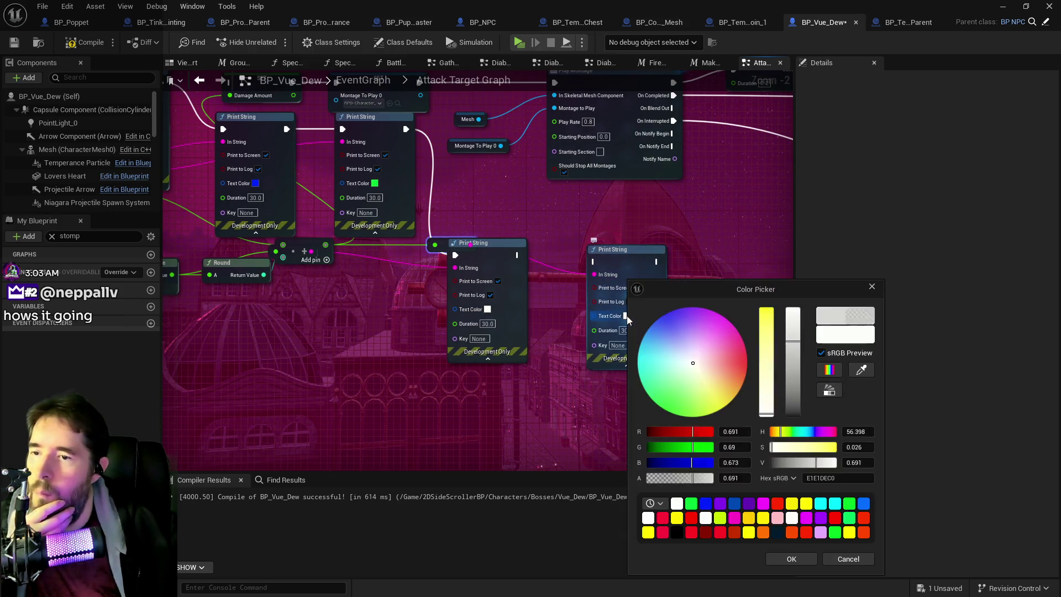
left_click_drag(680, 310, 688, 308)
left_click(788, 557)
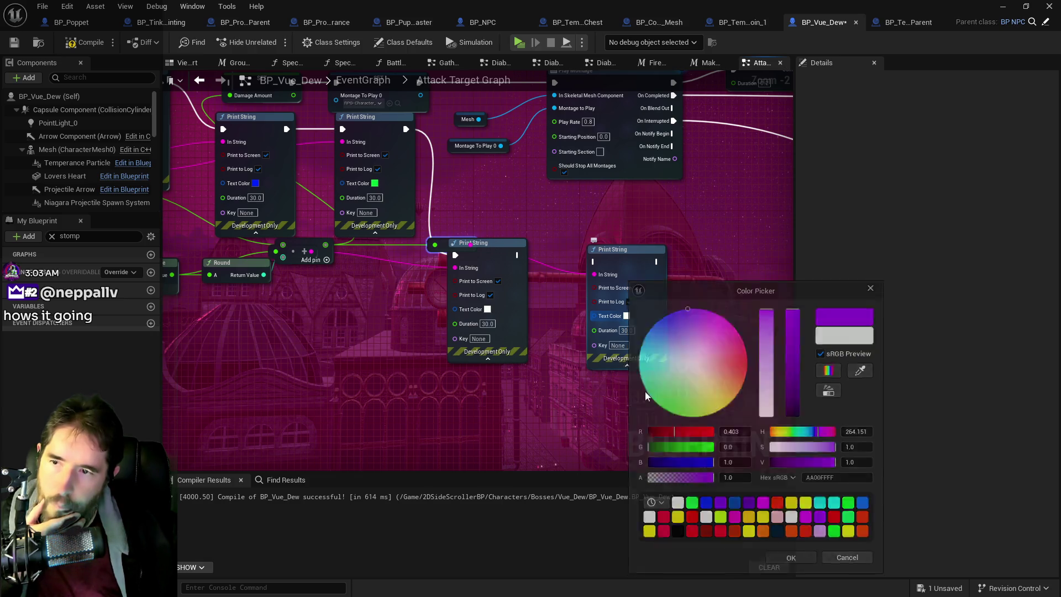
mouse_move(517, 255)
left_mouse_down()
mouse_move(531, 273)
mouse_move(664, 262)
mouse_move(528, 196)
mouse_move(72, 55)
mouse_move(237, 191)
mouse_move(350, 230)
mouse_move(450, 230)
mouse_move(495, 213)
left_mouse_up()
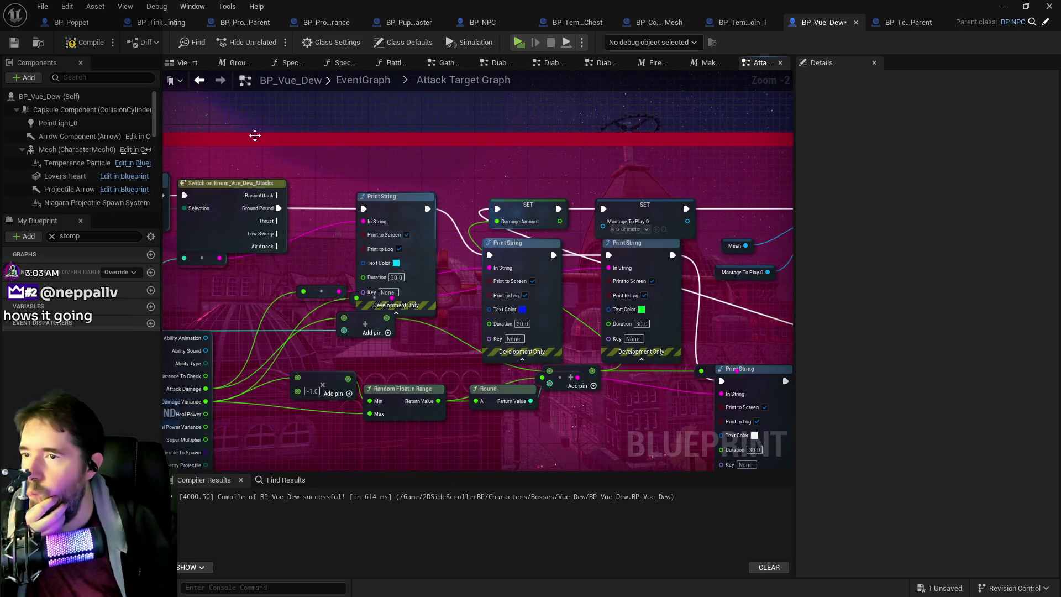
left_click(16, 43)
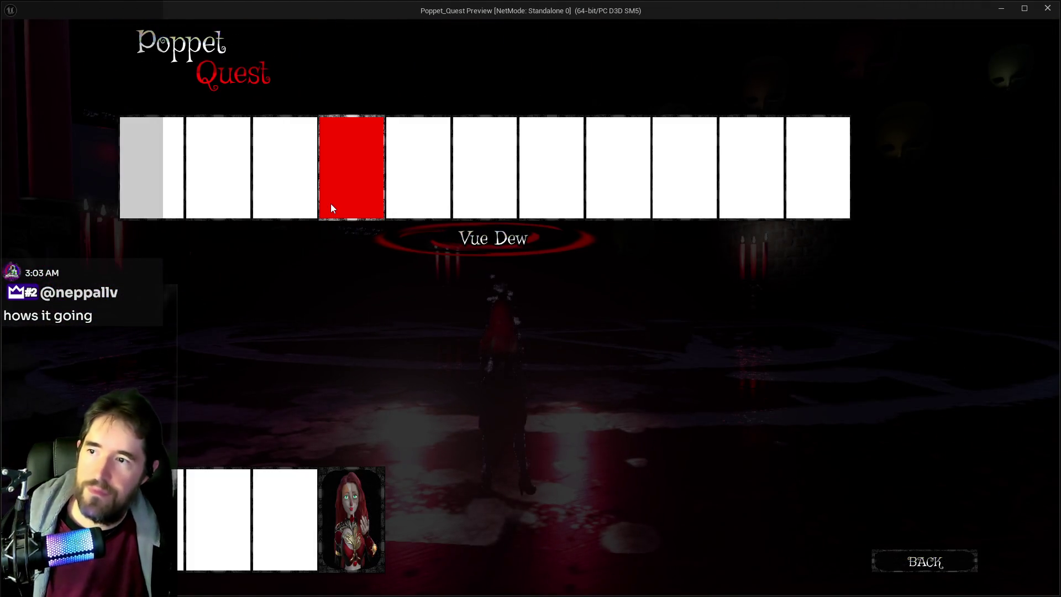
- Choose the Vue Dew encounter slot and enter the arena
left_click(331, 203)
key("w")
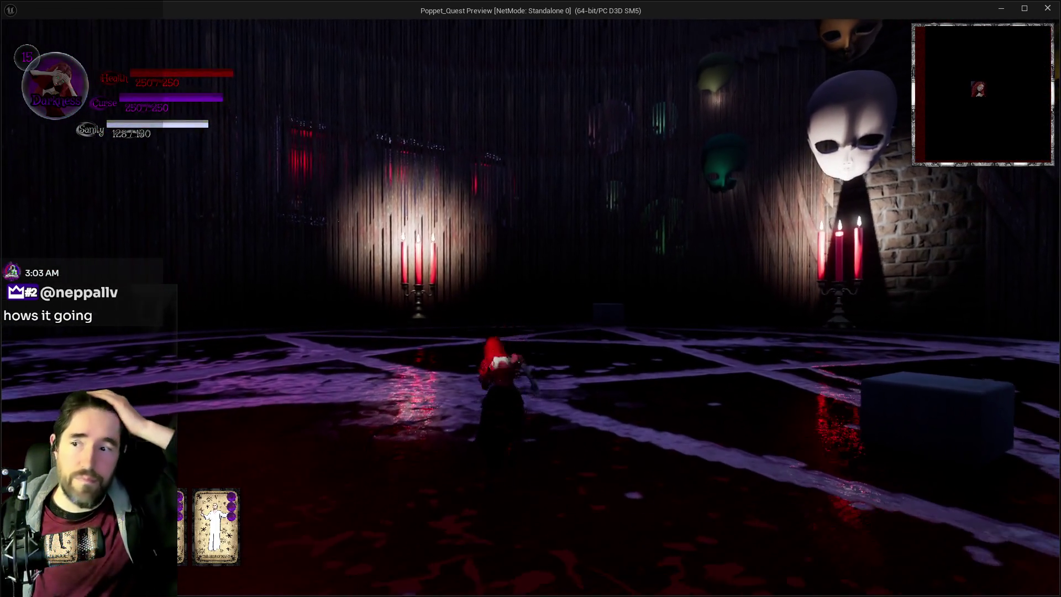
key("Tab")
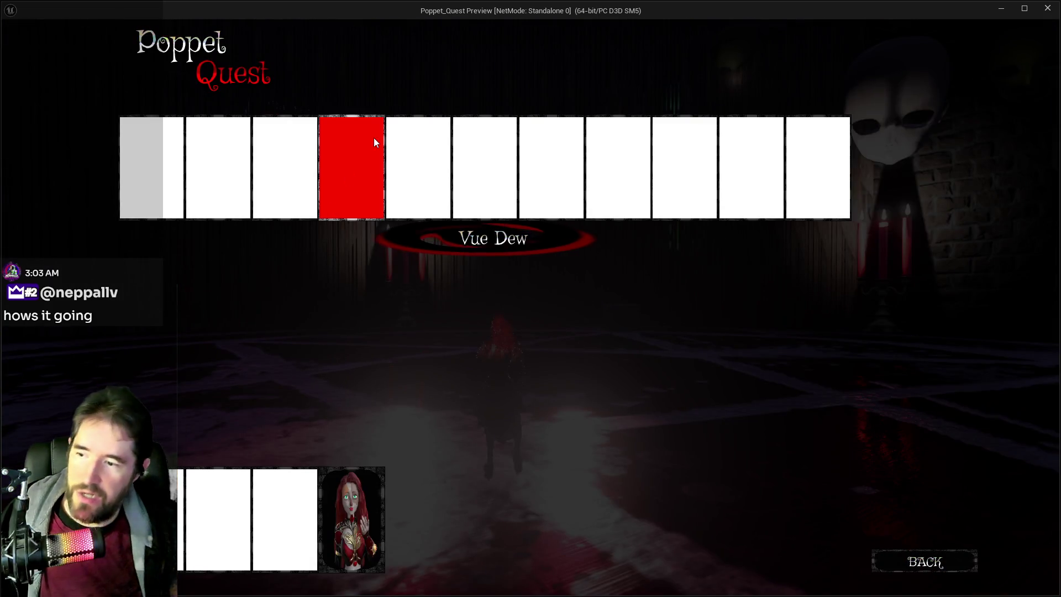
key("Tab")
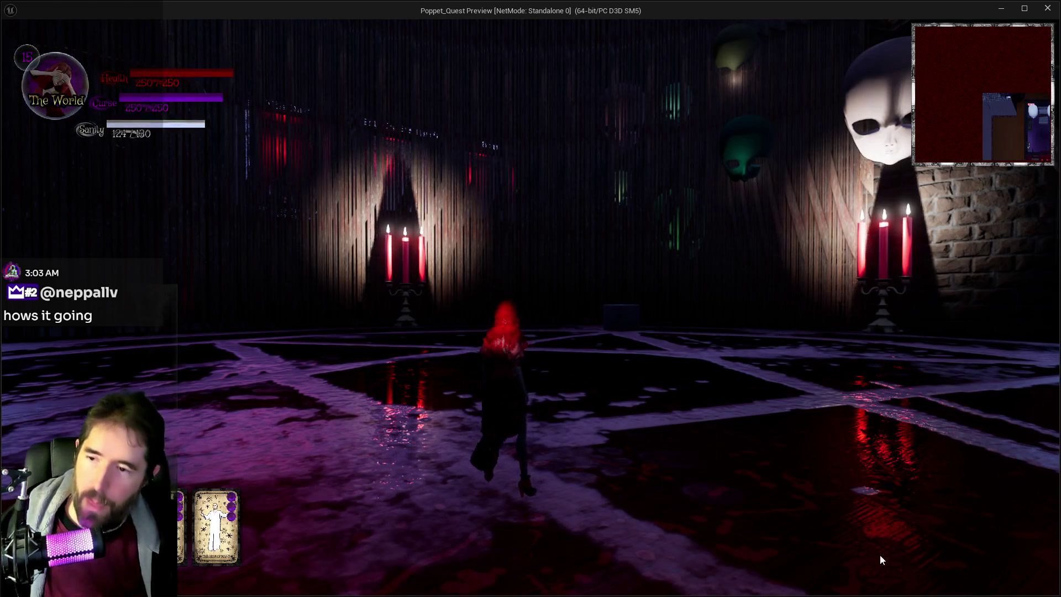
key("Tab")
key("Tab")
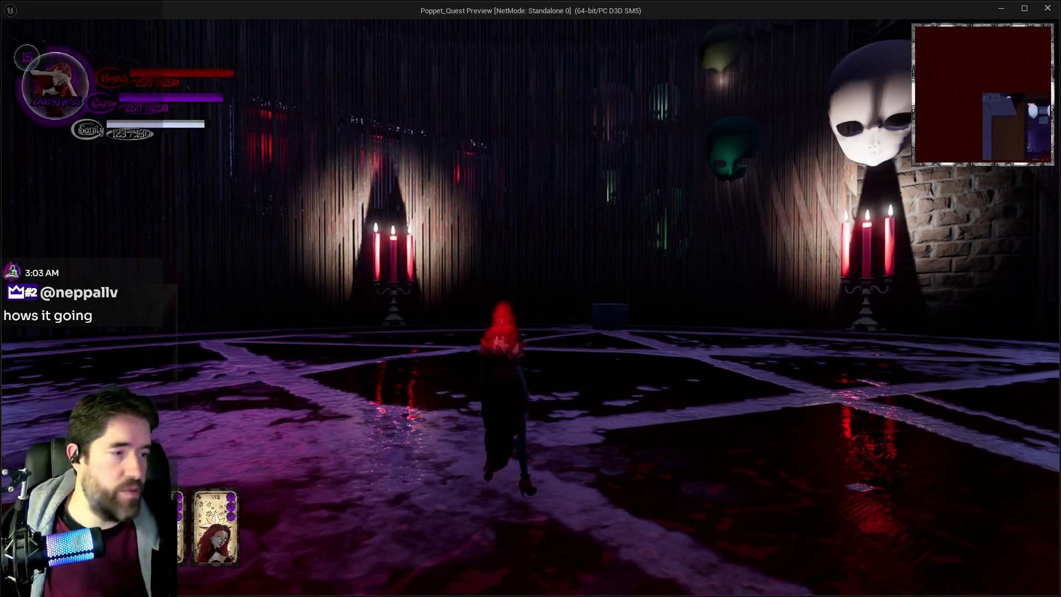
- Fight the Vue Dew boss until damage debug numbers print, then pause the game
key("w")
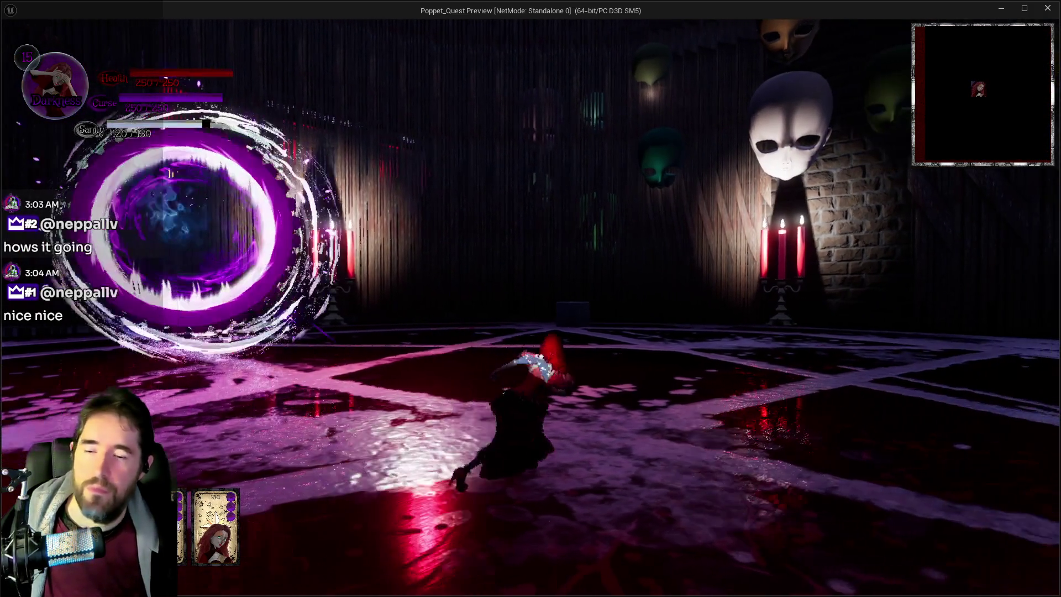
key("w")
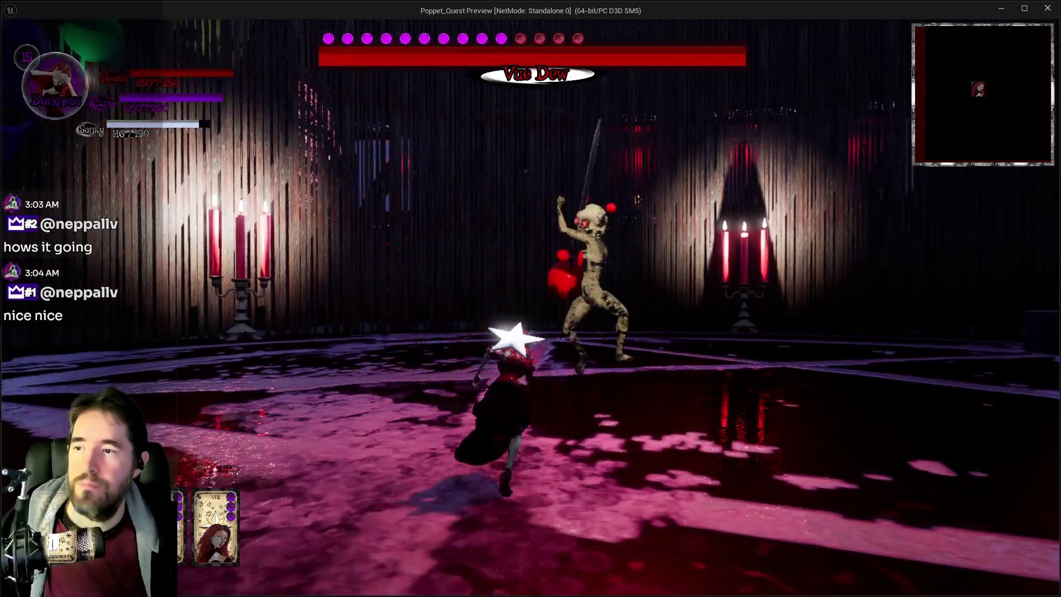
key("w")
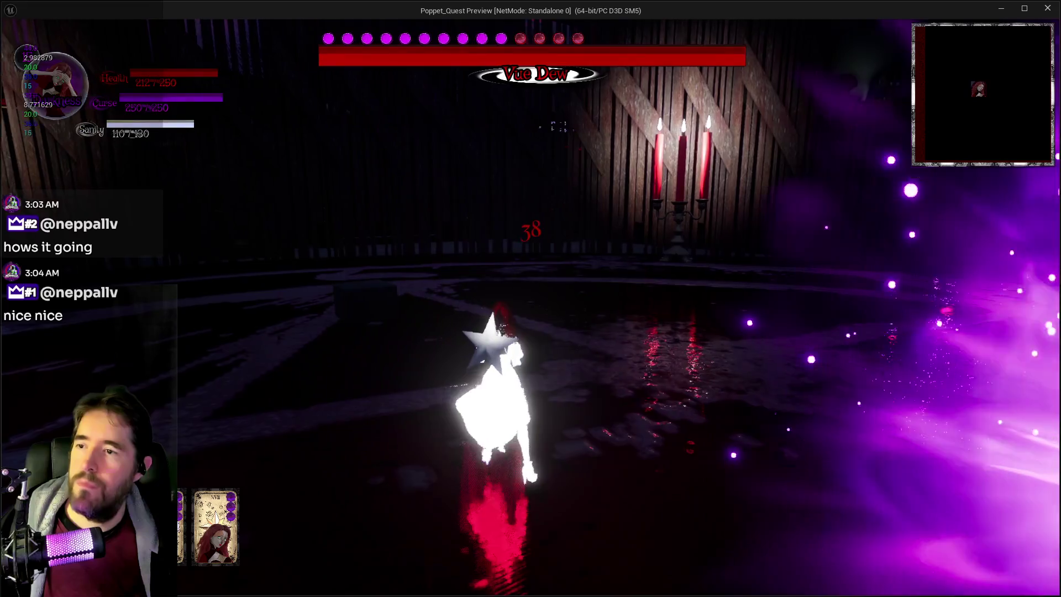
key("w")
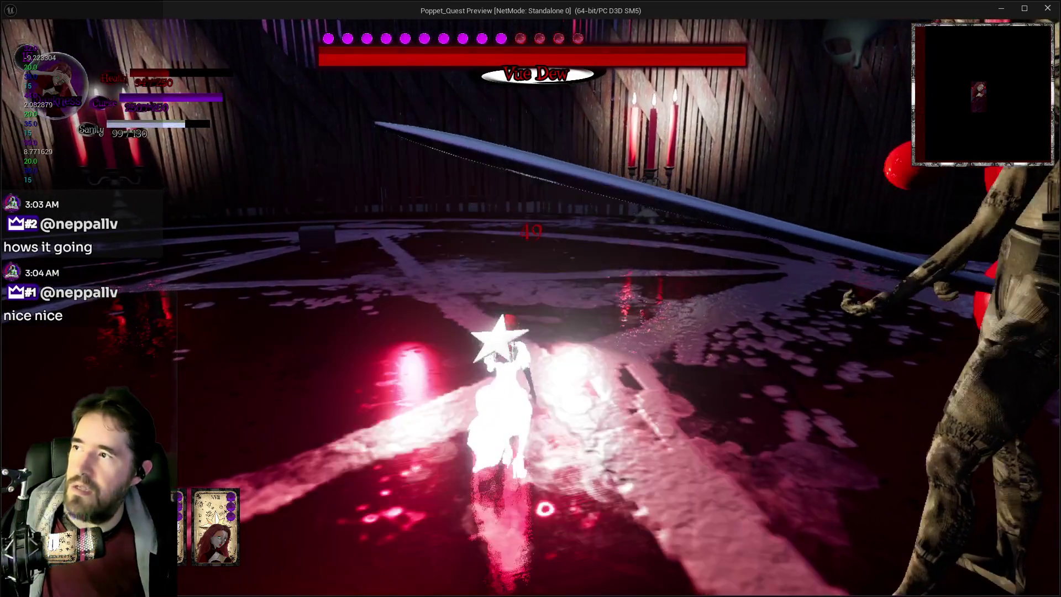
key("Escape")
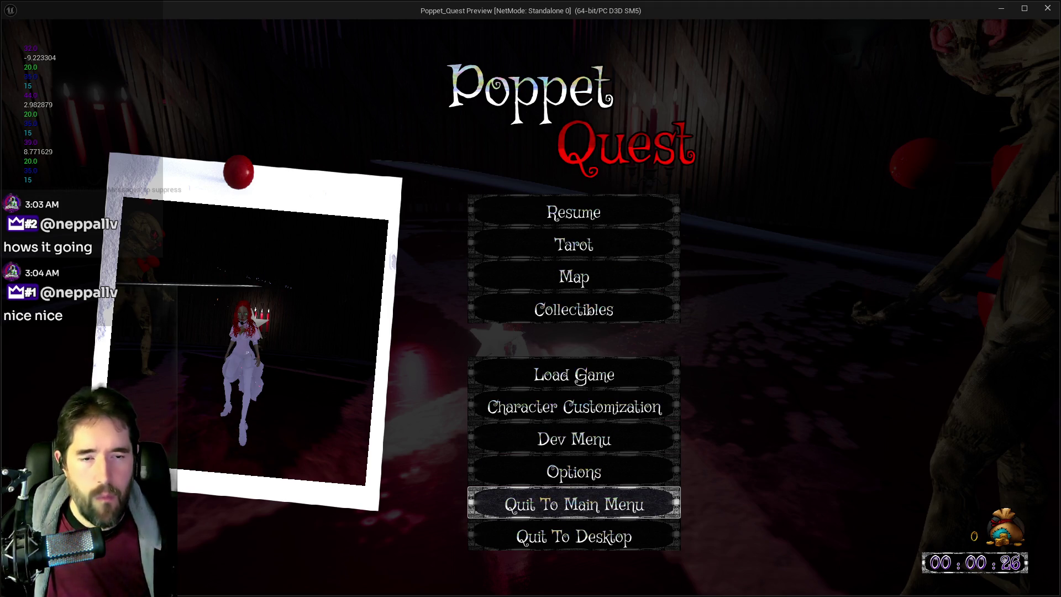
key("alt+Tab")
- Move the Krita capture aside, return to the paused game, and close the preview window
left_click_drag(701, 62, 567, 64)
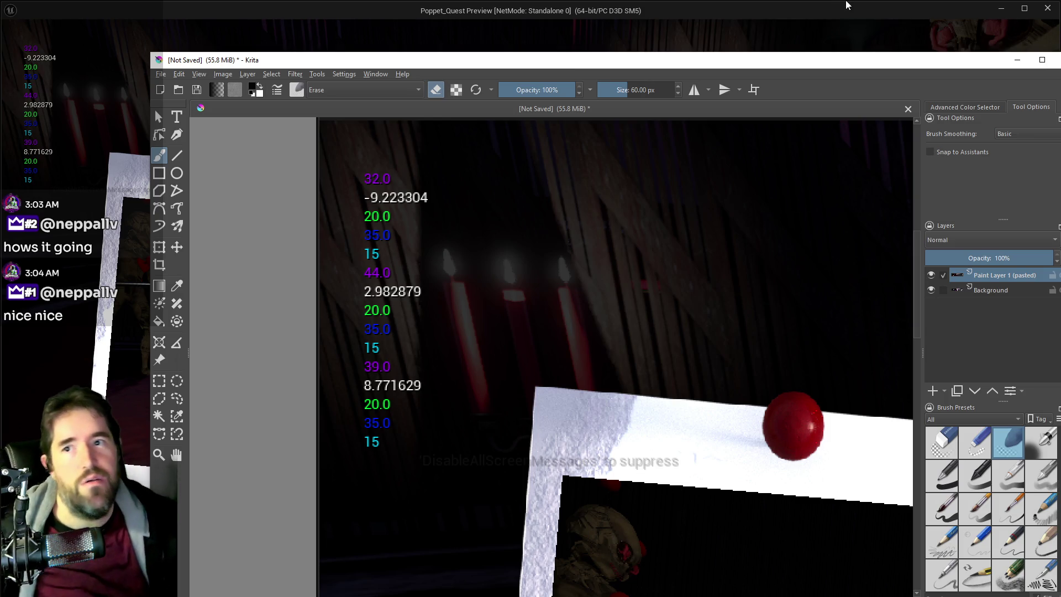
key("alt+Tab")
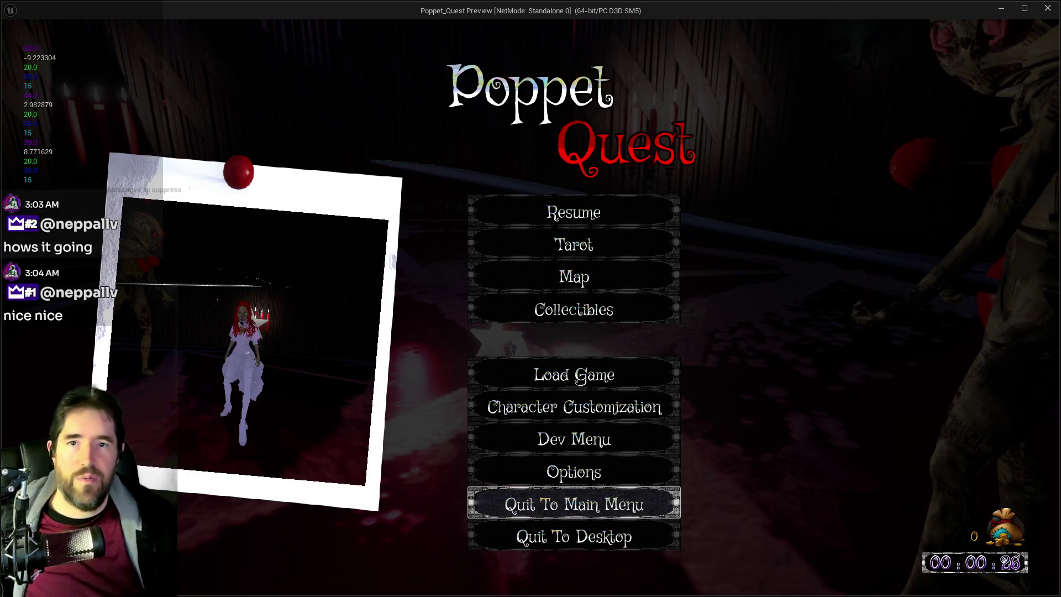
left_click(1048, 10)
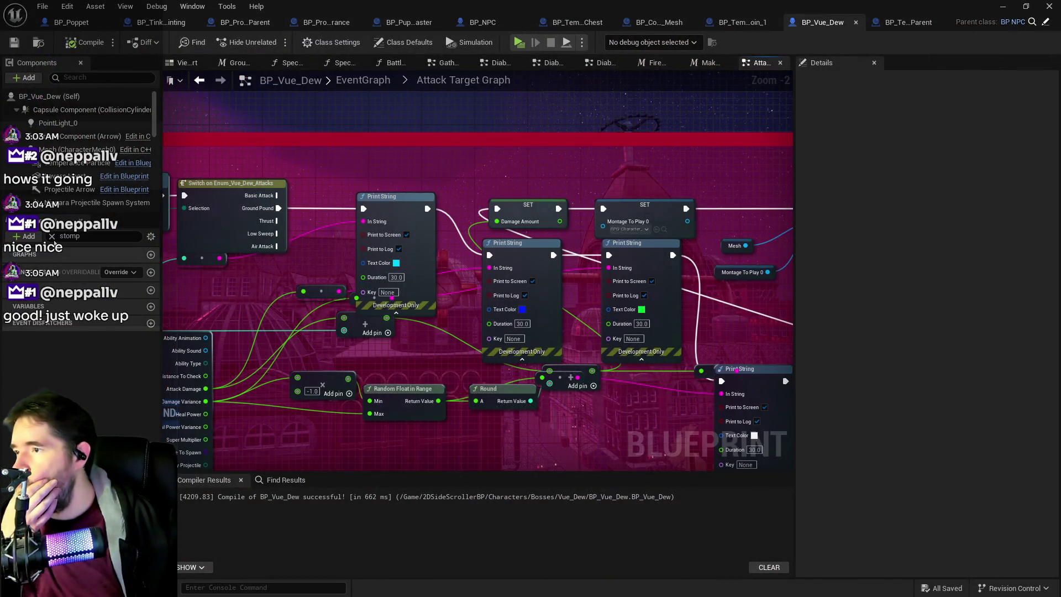
- Clear the member filter and add a new Float variable named Stomp Damage Amount
left_click(52, 237)
left_click(151, 323)
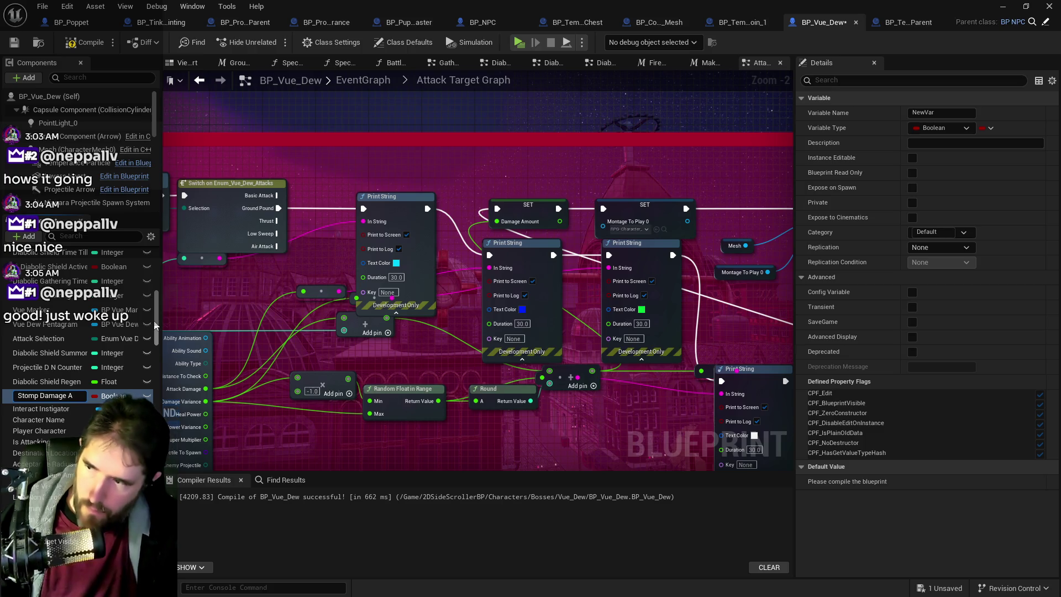
left_click(126, 397)
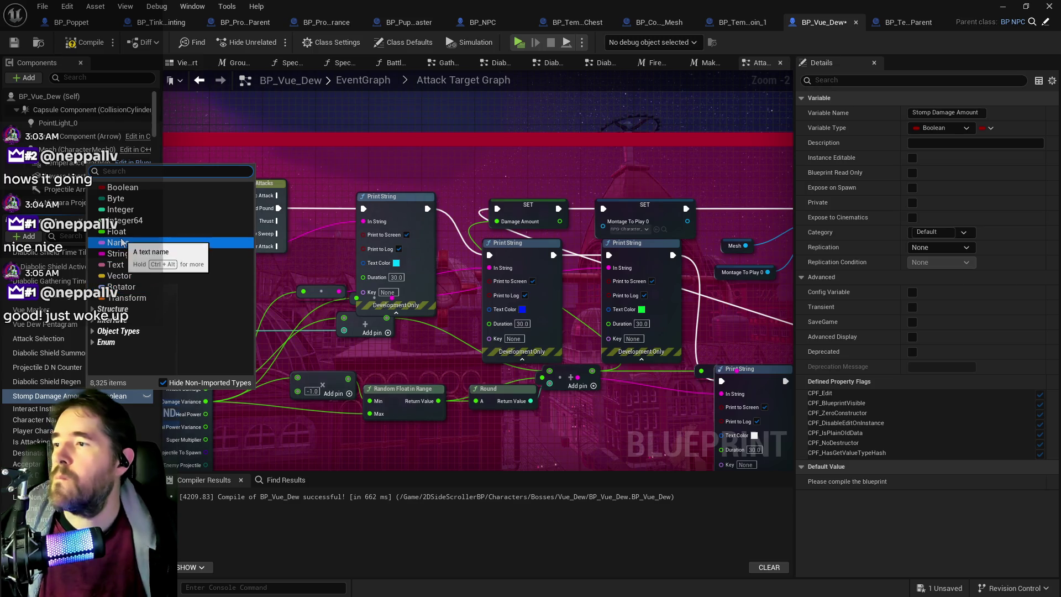
left_click(117, 232)
- Add a Set Stomp Damage Amount node after the purple Print String, then launch the standalone preview
left_click_drag(64, 397, 486, 163)
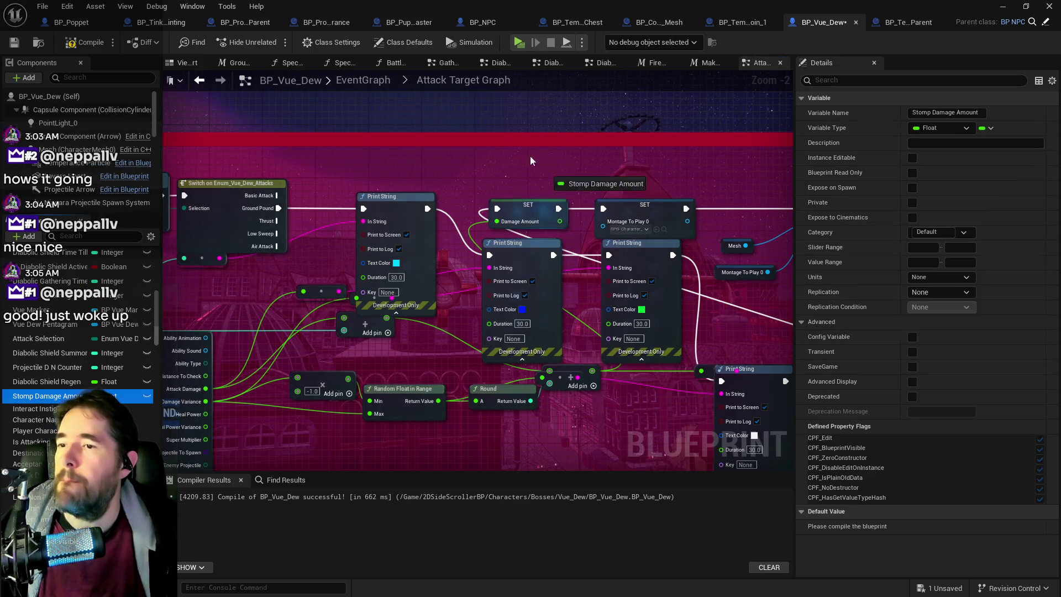
left_click(531, 186)
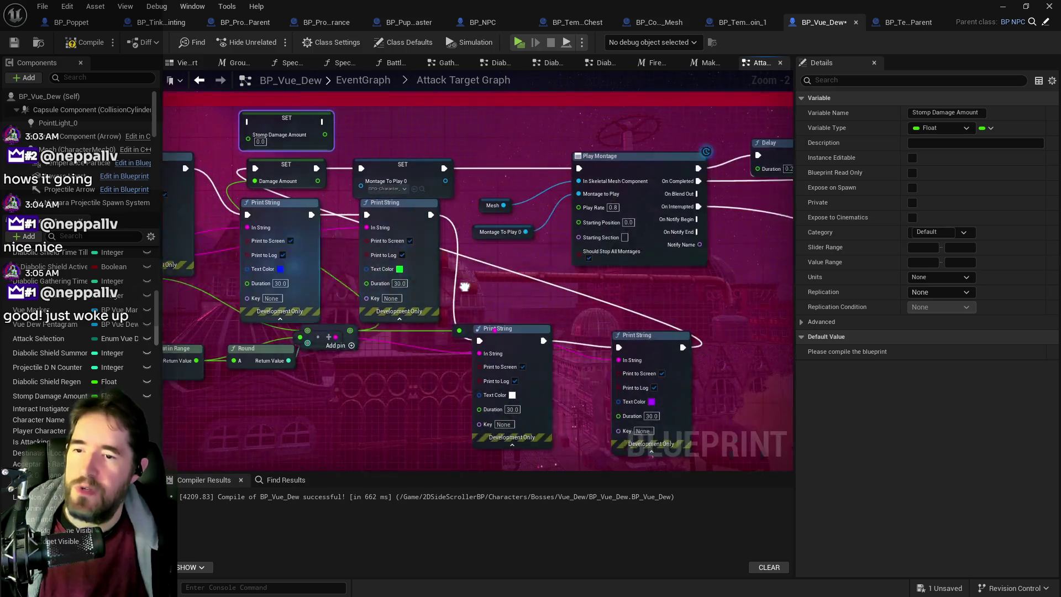
mouse_move(664, 347)
left_mouse_down()
mouse_move(185, 149)
mouse_move(228, 120)
left_mouse_up()
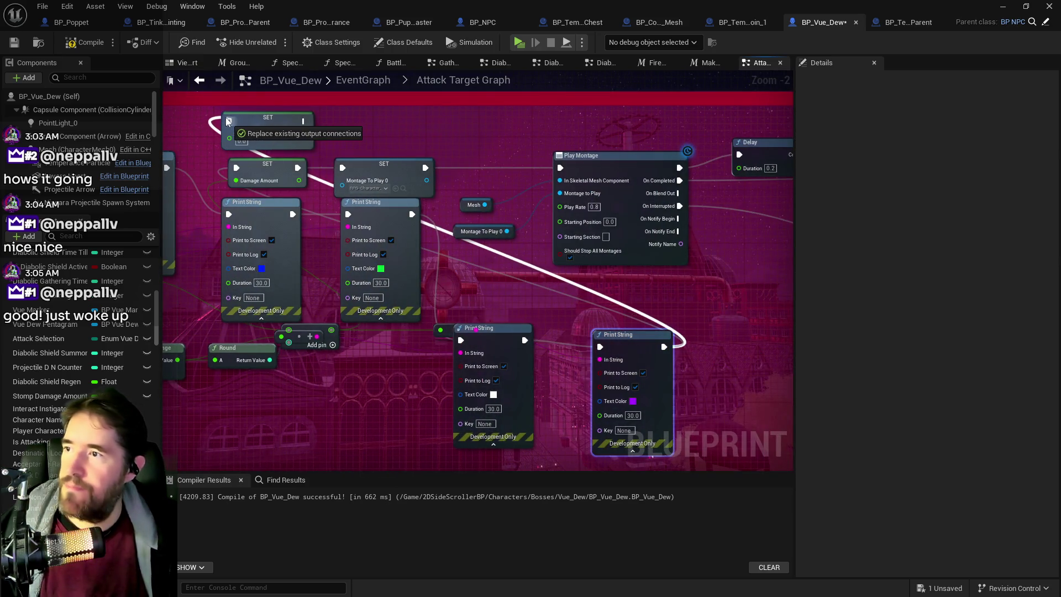
left_click_drag(472, 326, 648, 360)
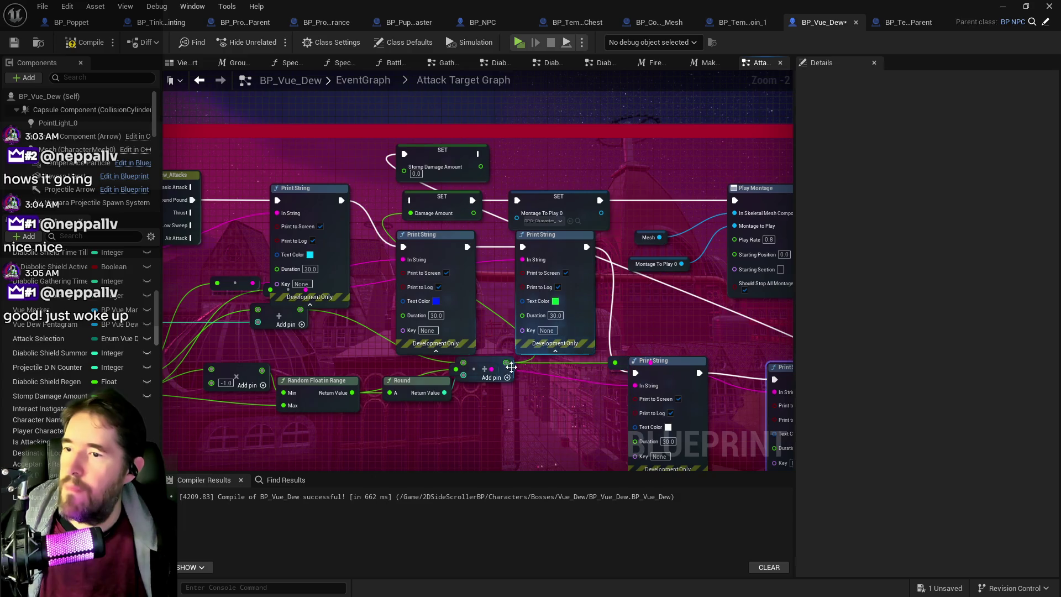
mouse_move(506, 371)
left_mouse_down()
mouse_move(521, 359)
mouse_move(384, 175)
mouse_move(403, 171)
left_mouse_up()
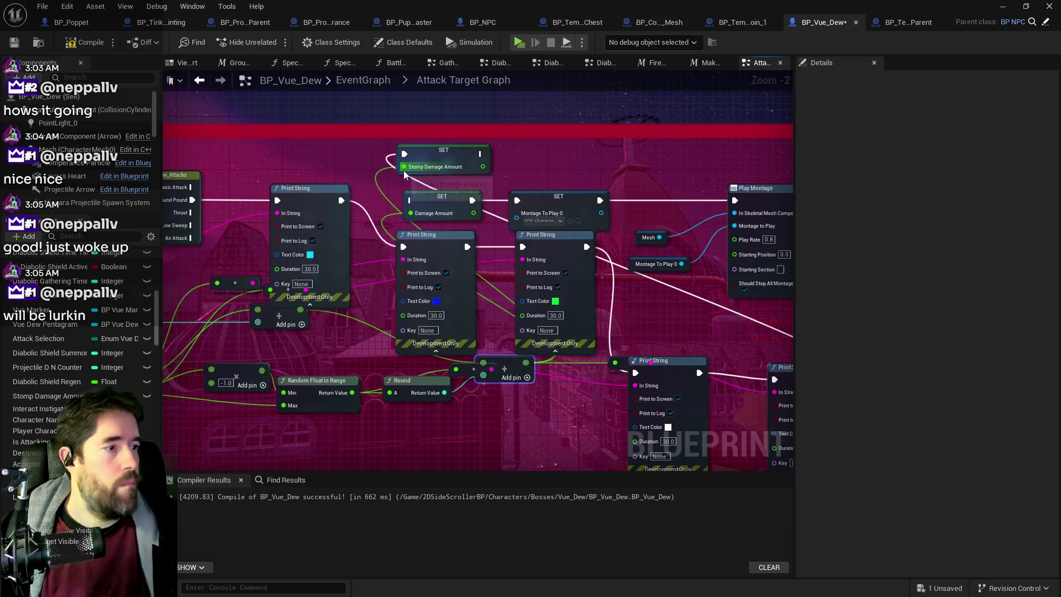
left_click(485, 162)
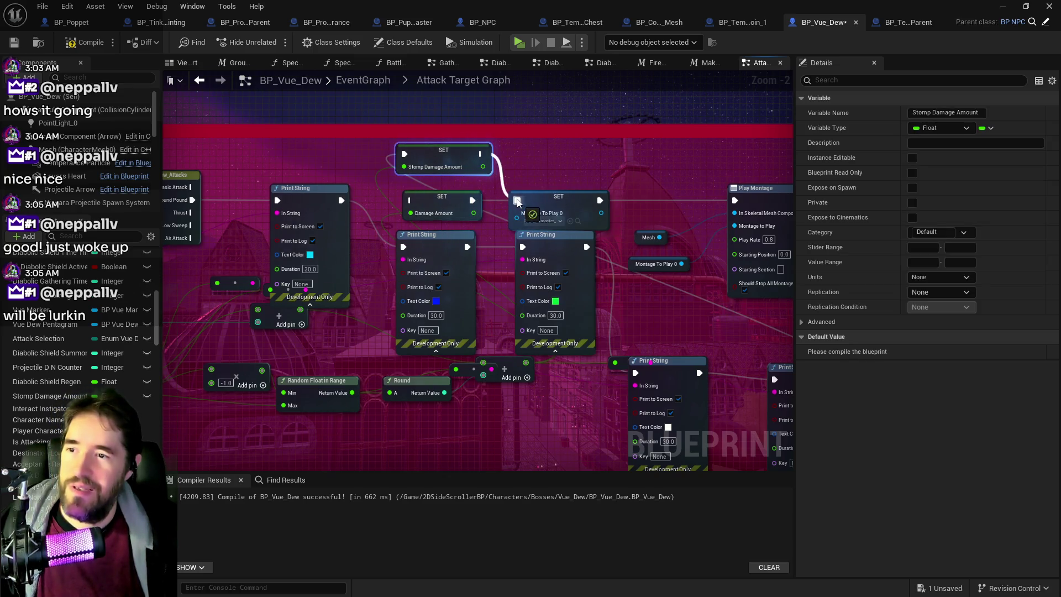
left_click(519, 42)
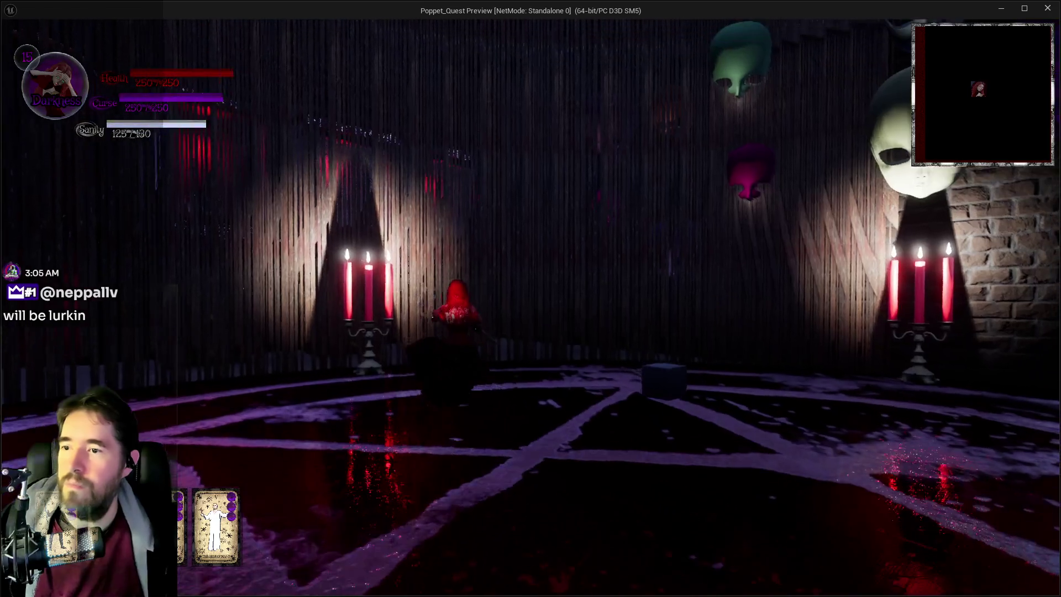
- Walk across the arena to trigger the Vue Dew boss fight and attack while repositioning
key("w")
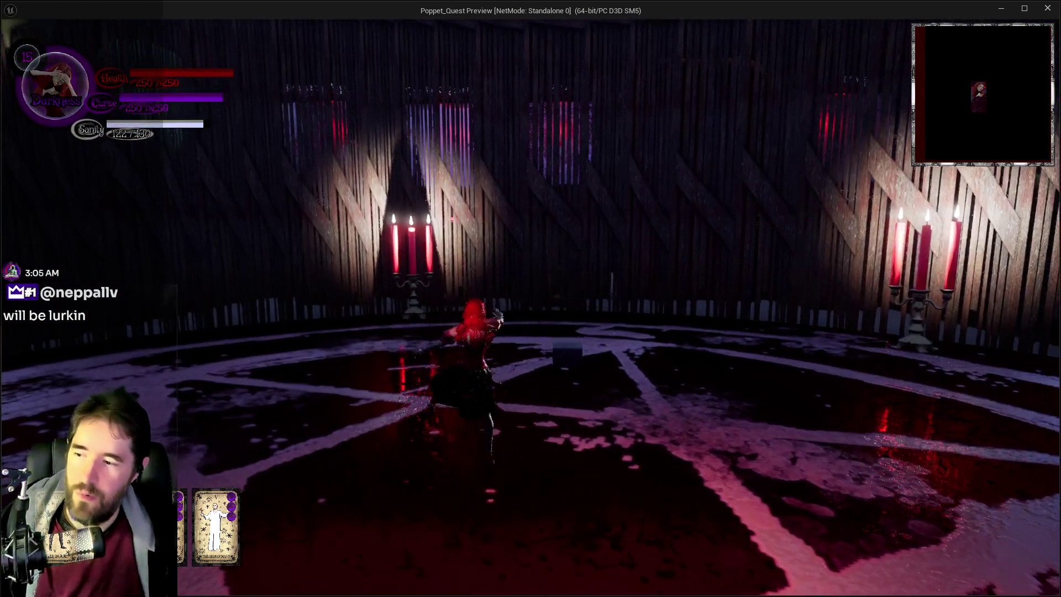
key("w")
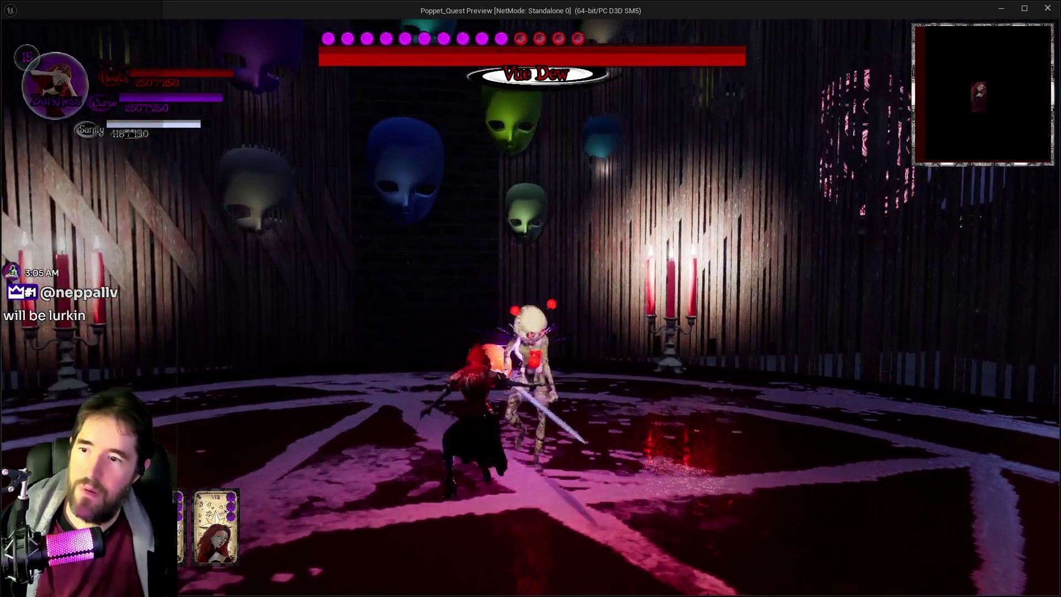
key("w")
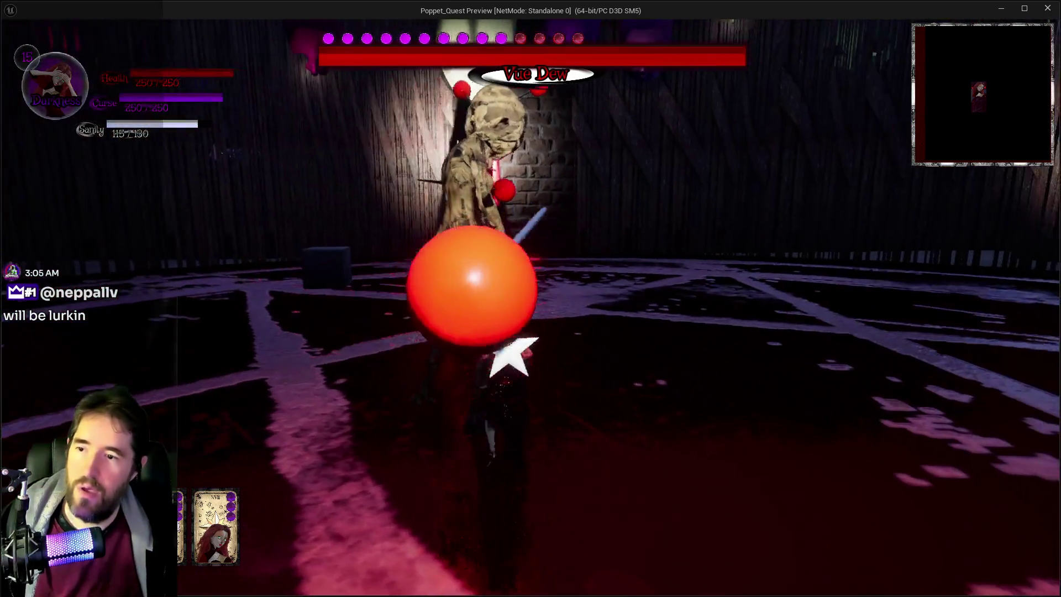
key("w")
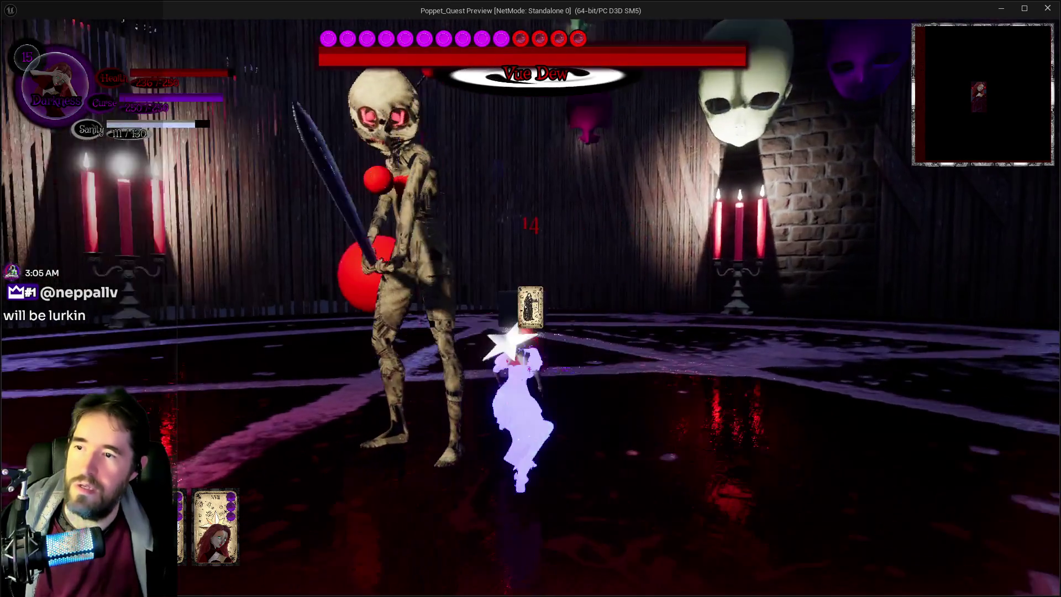
key("w")
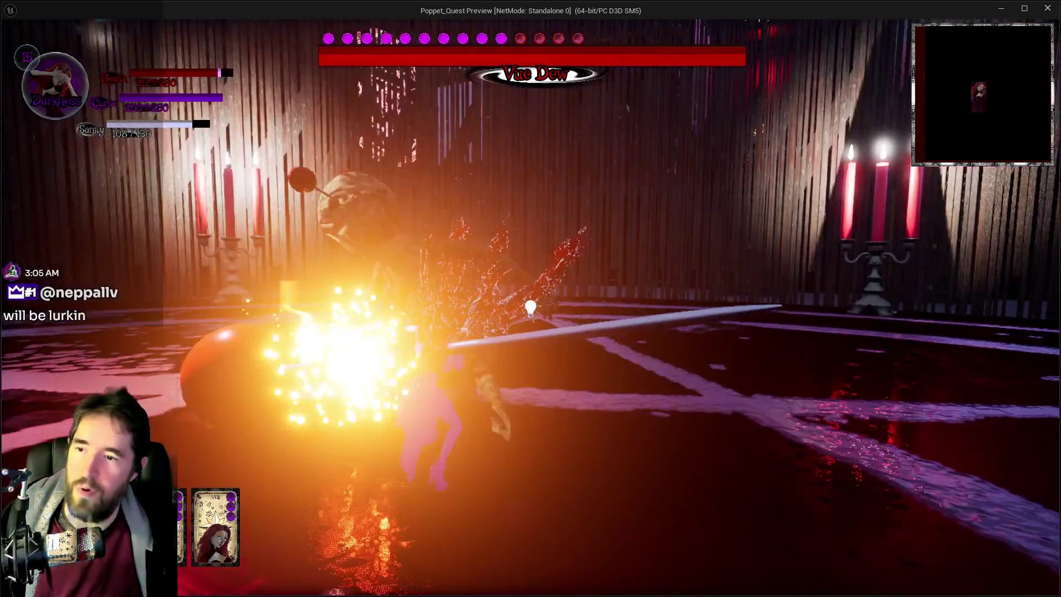
key("w")
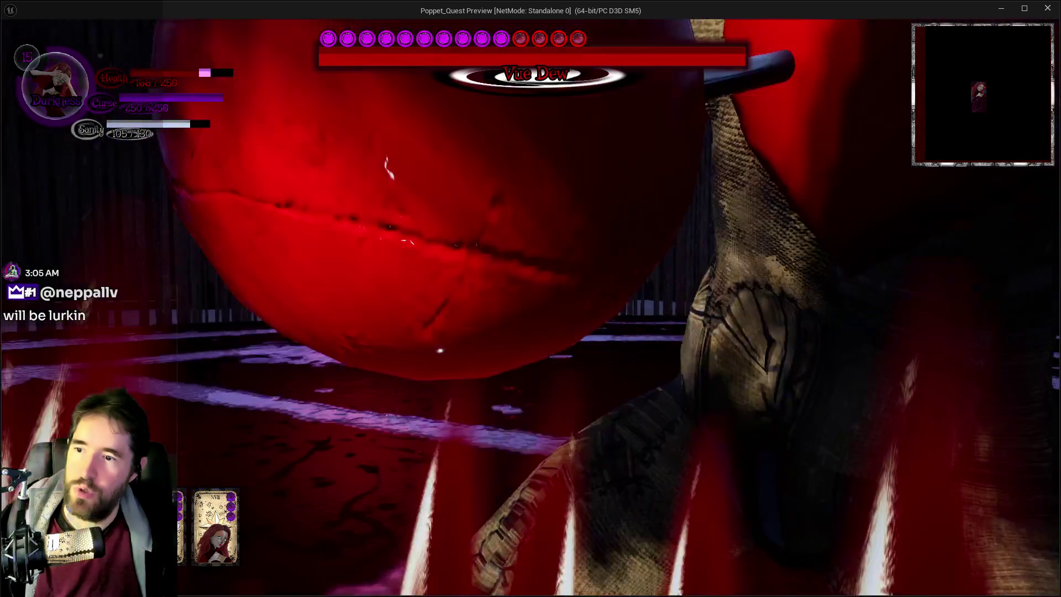
key("w")
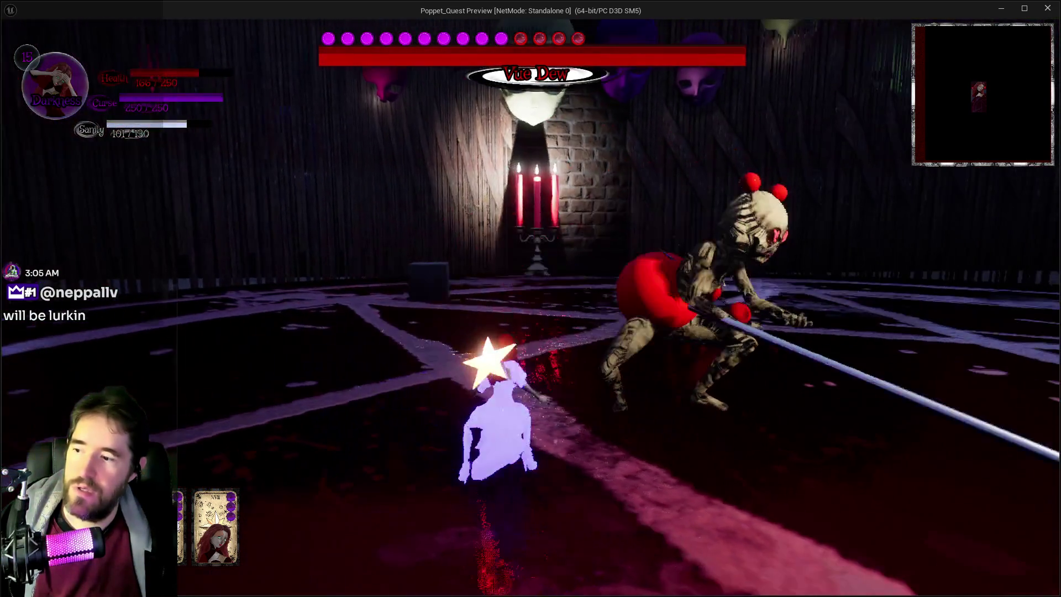
key("w")
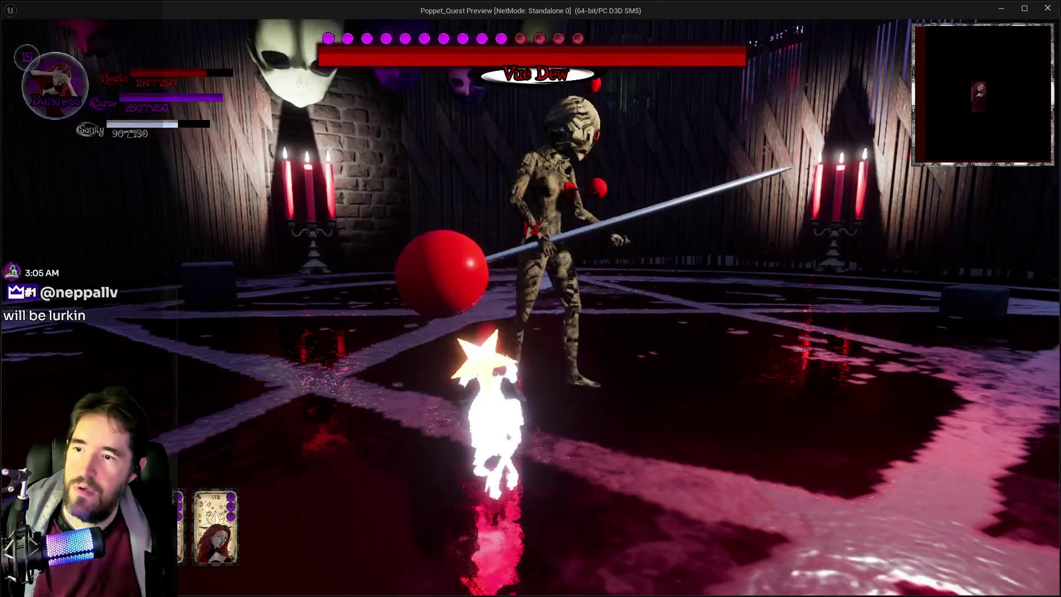
key("w")
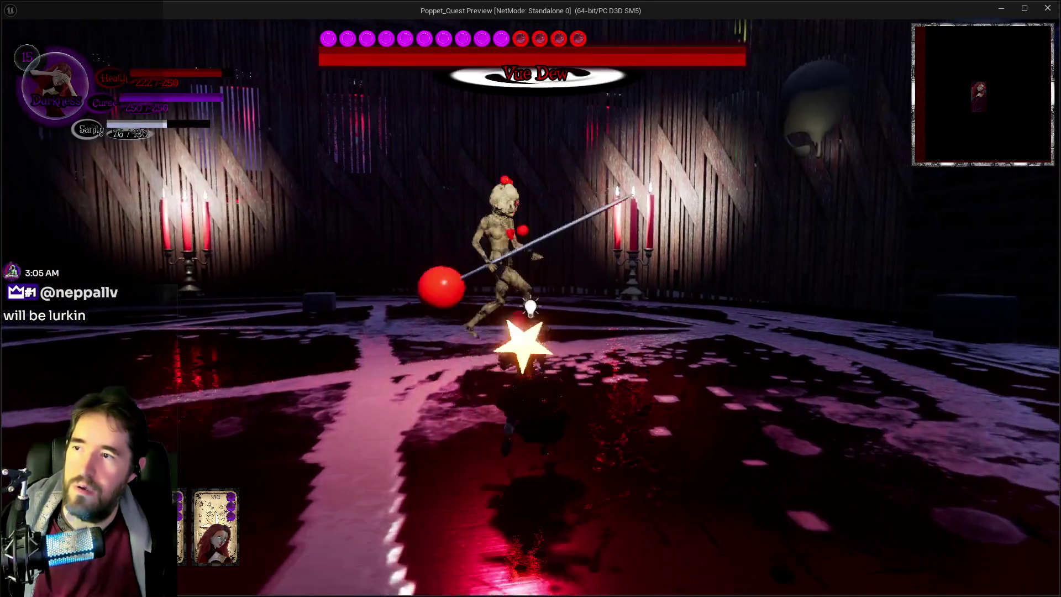
key("w")
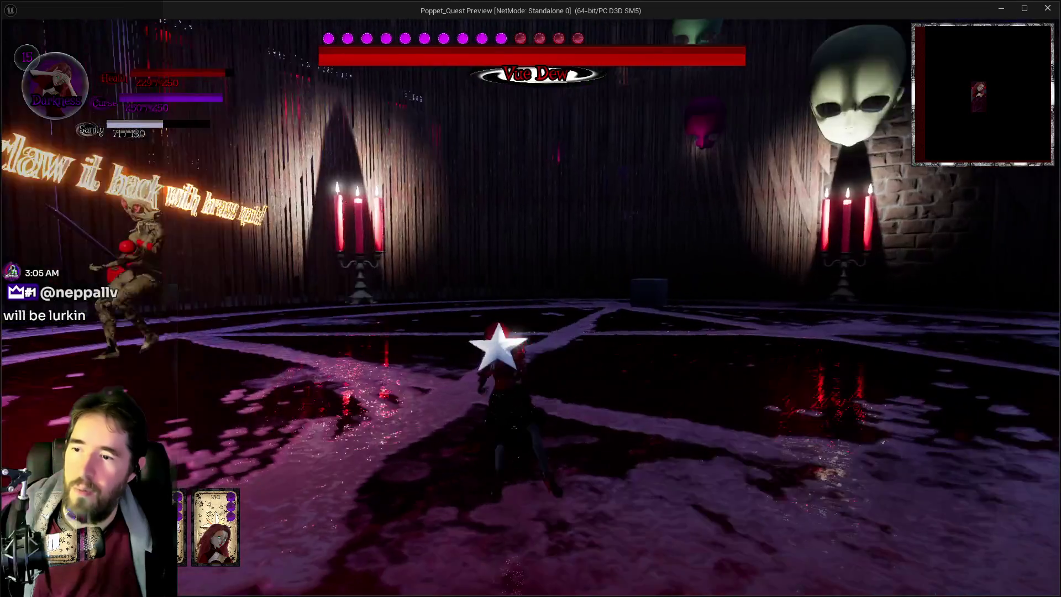
key("w")
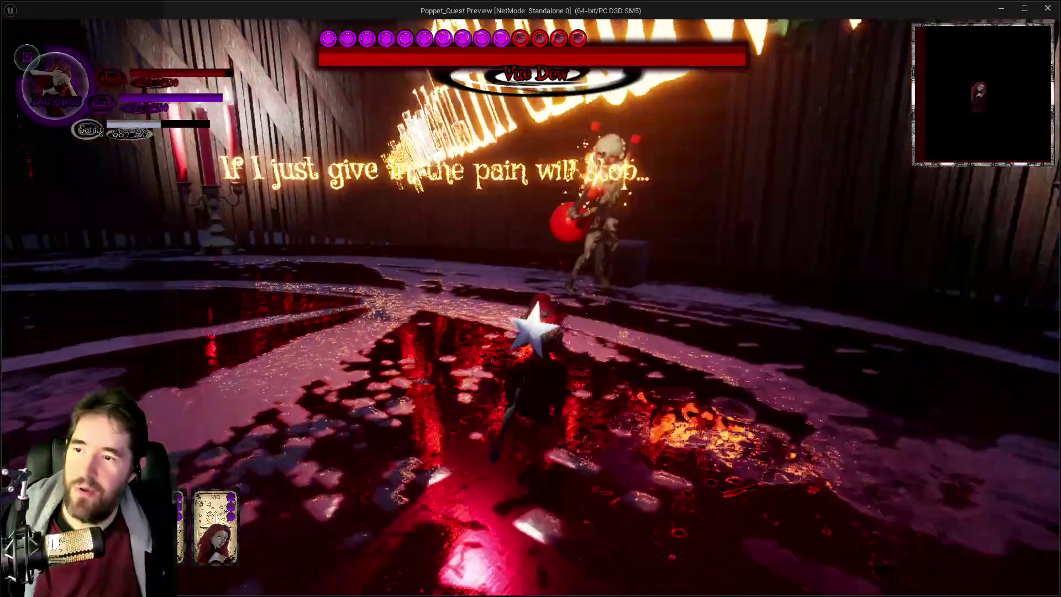
key("w")
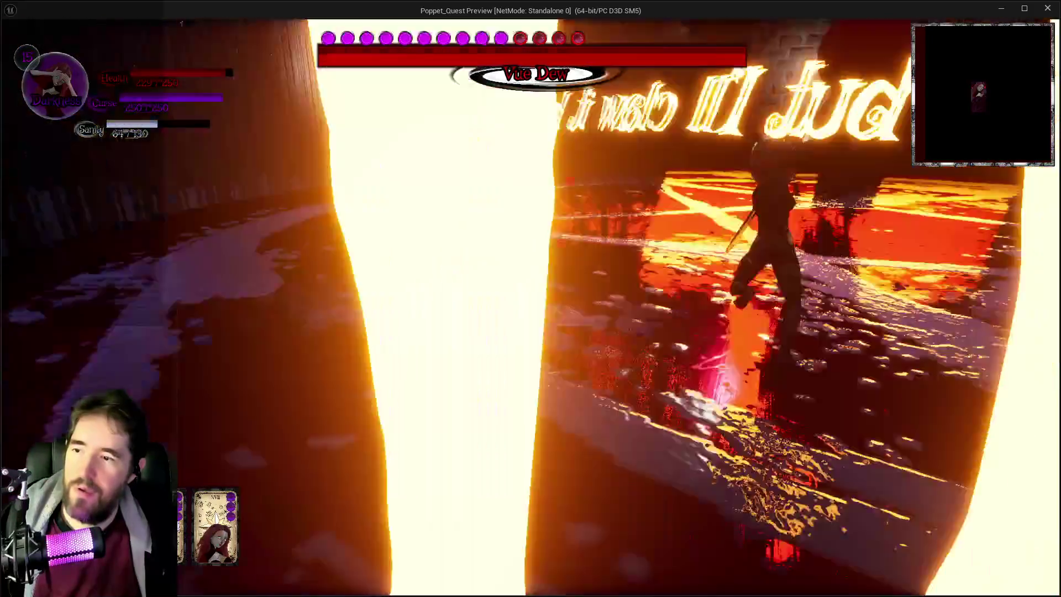
- Switch to Light form, hit the boss with purple beam blasts, then pause with Esc
key("w")
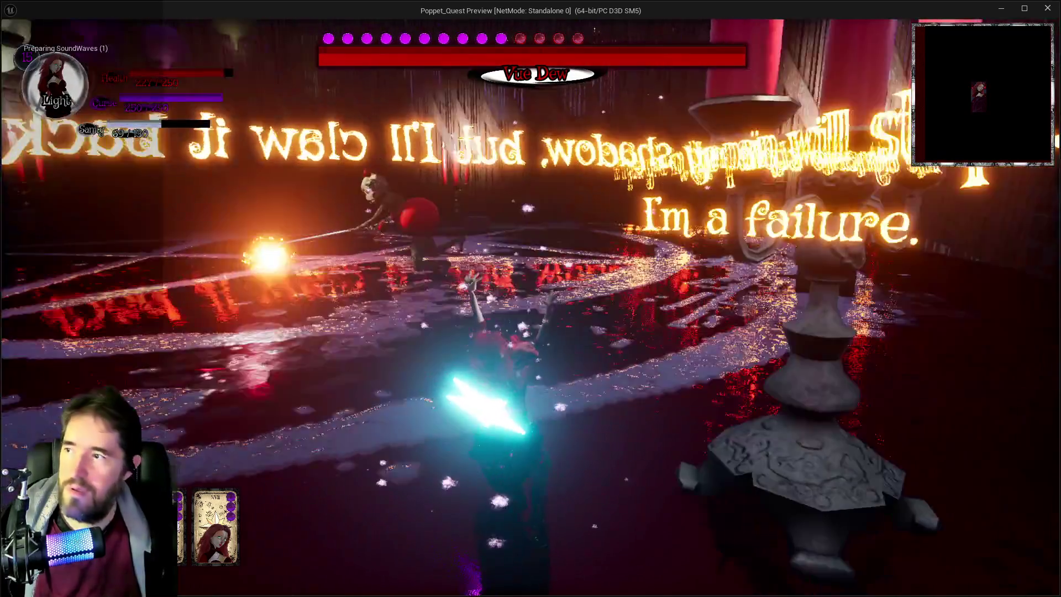
key("w")
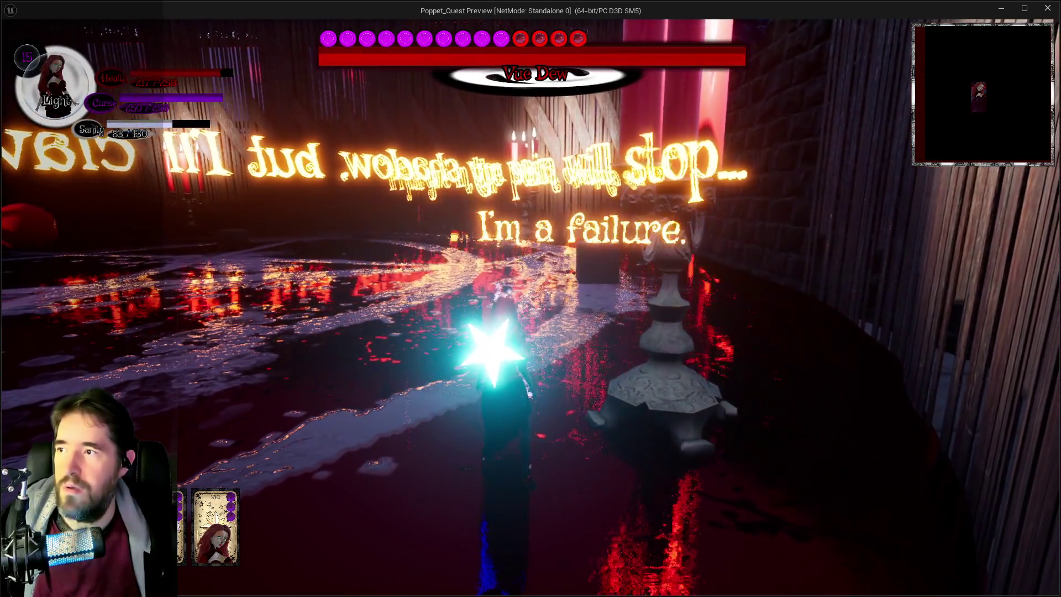
key("w")
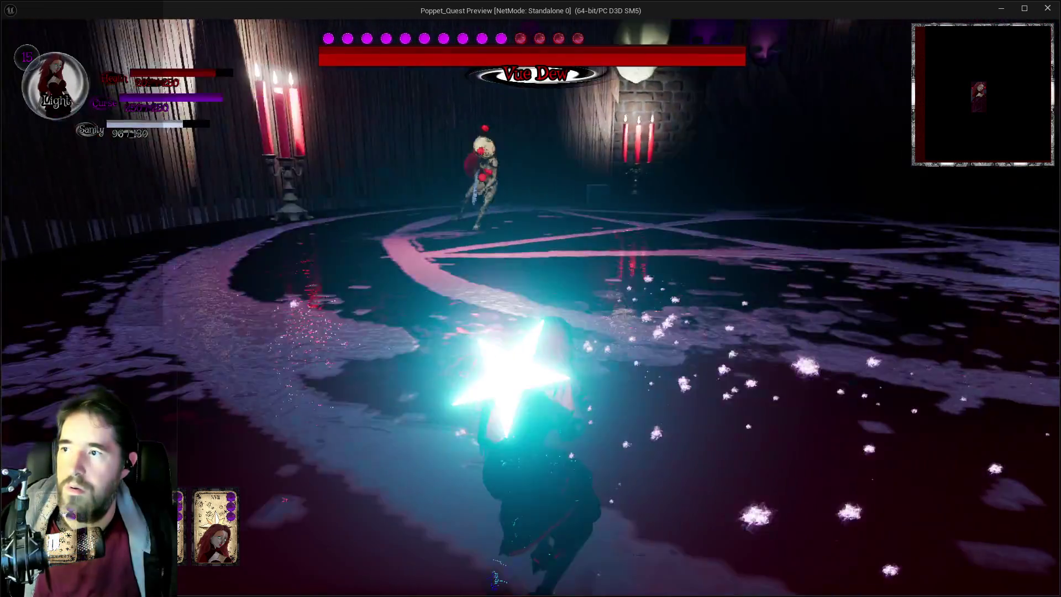
key("w")
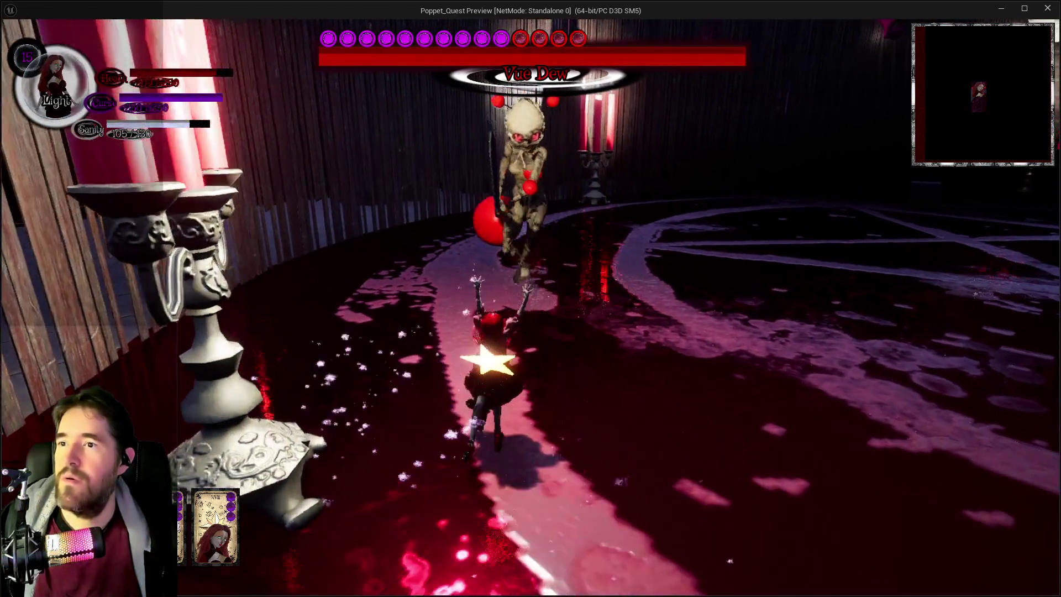
key("w")
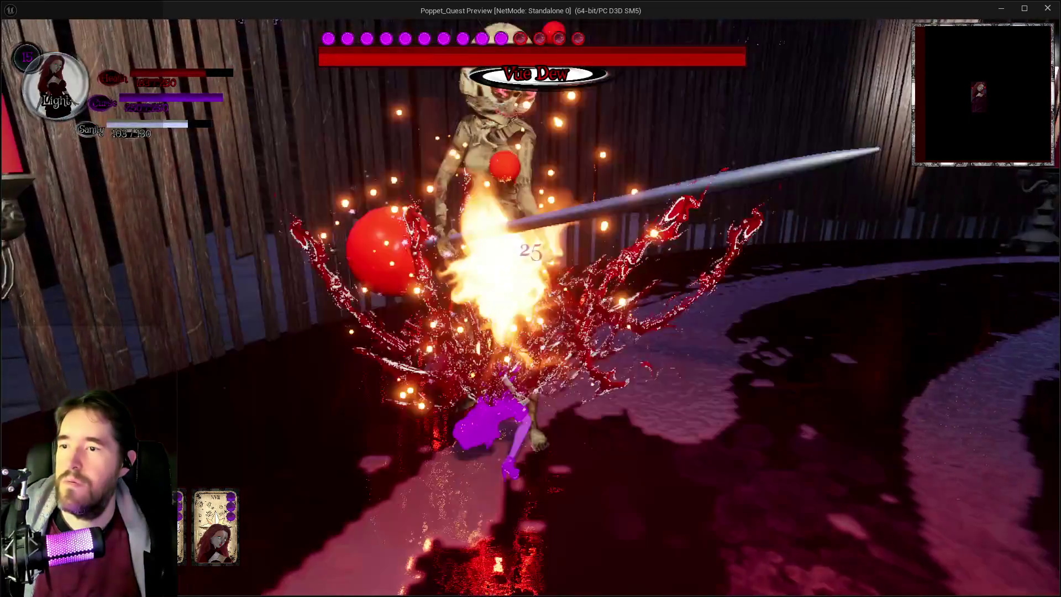
key("w")
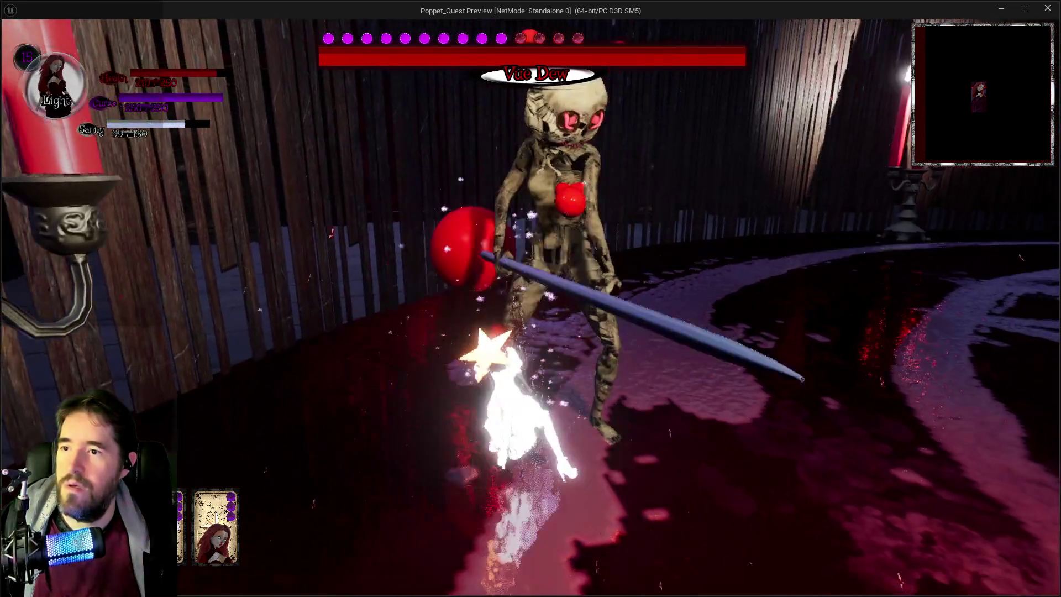
key("w")
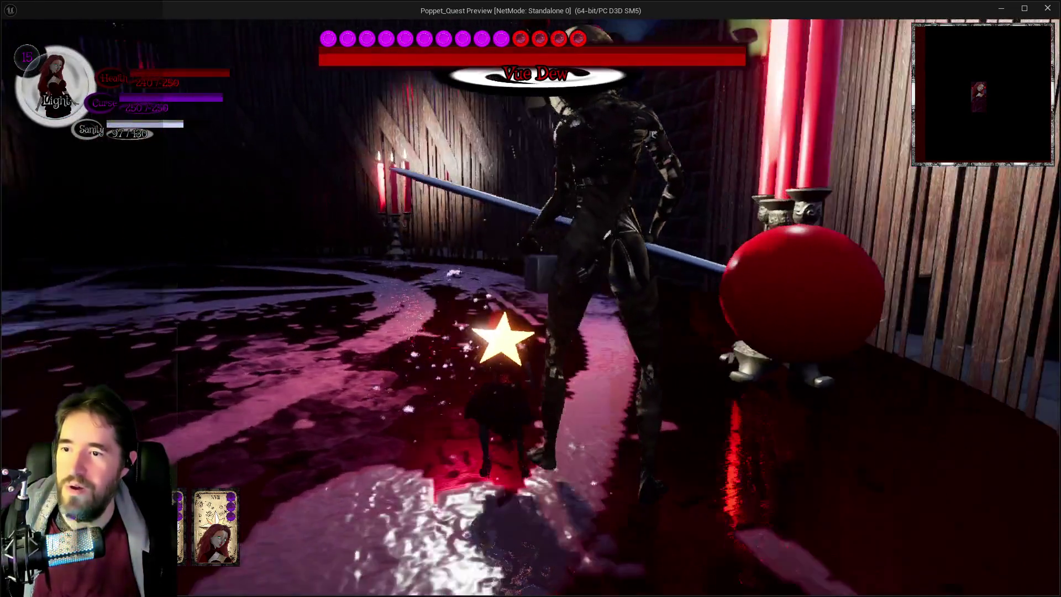
key("w")
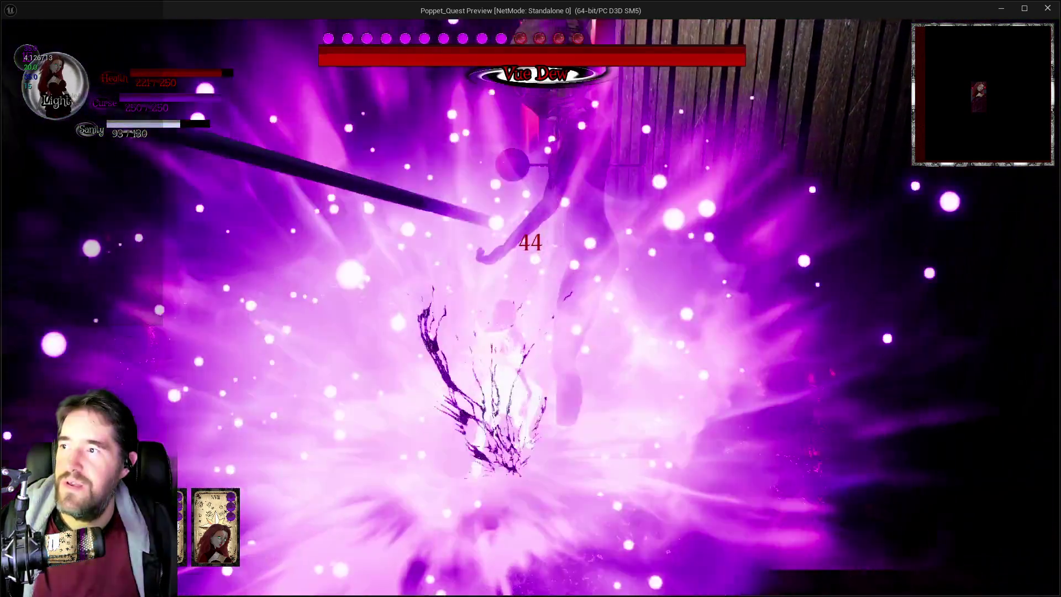
key("w")
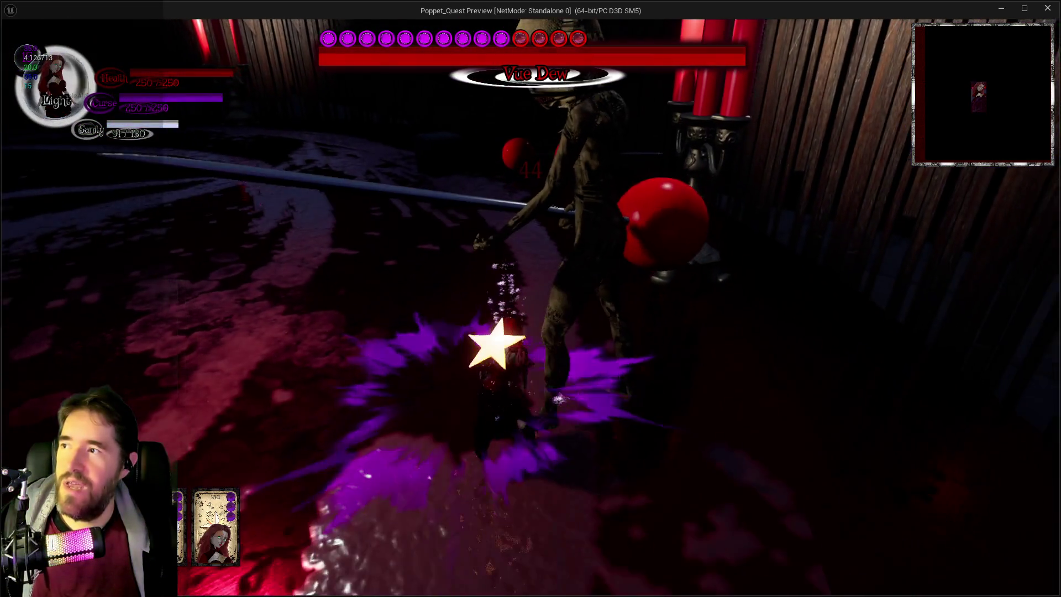
key("w")
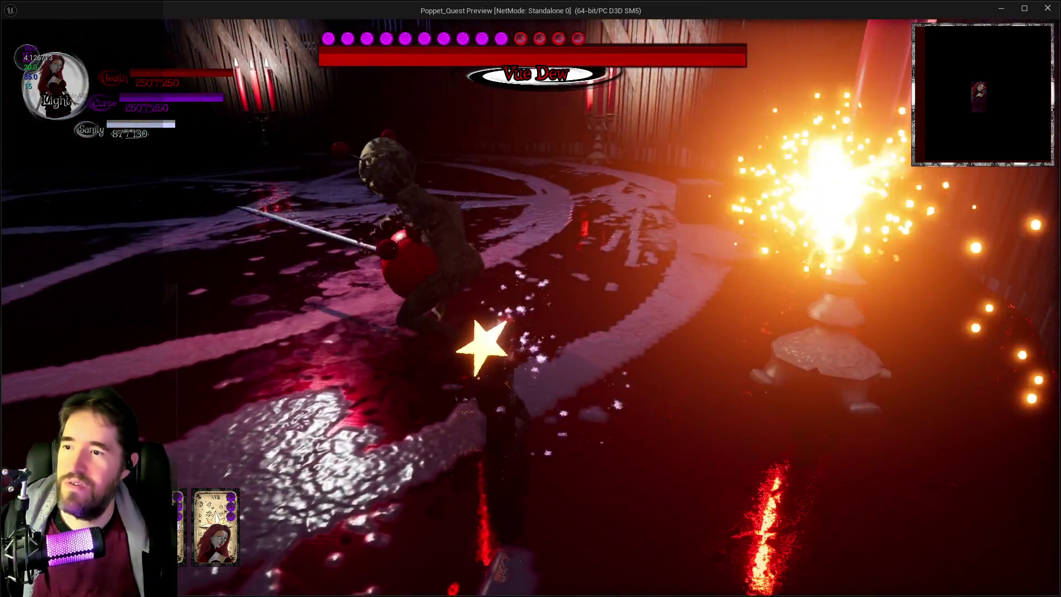
key("w")
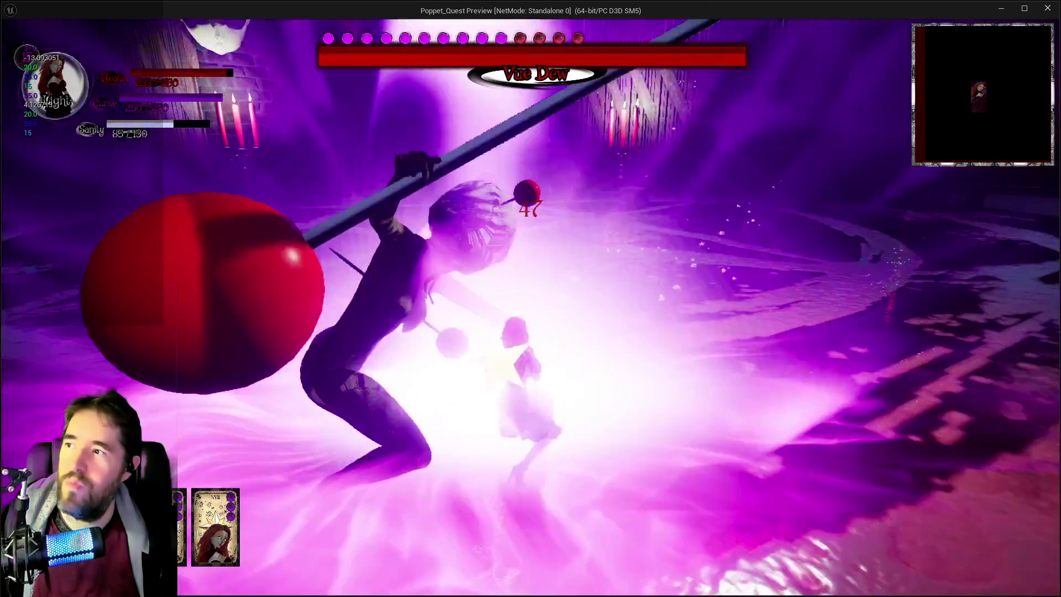
key("w")
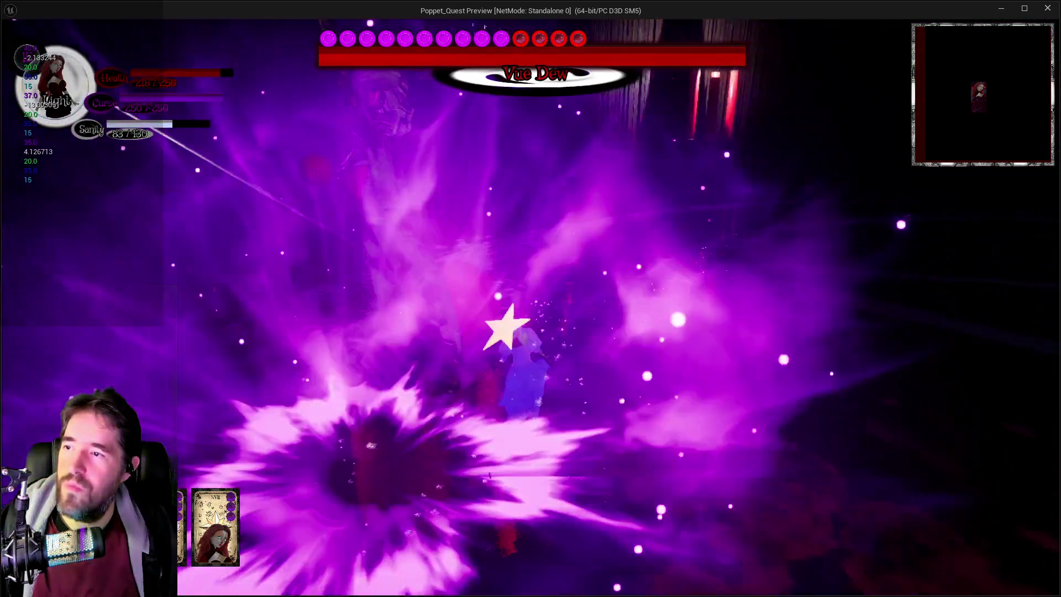
key("w")
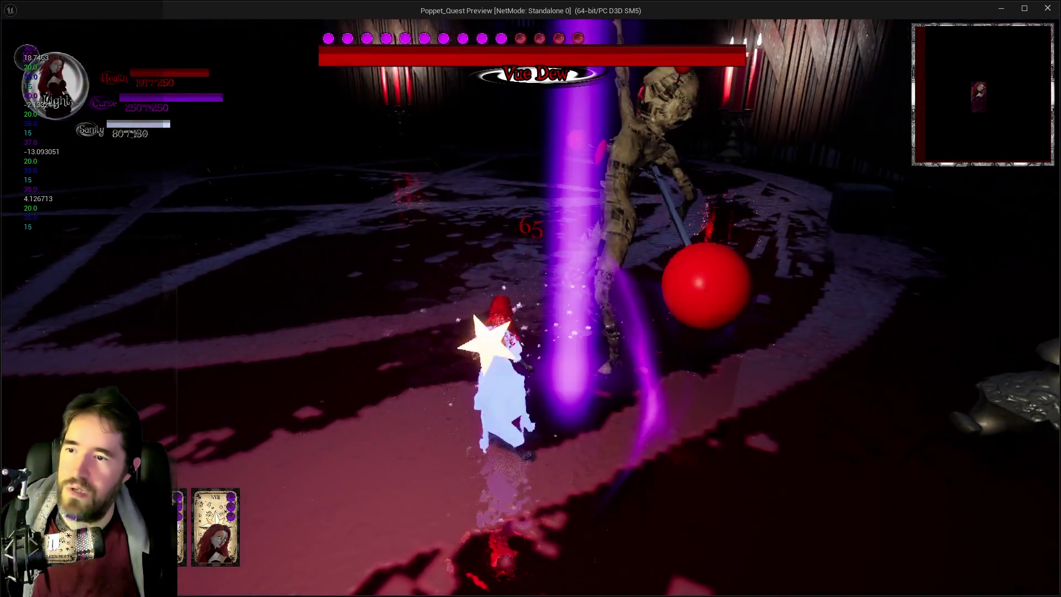
key("w")
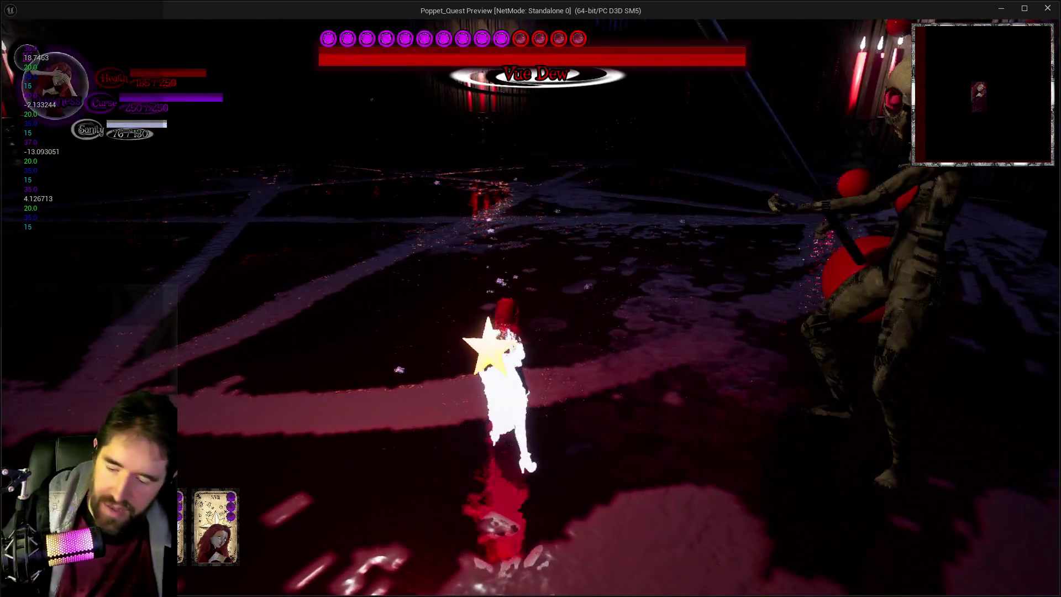
key("Escape")
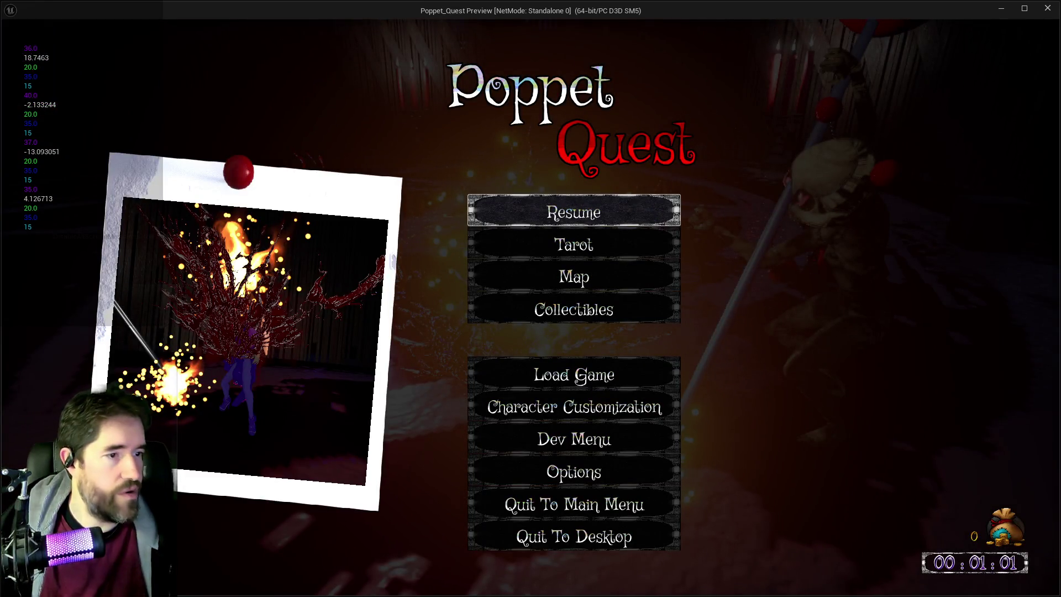
- Return to the editor, reposition the purple and white Print String nodes, and slide Krita partly onscreen
key("alt+Tab")
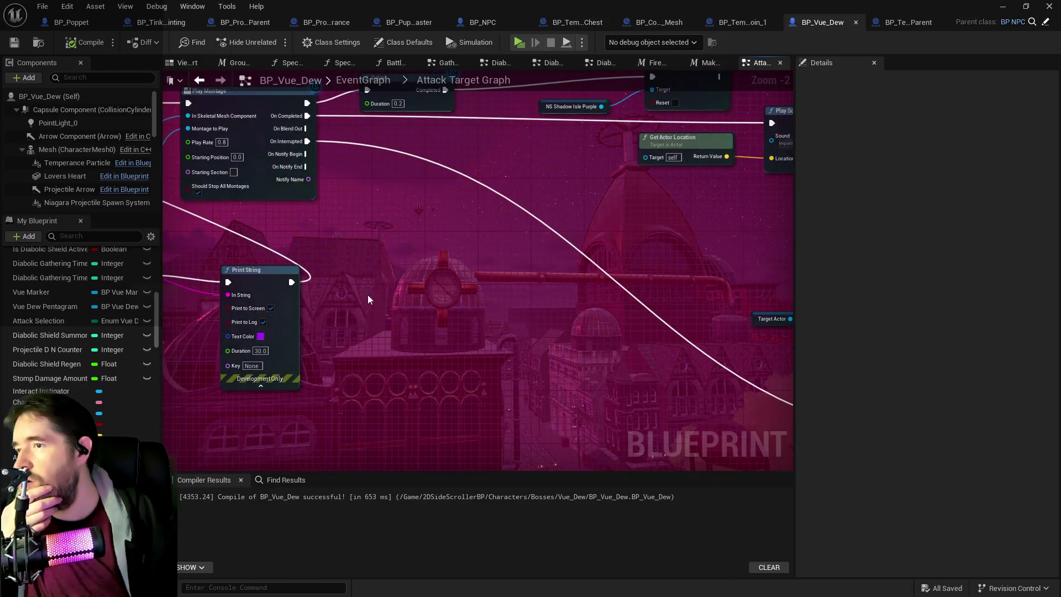
mouse_move(487, 313)
left_mouse_down()
mouse_move(679, 322)
mouse_move(633, 280)
mouse_move(655, 288)
left_mouse_up()
left_click_drag(563, 330, 561, 404)
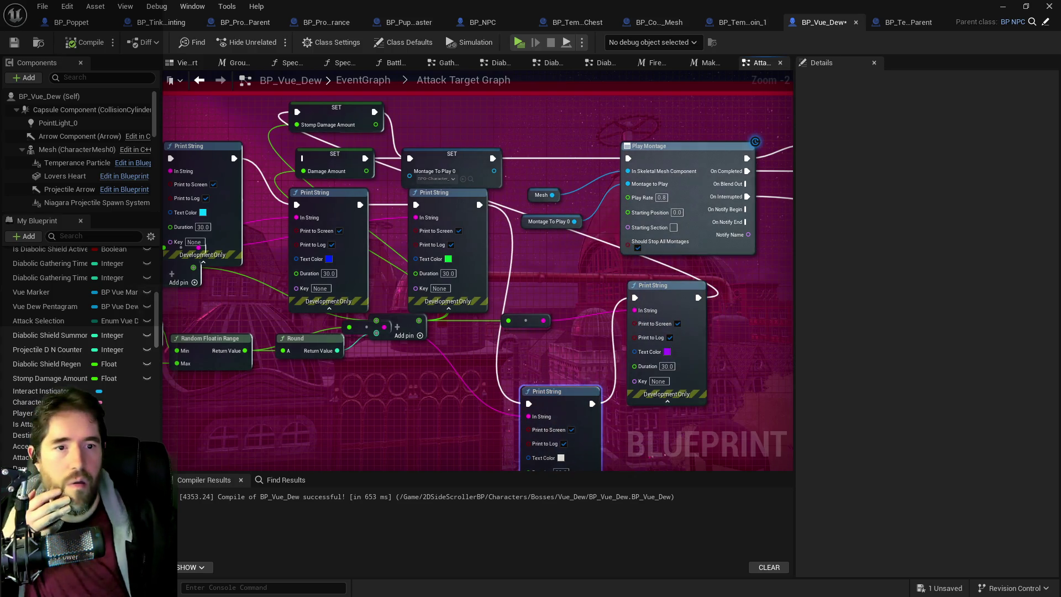
mouse_move(1060, 113)
left_mouse_down()
mouse_move(696, 116)
mouse_move(377, 76)
mouse_move(328, 91)
left_mouse_up()
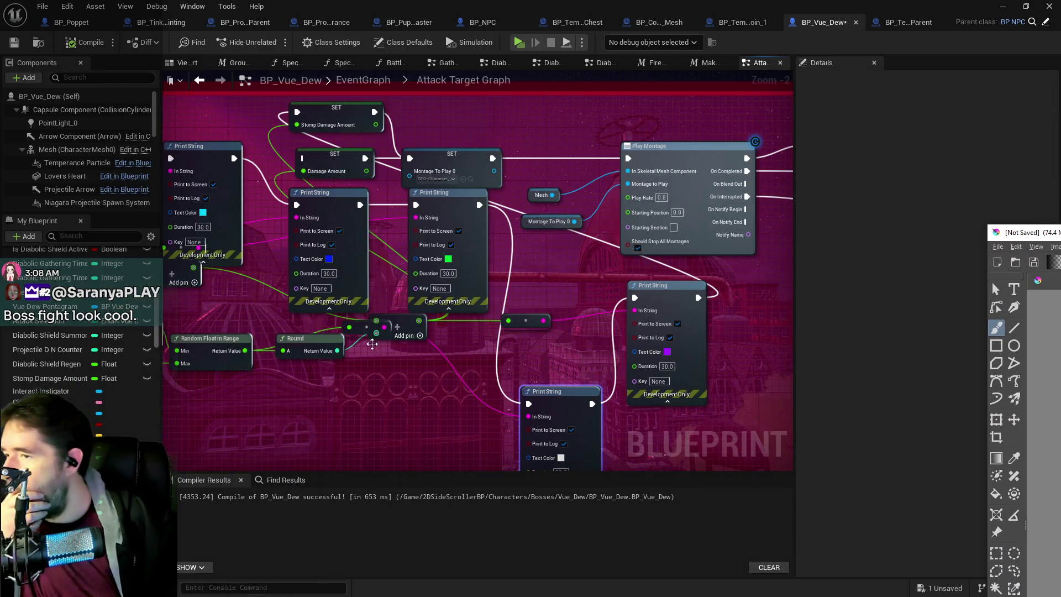
- Pan the Attack Target graph from the 600.0 distance Branch to the comment box, then pull Krita over
mouse_move(775, 380)
left_mouse_down()
mouse_move(527, 292)
mouse_move(327, 304)
left_mouse_up()
mouse_move(532, 310)
left_mouse_down()
mouse_move(261, 291)
mouse_move(162, 259)
left_mouse_up()
mouse_move(614, 196)
left_mouse_down()
mouse_move(478, 270)
mouse_move(511, 277)
mouse_move(344, 294)
left_mouse_up()
mouse_move(553, 286)
left_mouse_down()
mouse_move(520, 286)
mouse_move(794, 320)
mouse_move(754, 338)
left_mouse_up()
mouse_move(351, 356)
left_mouse_down()
mouse_move(411, 318)
mouse_move(449, 276)
left_mouse_up()
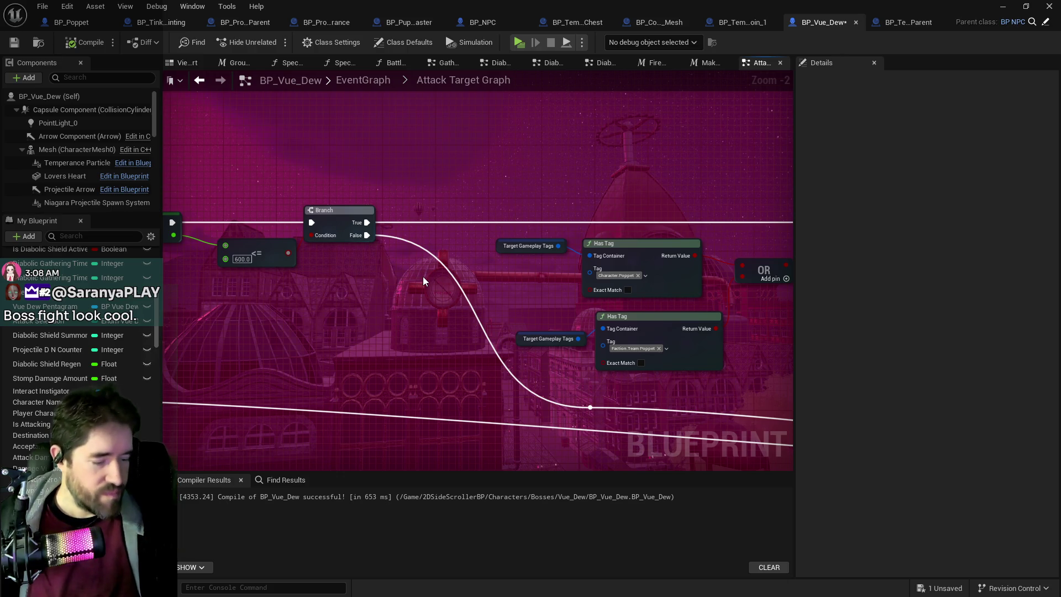
mouse_move(423, 277)
left_mouse_down()
mouse_move(487, 409)
mouse_move(725, 443)
left_mouse_up()
left_click_drag(363, 317, 612, 289)
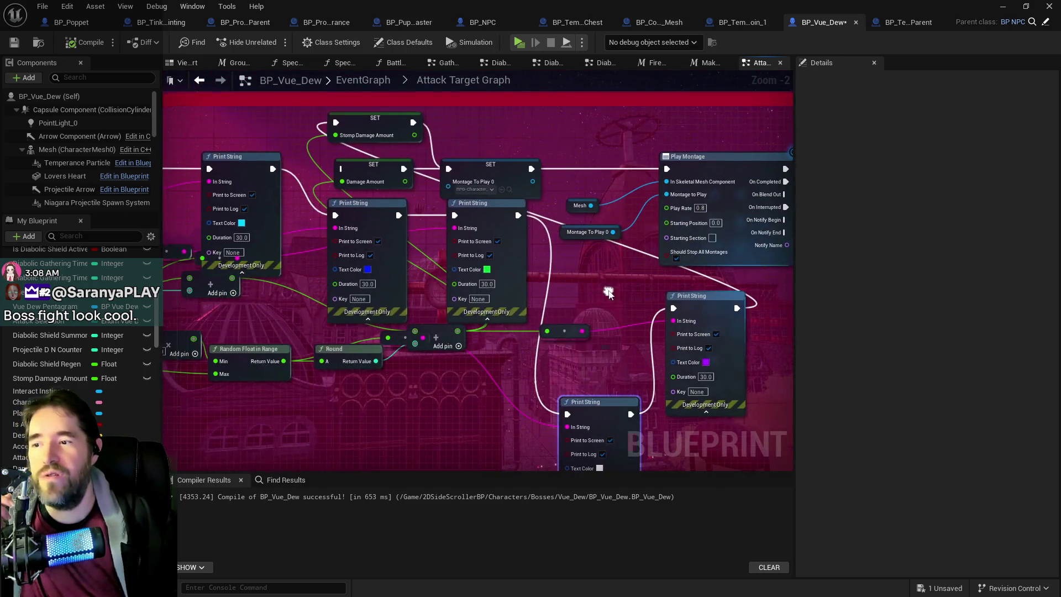
left_click_drag(414, 273, 705, 243)
left_click_drag(260, 244, 767, 243)
mouse_move(682, 194)
left_mouse_down()
mouse_move(765, 208)
mouse_move(437, 282)
mouse_move(432, 307)
left_mouse_up()
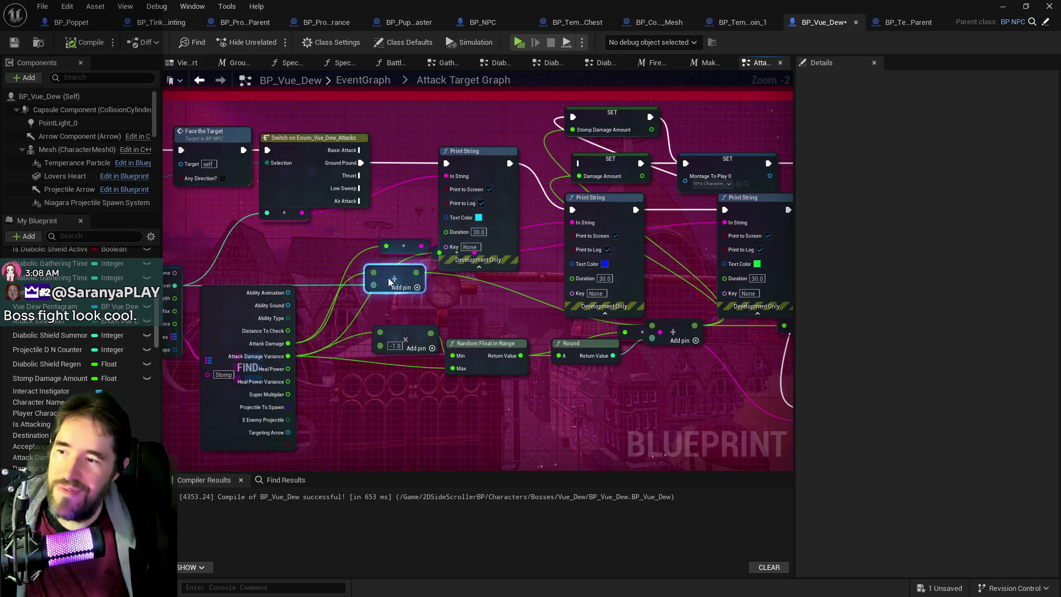
left_click_drag(503, 295, 433, 302)
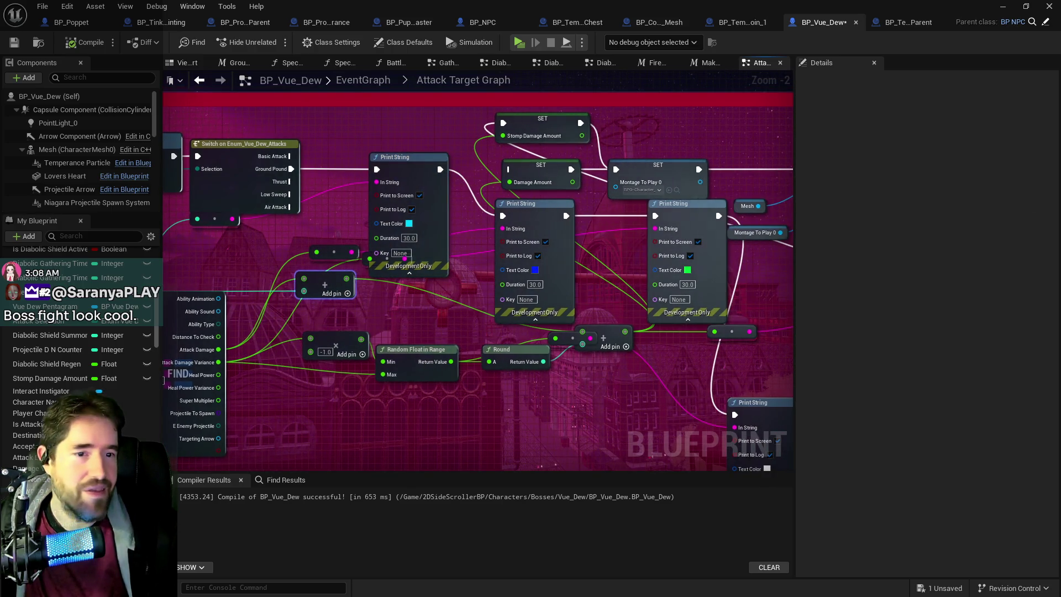
left_click(997, 304)
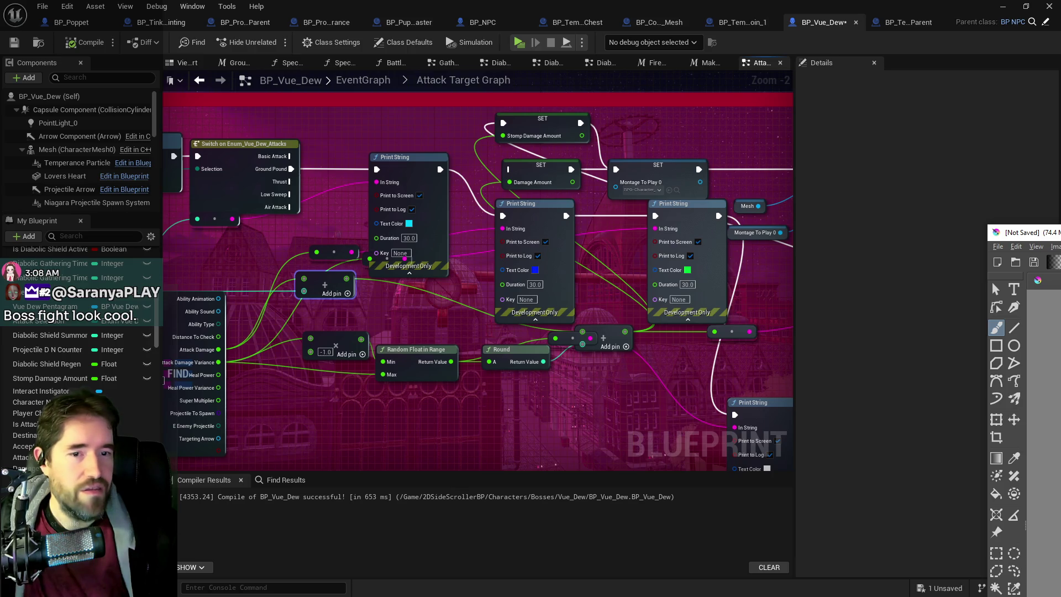
left_click_drag(912, 46, 658, 46)
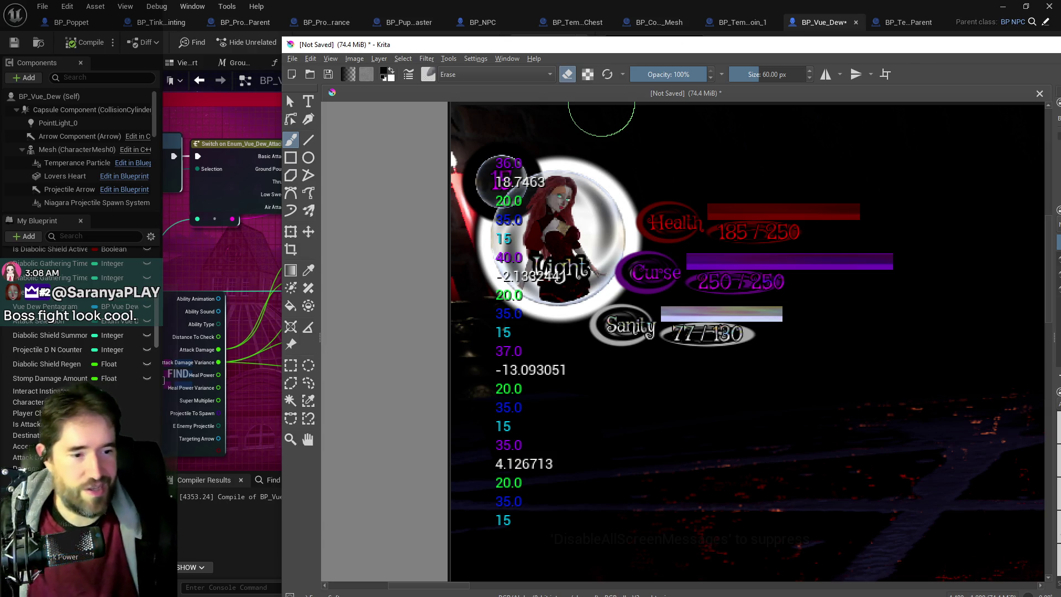
key("alt+Tab")
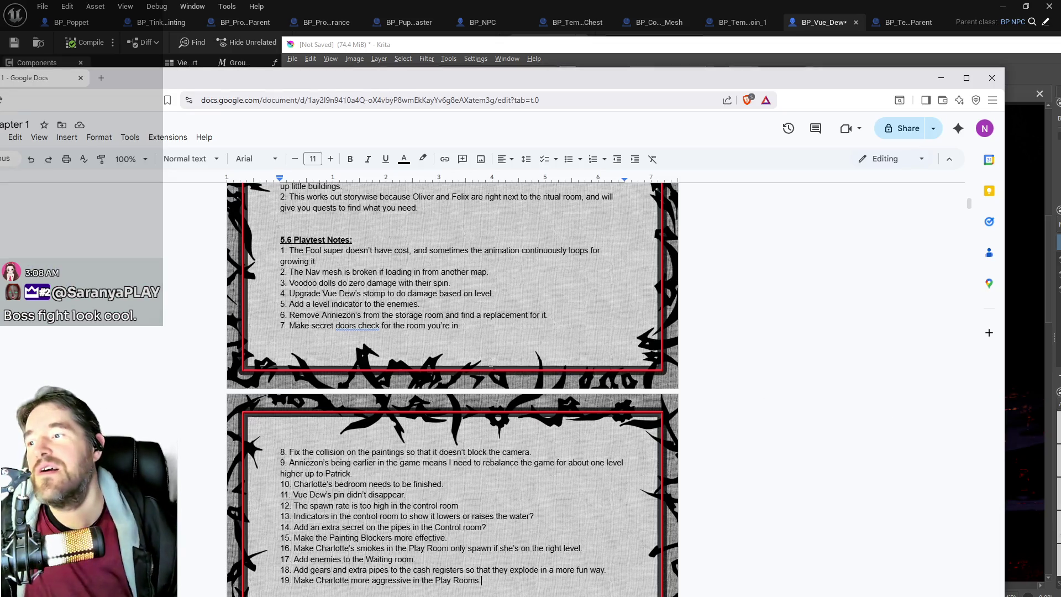
key("alt+Tab")
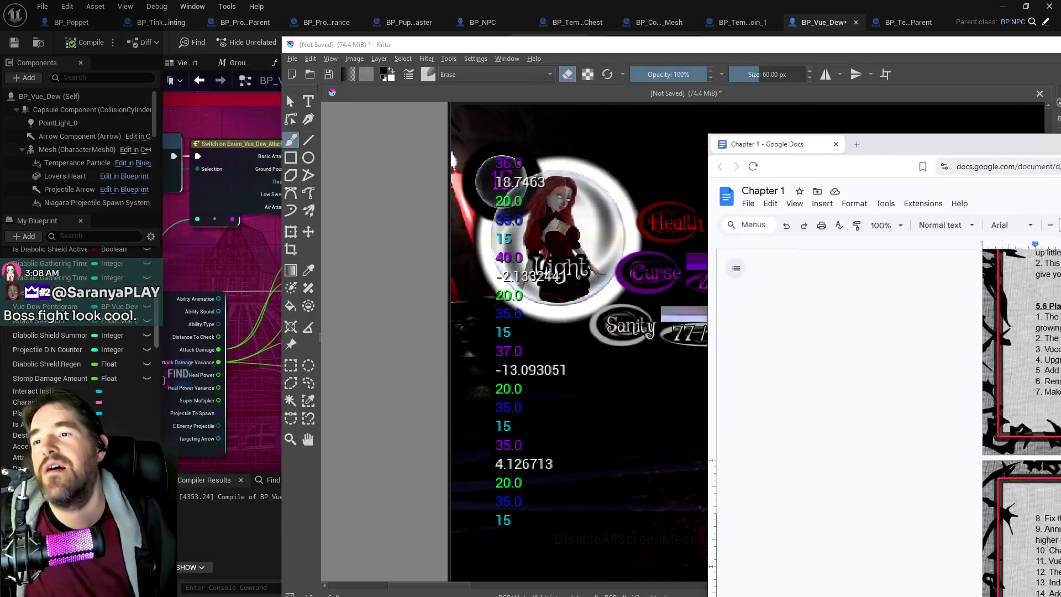
key("alt+Tab")
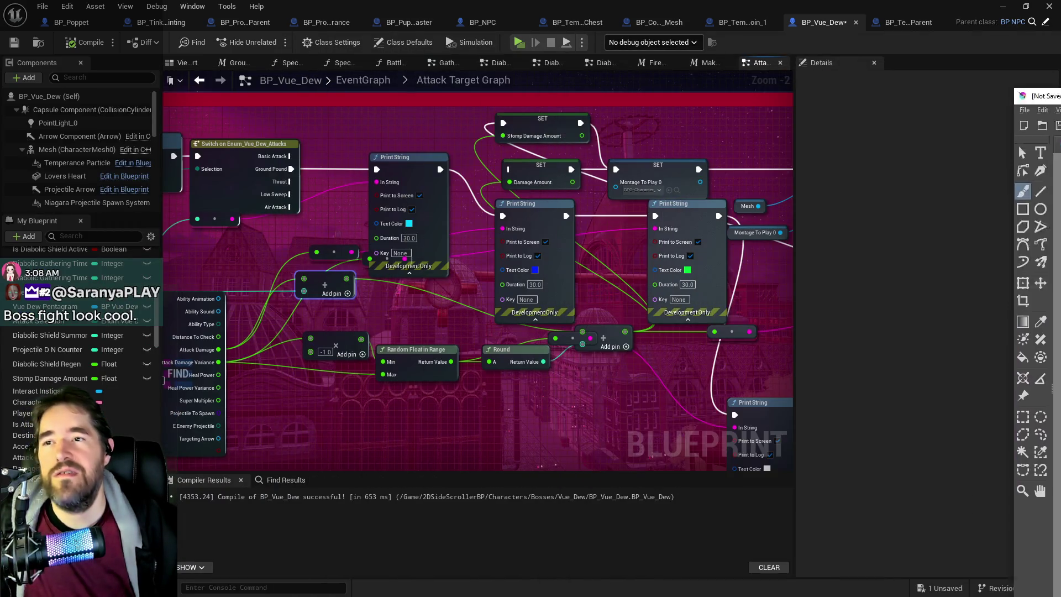
- Paste a copy of the Print String near the Branch and feed Stomp Damage Amount into it
scroll(545, 373, "up", 2)
left_click(571, 232)
mouse_move(784, 332)
left_mouse_down()
mouse_move(701, 316)
mouse_move(407, 318)
left_mouse_up()
key("ctrl+v")
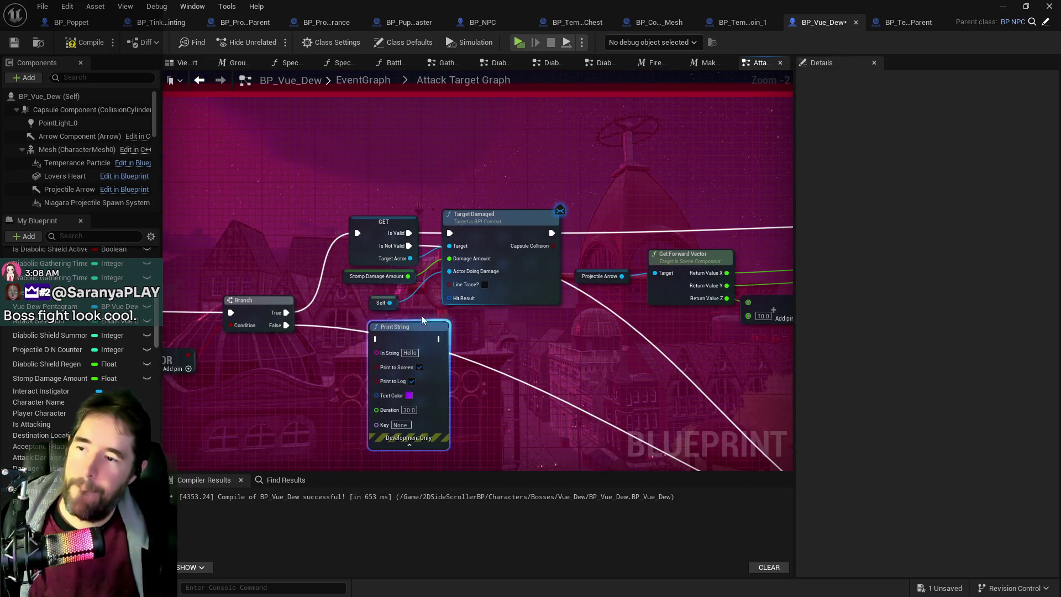
mouse_move(406, 276)
left_mouse_down()
mouse_move(315, 339)
mouse_move(379, 353)
left_mouse_up()
- Place the Print String above Target Damaged, wire it between Is Valid and onward execution, and pick its text colour
left_click_drag(526, 221, 554, 220)
mouse_move(413, 323)
left_mouse_down()
mouse_move(526, 134)
mouse_move(474, 82)
left_mouse_up()
left_click_drag(409, 232, 426, 111)
mouse_move(511, 107)
left_mouse_down()
mouse_move(480, 199)
mouse_move(482, 234)
left_mouse_up()
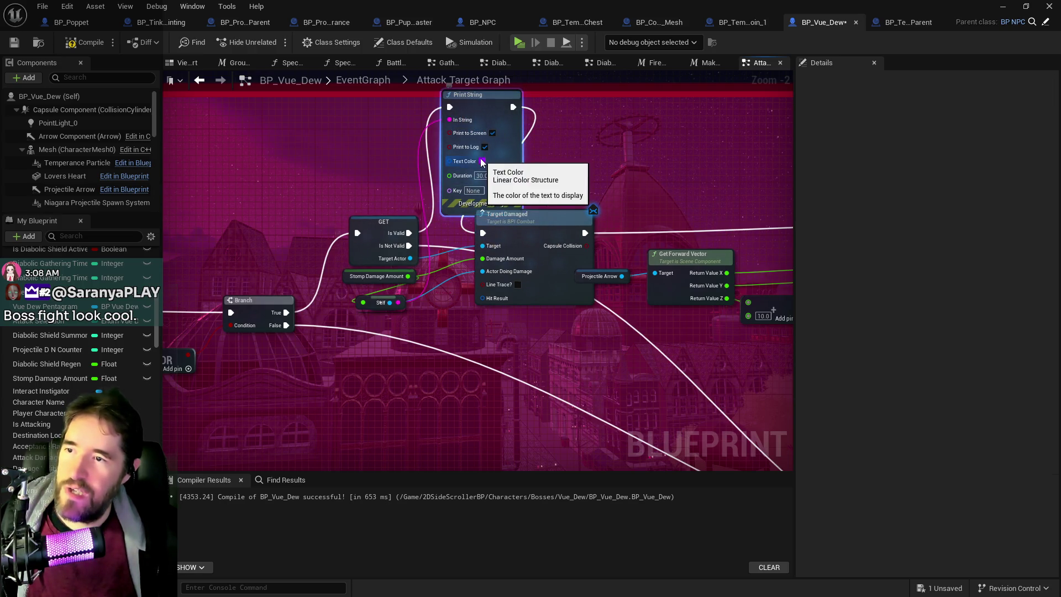
left_click(482, 161)
mouse_move(547, 251)
left_mouse_down()
mouse_move(596, 266)
mouse_move(558, 223)
mouse_move(504, 244)
mouse_move(523, 260)
mouse_move(562, 218)
mouse_move(556, 235)
mouse_move(575, 244)
left_mouse_up()
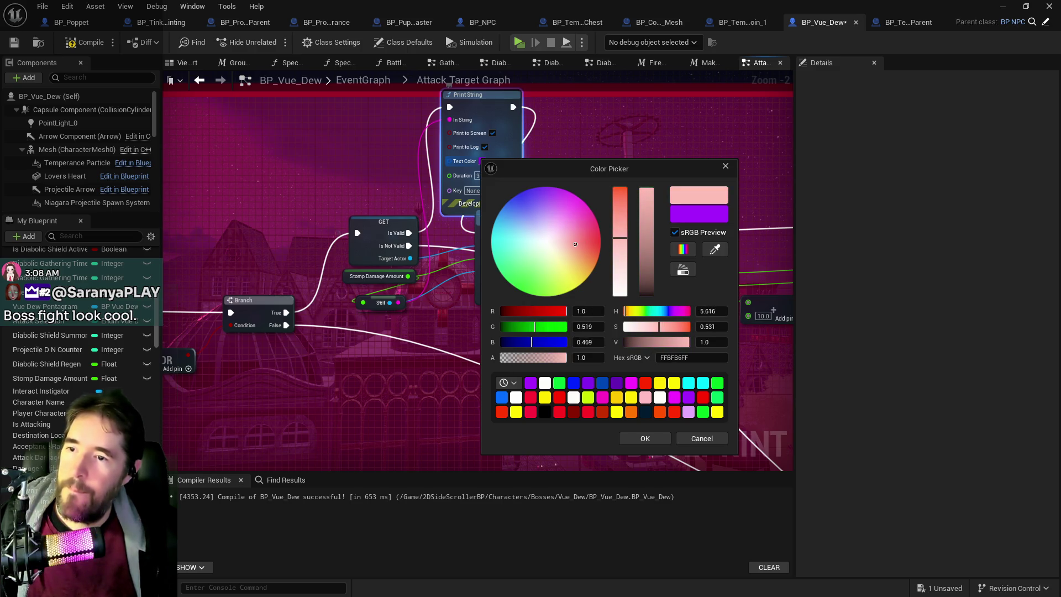
- Confirm light pink text, add a reroute below the Self node on the Stomp Damage Amount wire, compile and save
left_click(661, 441)
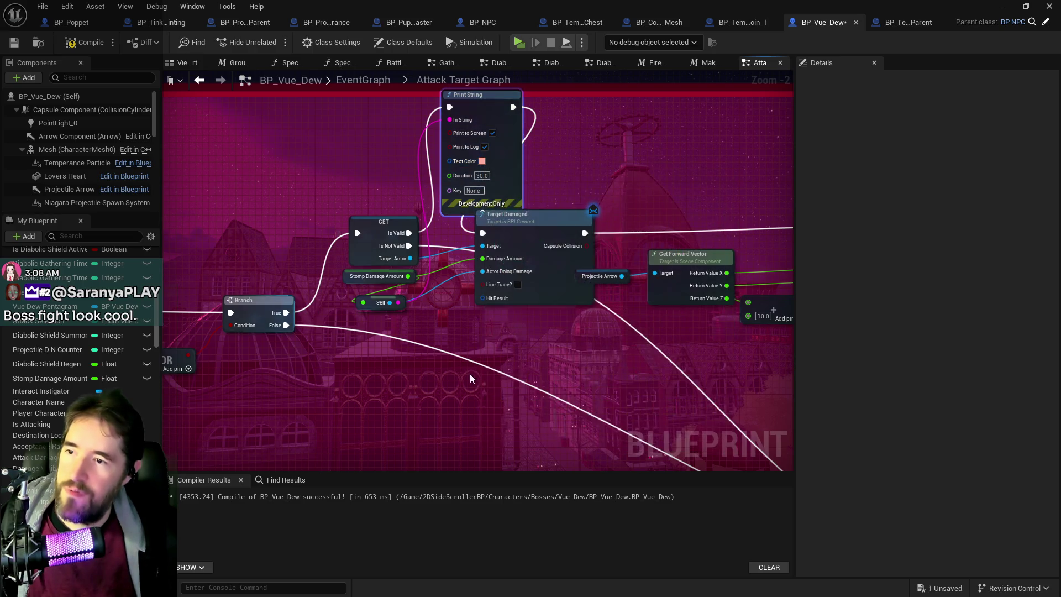
mouse_move(407, 276)
left_mouse_down()
mouse_move(435, 260)
mouse_move(452, 126)
mouse_move(426, 229)
mouse_move(483, 258)
left_mouse_up()
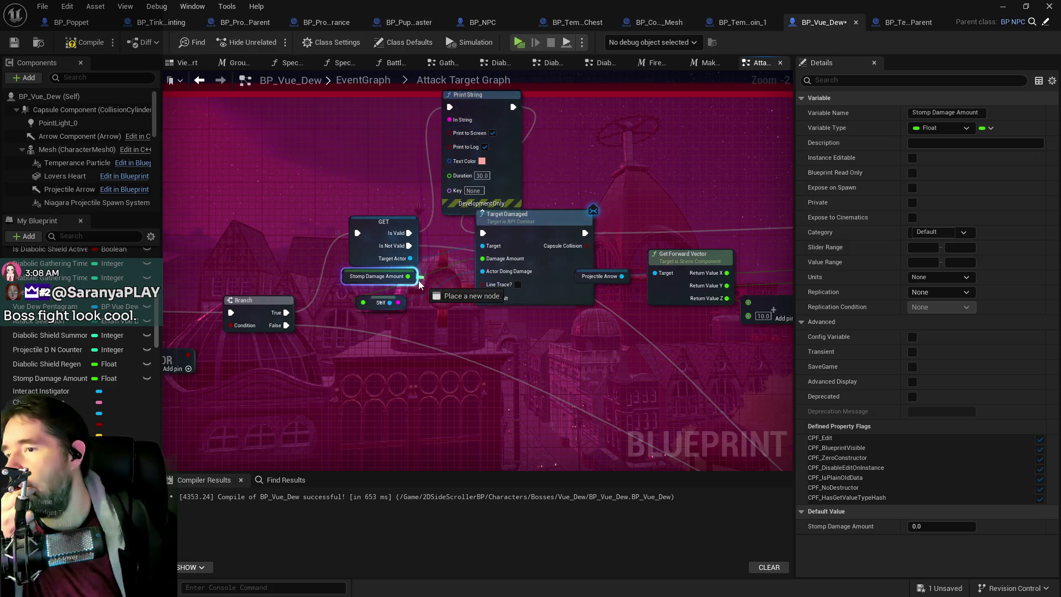
left_click_drag(362, 303, 409, 343)
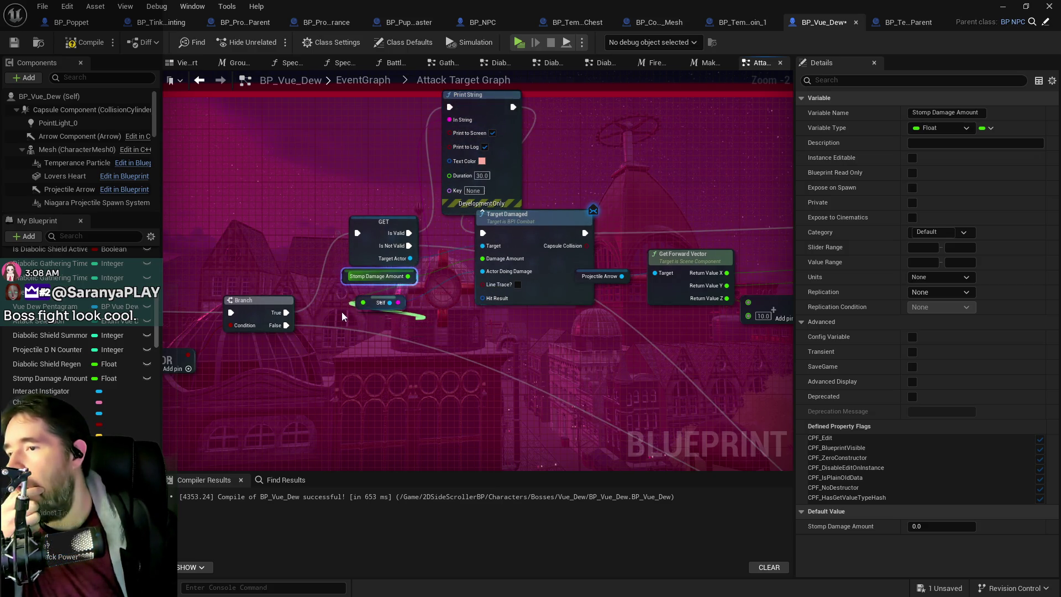
left_click(442, 279)
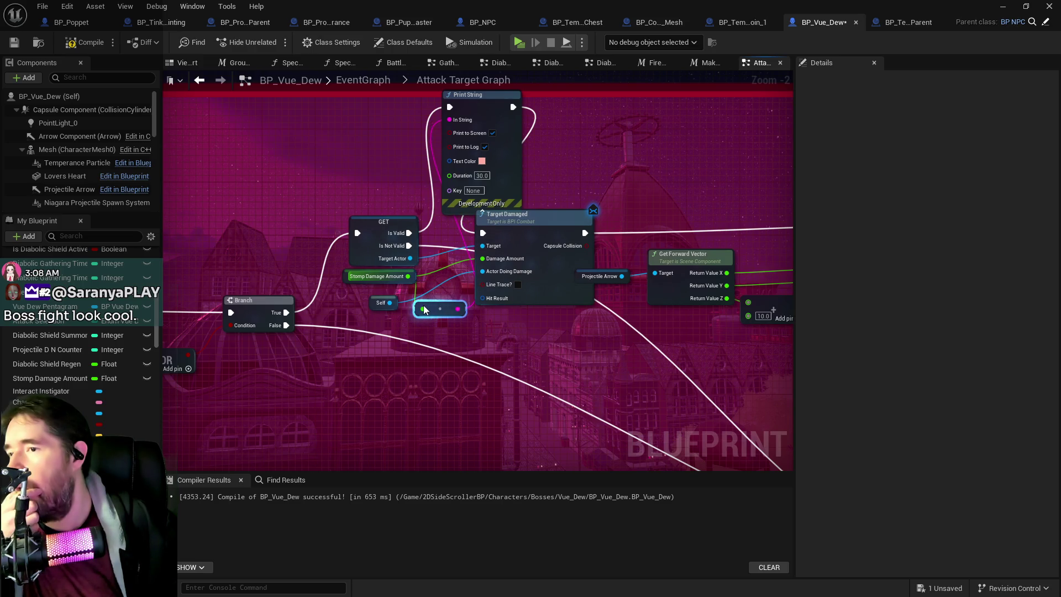
left_click(98, 46)
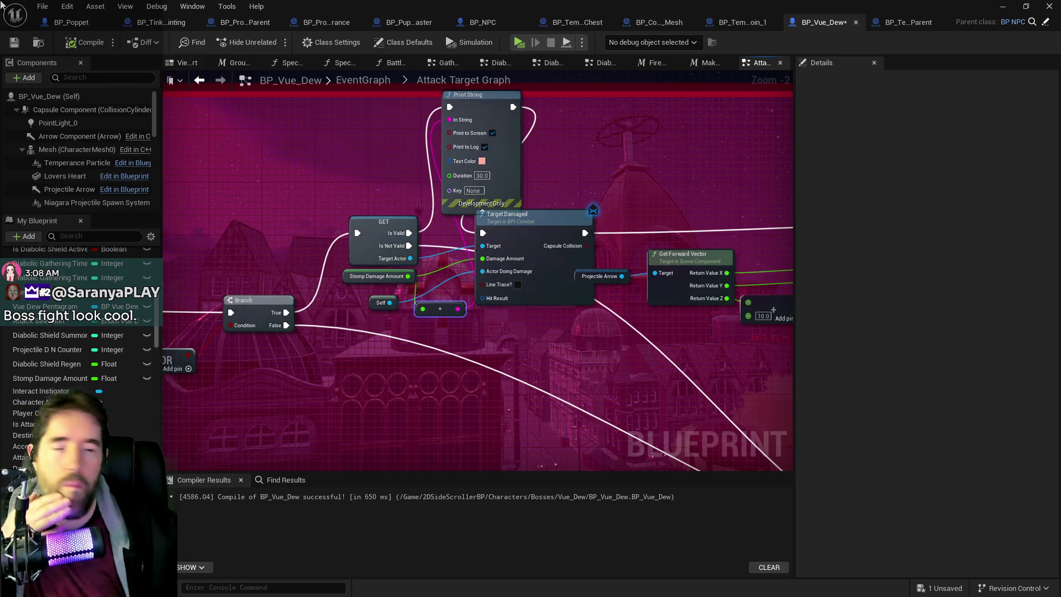
left_click(14, 43)
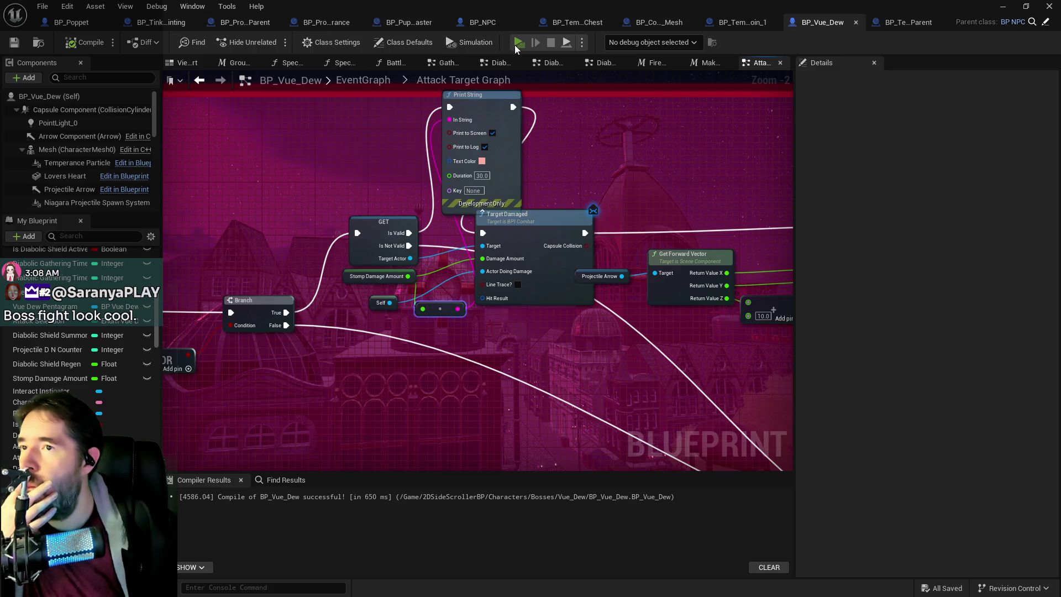
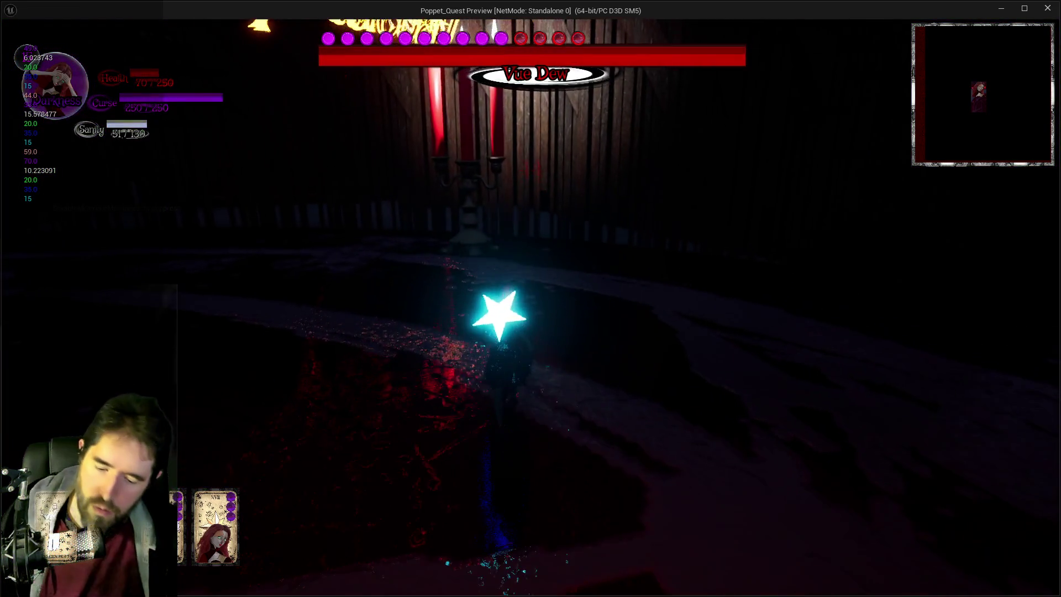
- Pause Poppet Quest, minimize Krita, and close the game preview window
key("Escape")
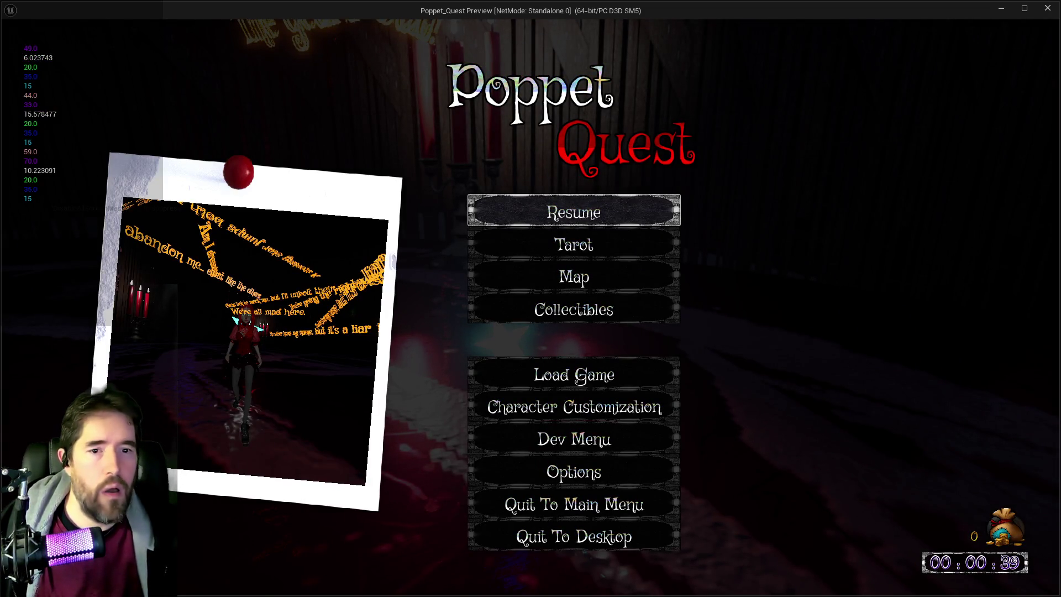
key("alt+Tab")
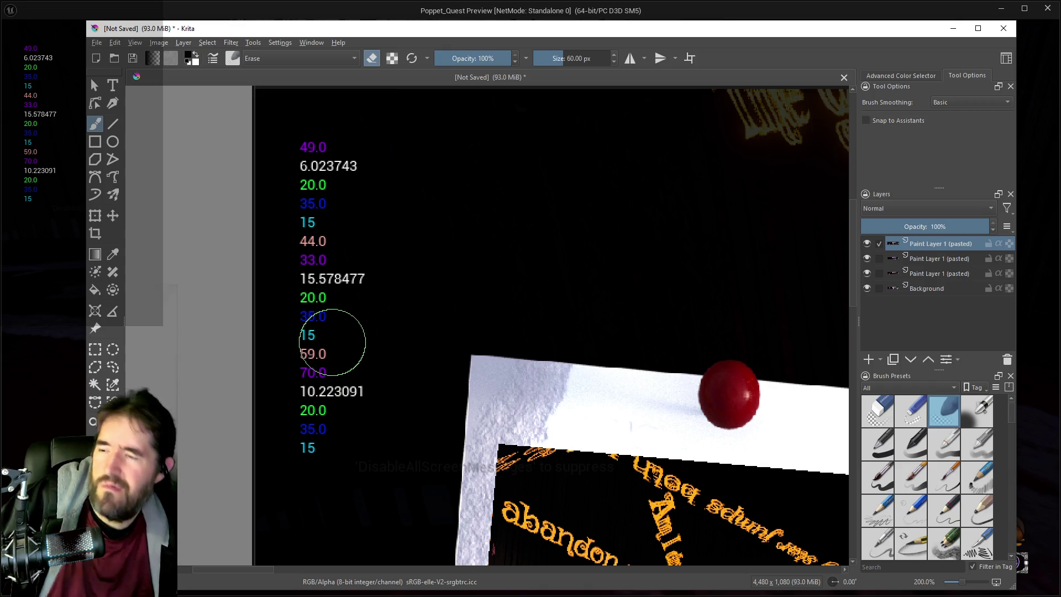
left_click(953, 28)
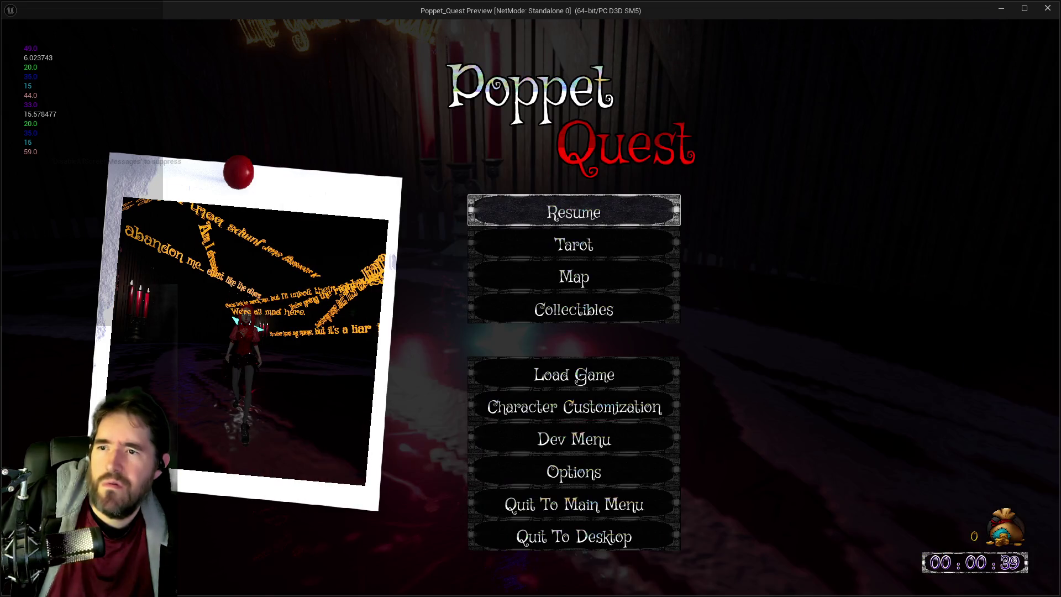
left_click(1047, 14)
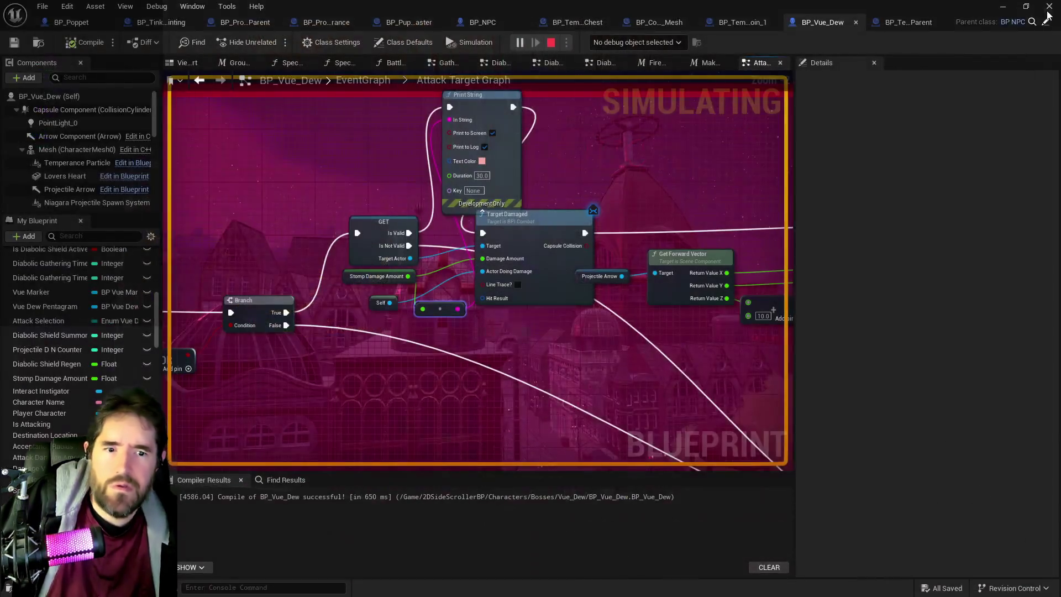
- Pan the Attack Target Graph to the attack nodes and move the Find node down-left
key("alt+Tab")
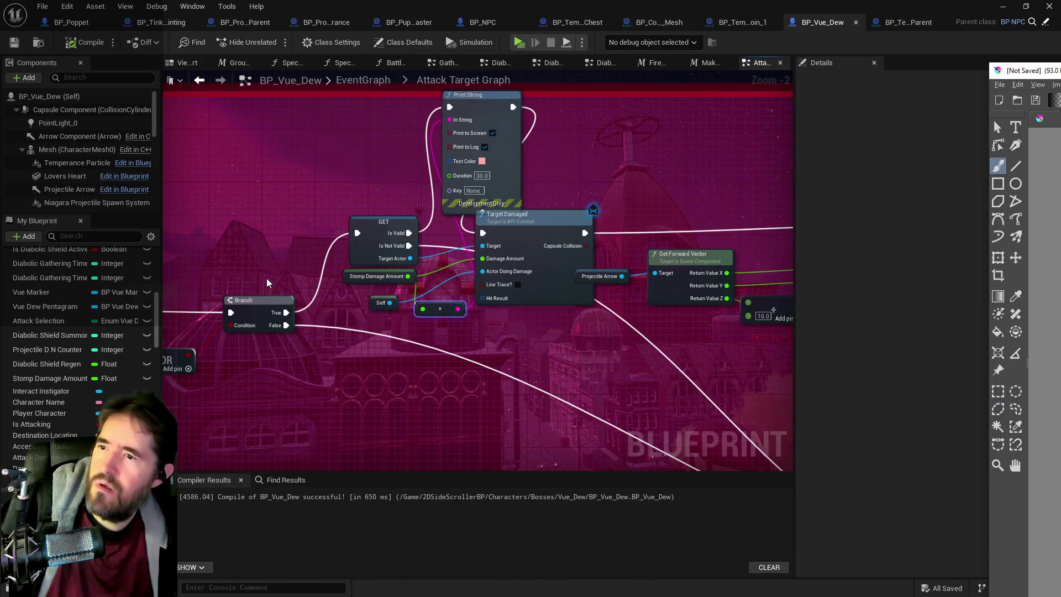
mouse_move(267, 283)
left_mouse_down()
mouse_move(597, 247)
mouse_move(420, 237)
mouse_move(695, 173)
mouse_move(626, 197)
mouse_move(579, 247)
left_mouse_up()
left_click_drag(404, 232, 583, 247)
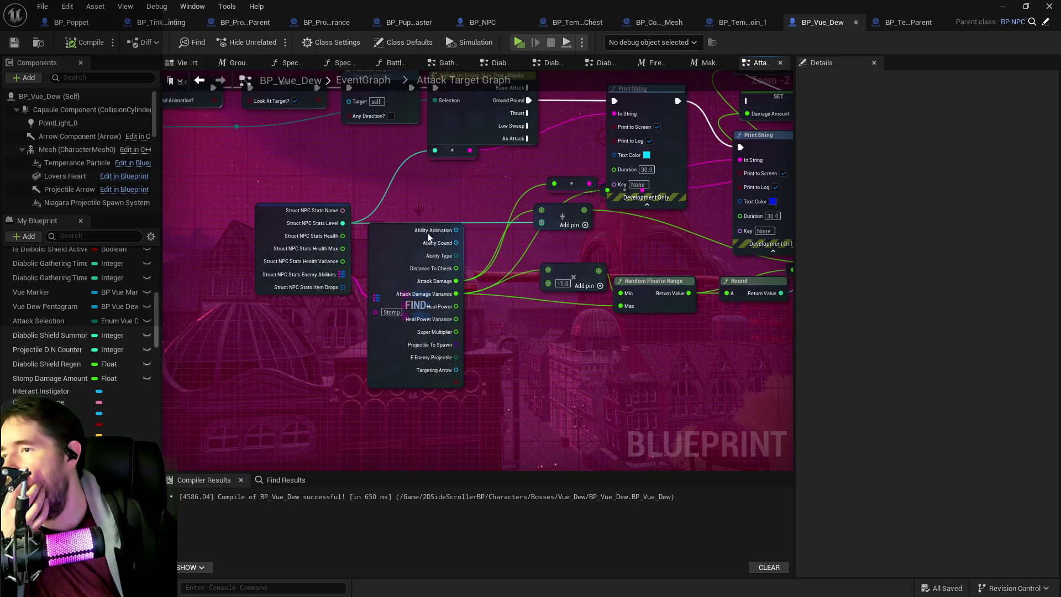
mouse_move(379, 244)
left_mouse_down()
mouse_move(371, 270)
mouse_move(354, 234)
mouse_move(370, 263)
left_mouse_up()
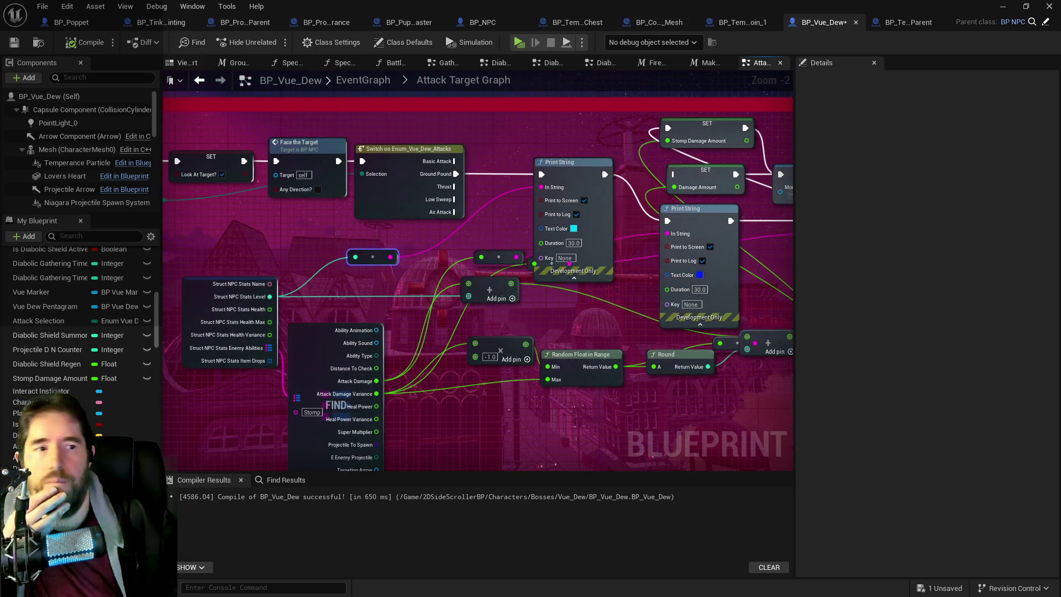
key("alt+Tab")
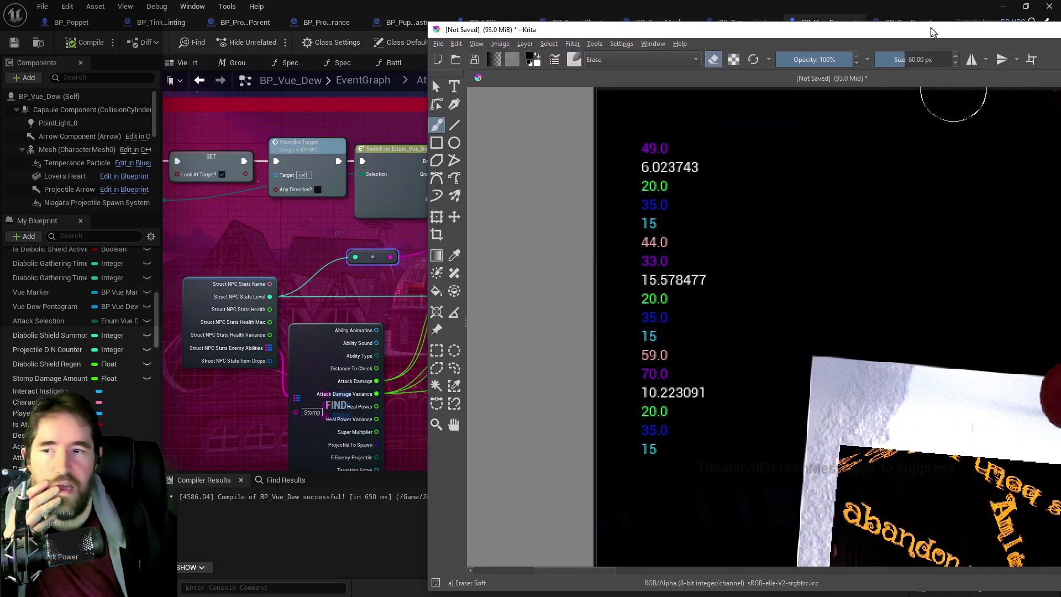
left_click_drag(910, 23, 924, 27)
key("alt+Tab")
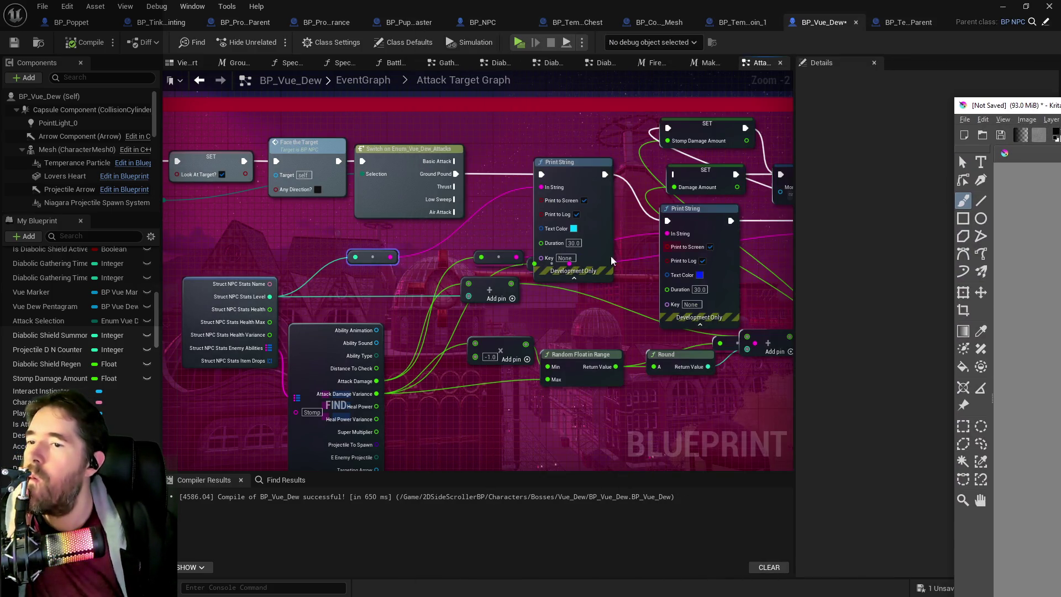
scroll(469, 161, "up", 3)
- Shift the Print String nodes, Add pin node and reroutes apart into a compact layout
left_click_drag(469, 161, 464, 124)
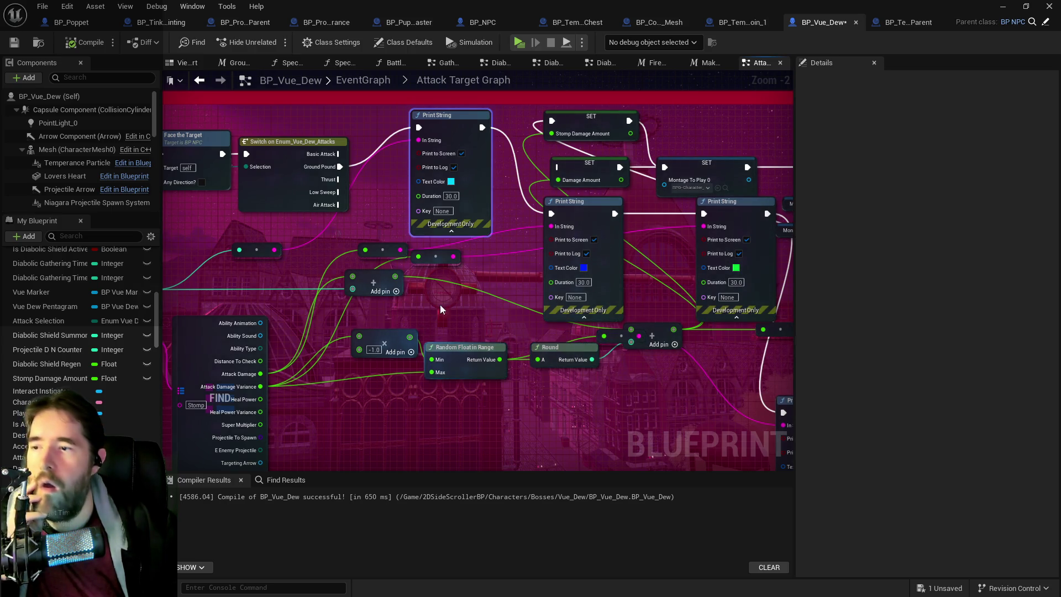
mouse_move(594, 201)
left_mouse_down()
mouse_move(526, 261)
mouse_move(552, 205)
mouse_move(560, 216)
left_mouse_up()
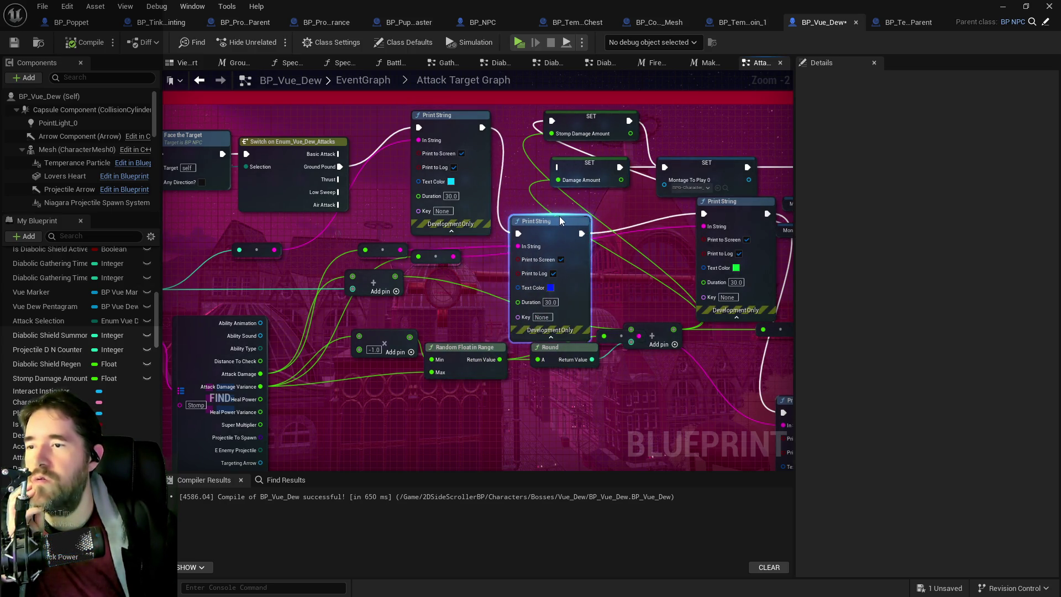
left_click_drag(487, 243, 628, 187)
mouse_move(517, 221)
left_mouse_down()
mouse_move(544, 260)
mouse_move(547, 224)
mouse_move(555, 230)
mouse_move(521, 251)
mouse_move(532, 234)
left_mouse_up()
mouse_move(577, 200)
left_mouse_down()
mouse_move(584, 213)
mouse_move(564, 214)
left_mouse_up()
mouse_move(705, 187)
left_mouse_down()
mouse_move(744, 173)
mouse_move(723, 186)
left_mouse_up()
mouse_move(519, 198)
left_mouse_down()
mouse_move(584, 243)
mouse_move(492, 184)
left_mouse_up()
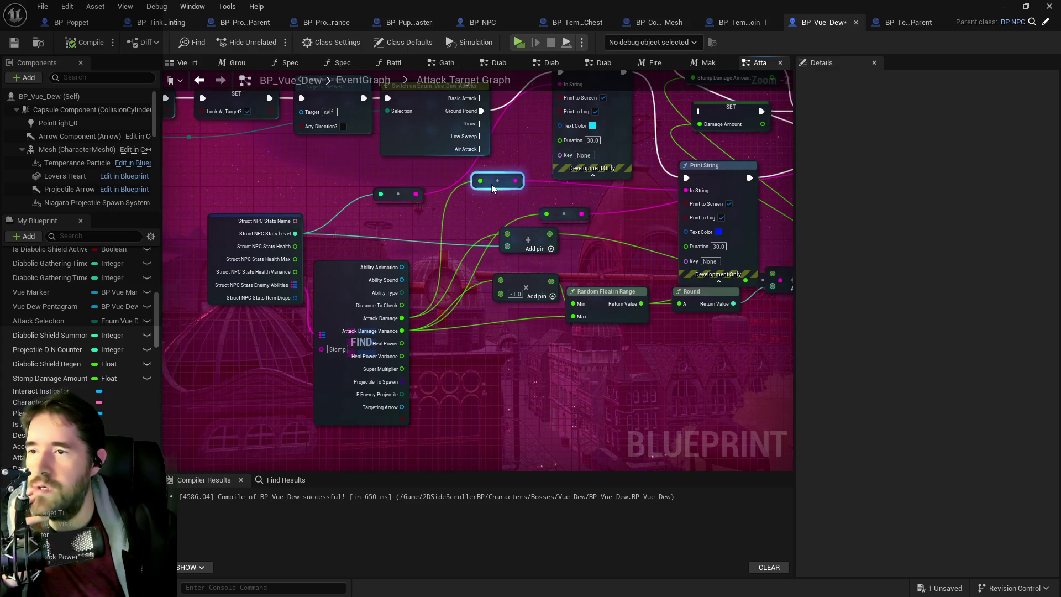
- Move the revealed Print String nodes and a reroute down and left, away from each other
mouse_move(735, 166)
left_mouse_down()
mouse_move(741, 155)
mouse_move(729, 147)
mouse_move(730, 167)
left_mouse_up()
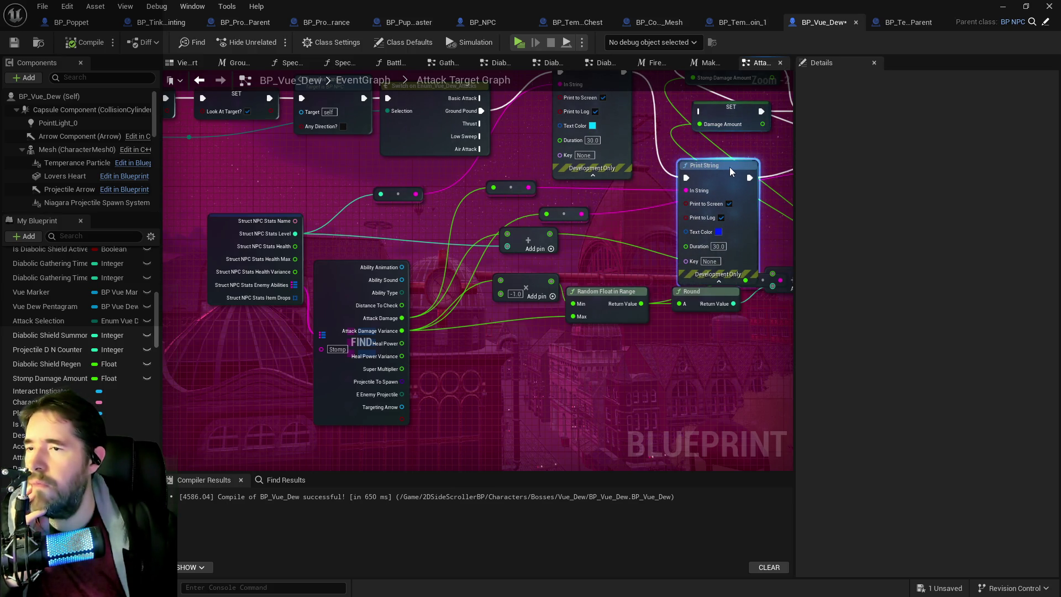
left_click(336, 298)
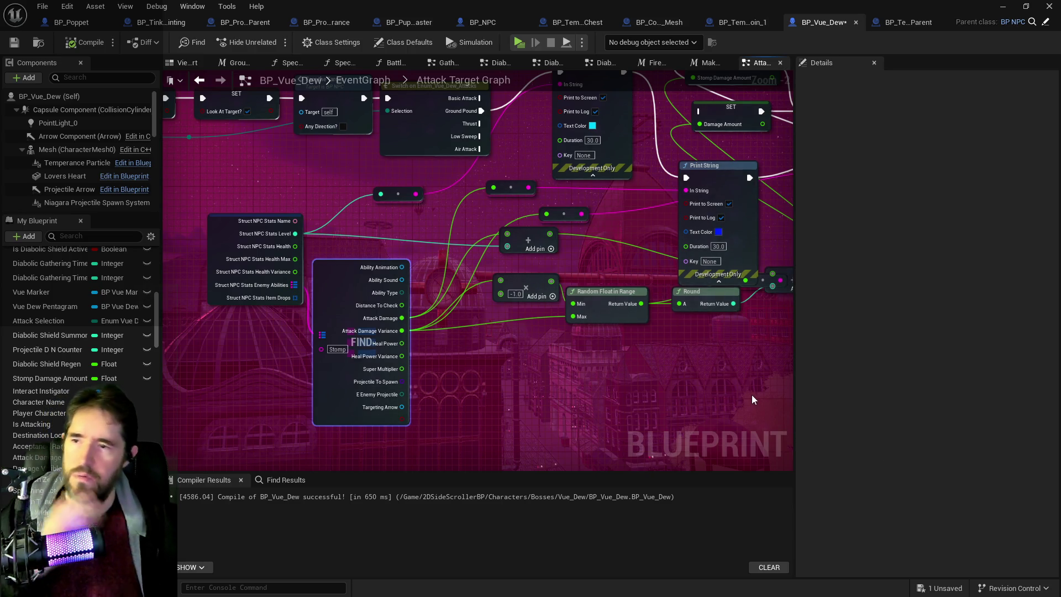
left_click_drag(752, 395, 583, 384)
mouse_move(724, 129)
left_mouse_down()
mouse_move(662, 184)
mouse_move(634, 193)
mouse_move(684, 162)
left_mouse_up()
mouse_move(390, 204)
left_mouse_down()
mouse_move(351, 354)
mouse_move(356, 390)
left_mouse_up()
mouse_move(671, 211)
left_mouse_down()
mouse_move(636, 381)
mouse_move(619, 415)
left_mouse_up()
left_click_drag(522, 301, 575, 200)
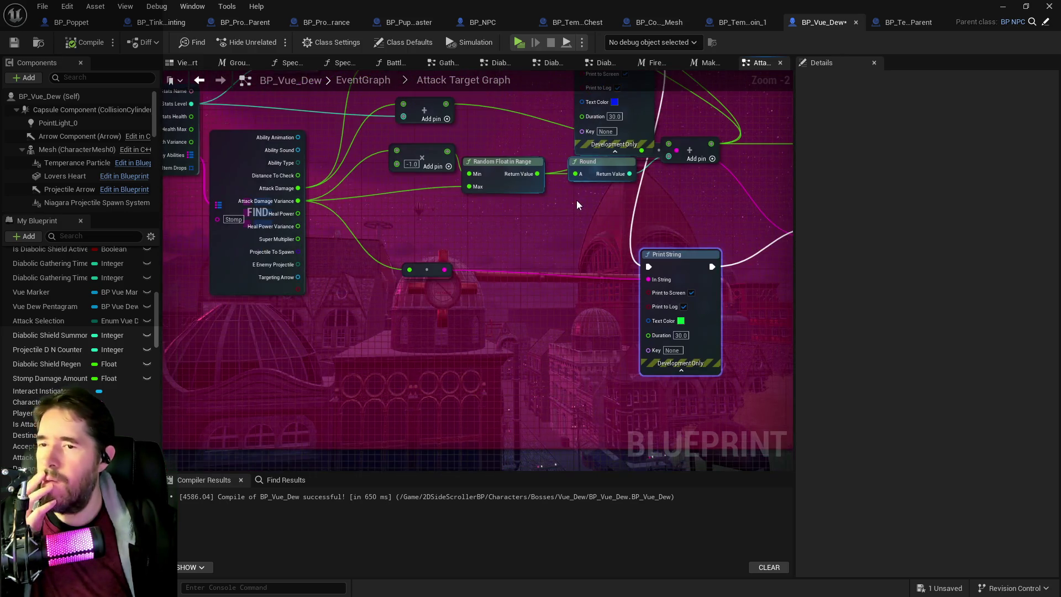
- Push Krita mostly off-screen and place the upper Print String node beside the lower one
key("alt+Tab")
mouse_move(997, 117)
left_mouse_down()
mouse_move(760, 113)
mouse_move(724, 165)
mouse_move(918, 160)
mouse_move(990, 135)
mouse_move(1060, 133)
left_mouse_up()
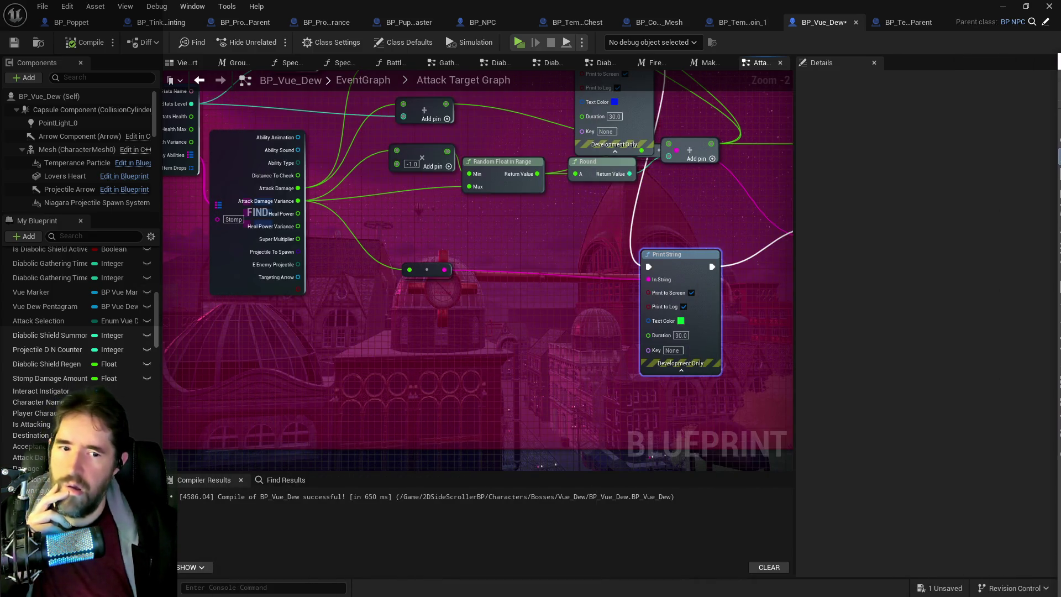
left_click_drag(597, 255, 544, 341)
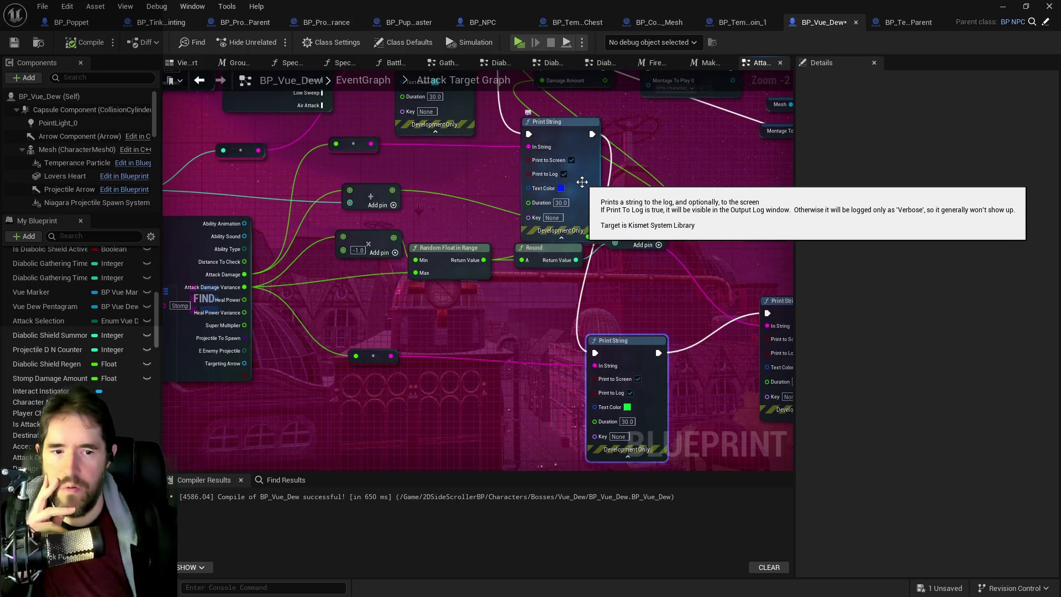
mouse_move(554, 131)
left_mouse_down()
mouse_move(579, 237)
mouse_move(536, 127)
left_mouse_up()
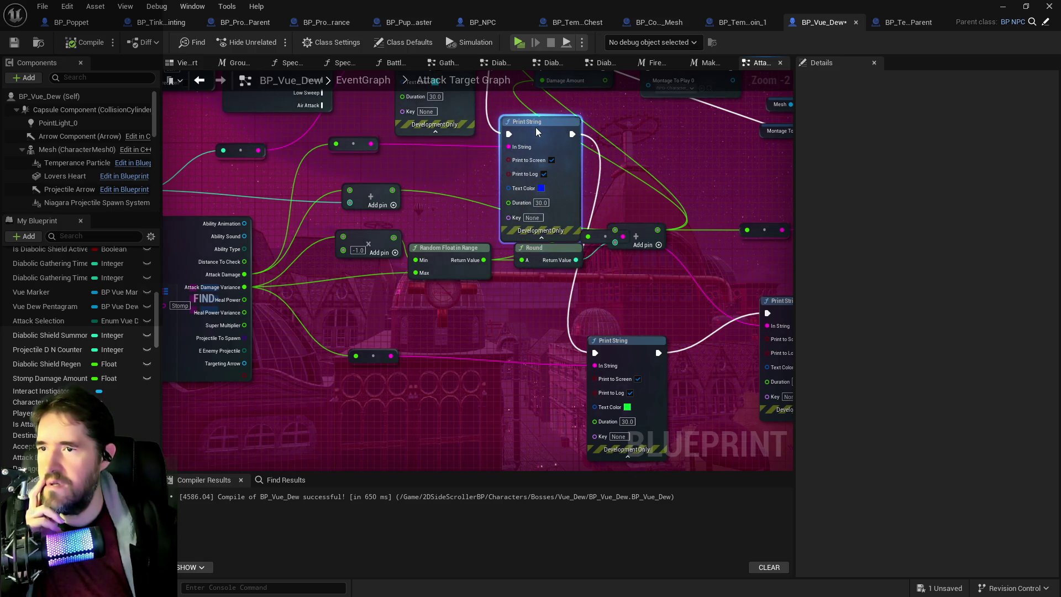
left_click_drag(351, 193, 492, 204)
left_click(308, 268)
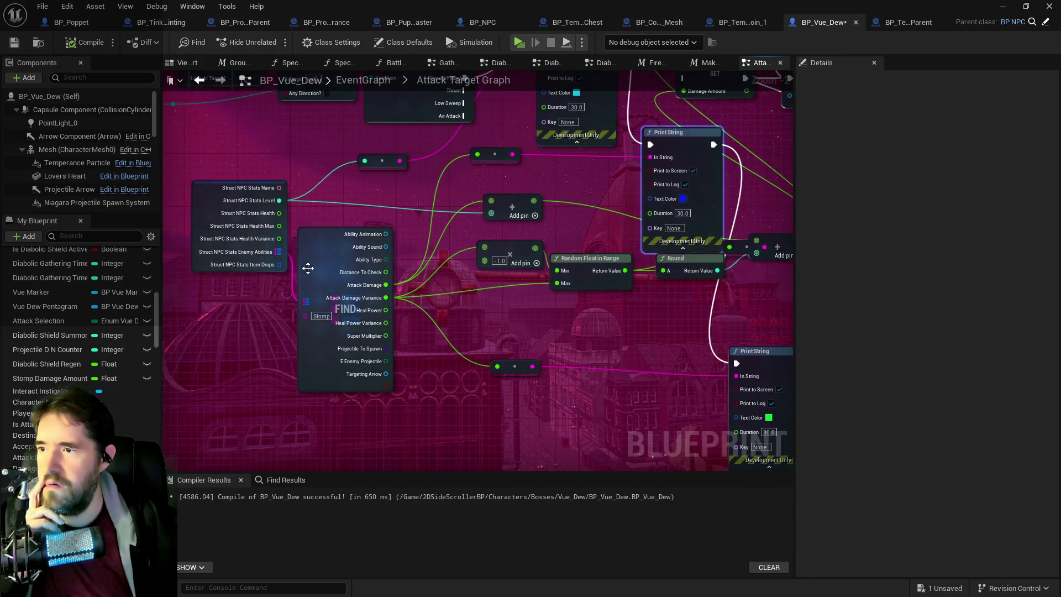
- Inspect the Stomp entry under Enemy Abilities in the Struct NPC Stats defaults
left_click(243, 199)
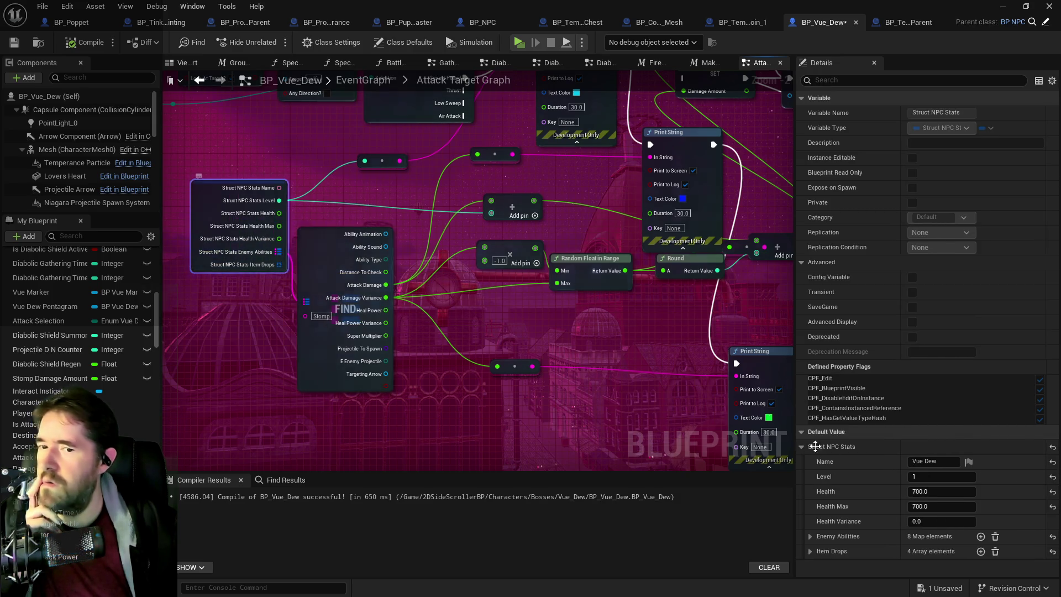
left_click(810, 536)
scroll(818, 533, "down", 3)
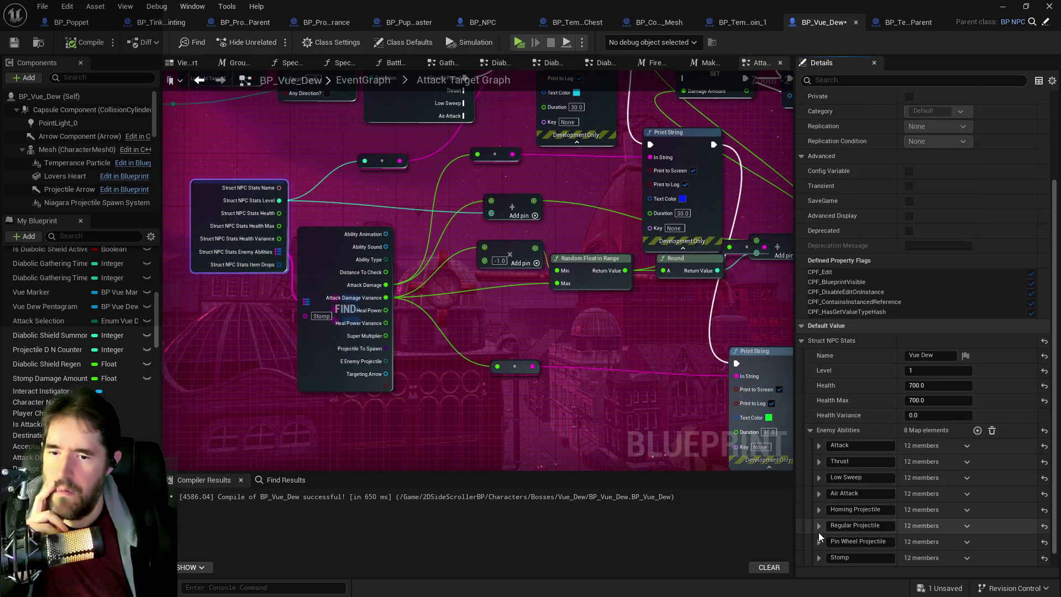
left_click(820, 544)
scroll(821, 544, "down", 4)
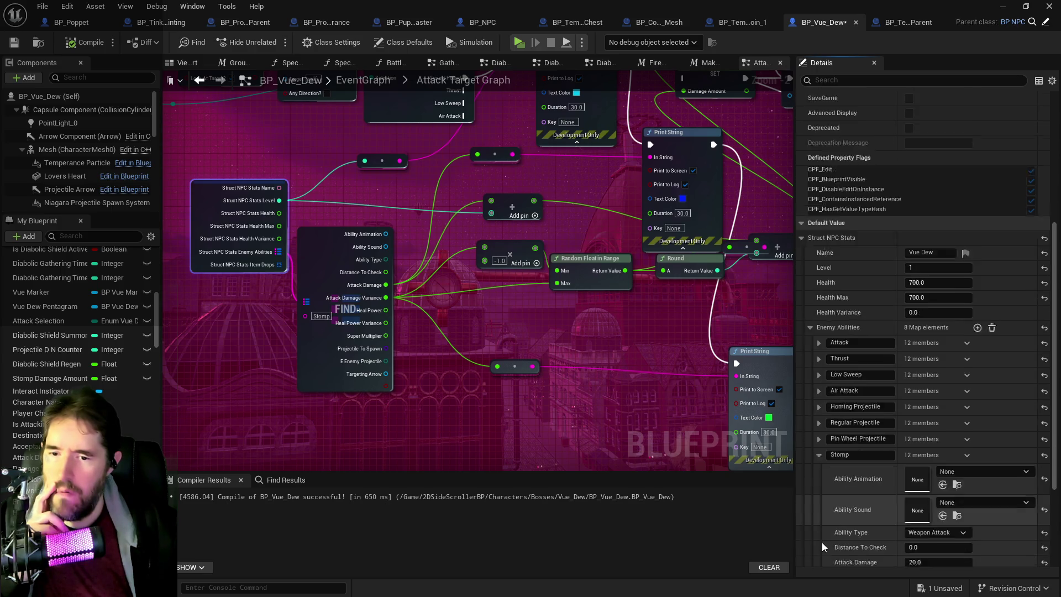
scroll(823, 547, "down", 2)
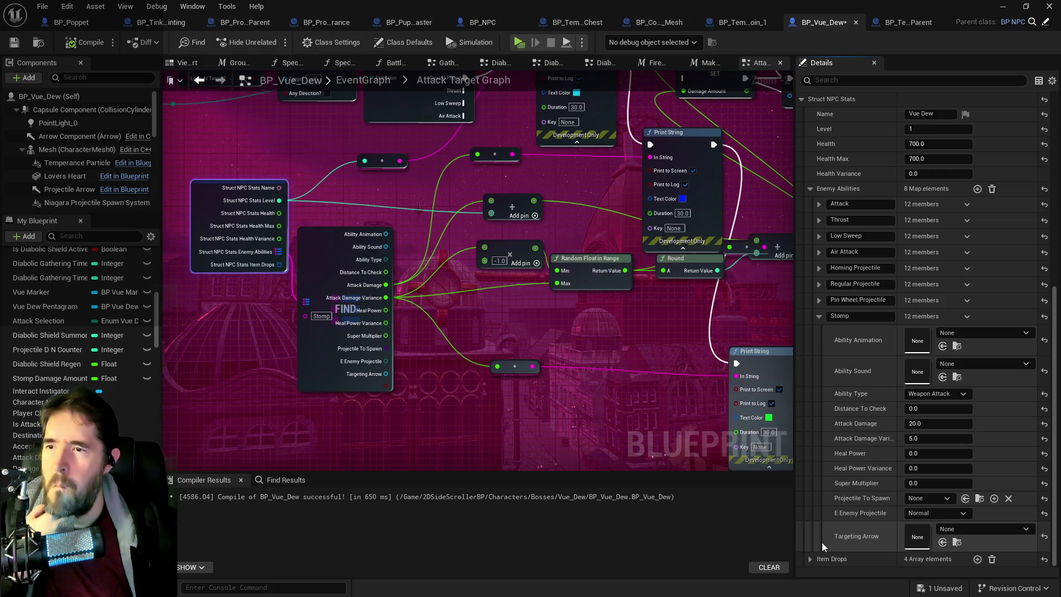
- Move the Round, Add pin and reroute nodes lower, beside the lower Print String
left_click_drag(669, 323, 421, 366)
left_click_drag(428, 300, 429, 367)
left_click(539, 304)
mouse_move(535, 293)
left_mouse_down()
mouse_move(564, 377)
mouse_move(548, 372)
left_mouse_up()
left_click_drag(658, 293, 652, 333)
mouse_move(651, 333)
left_mouse_down()
mouse_move(611, 345)
mouse_move(471, 329)
left_mouse_up()
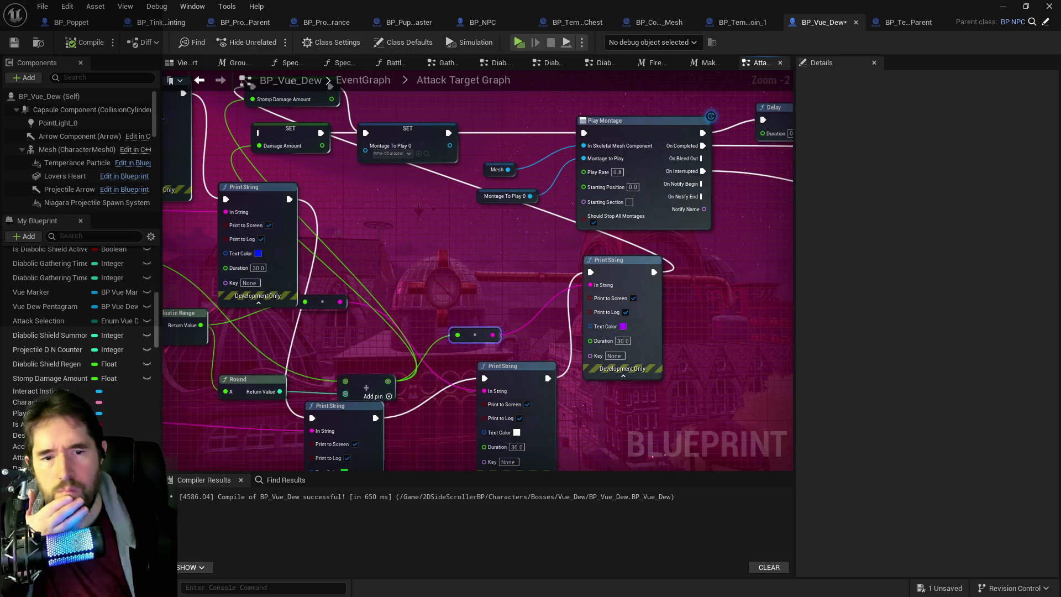
- Pan back to the Struct NPC Stats node and select it to show its Stomp defaults
mouse_move(484, 322)
left_mouse_down()
mouse_move(558, 287)
mouse_move(578, 245)
mouse_move(677, 246)
left_mouse_up()
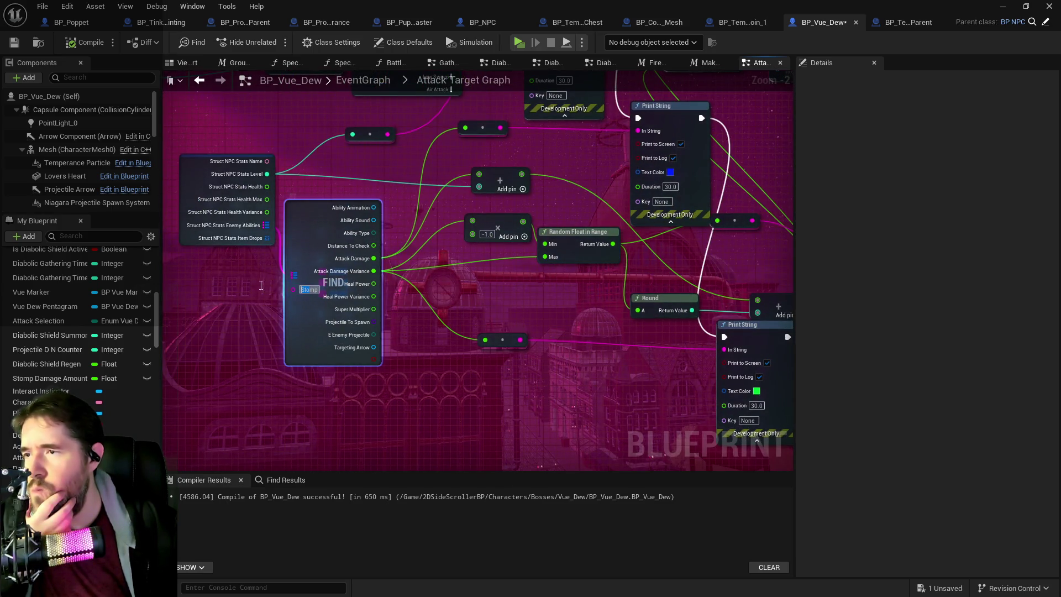
mouse_move(243, 260)
left_mouse_down()
mouse_move(260, 276)
mouse_move(354, 277)
mouse_move(363, 350)
left_mouse_up()
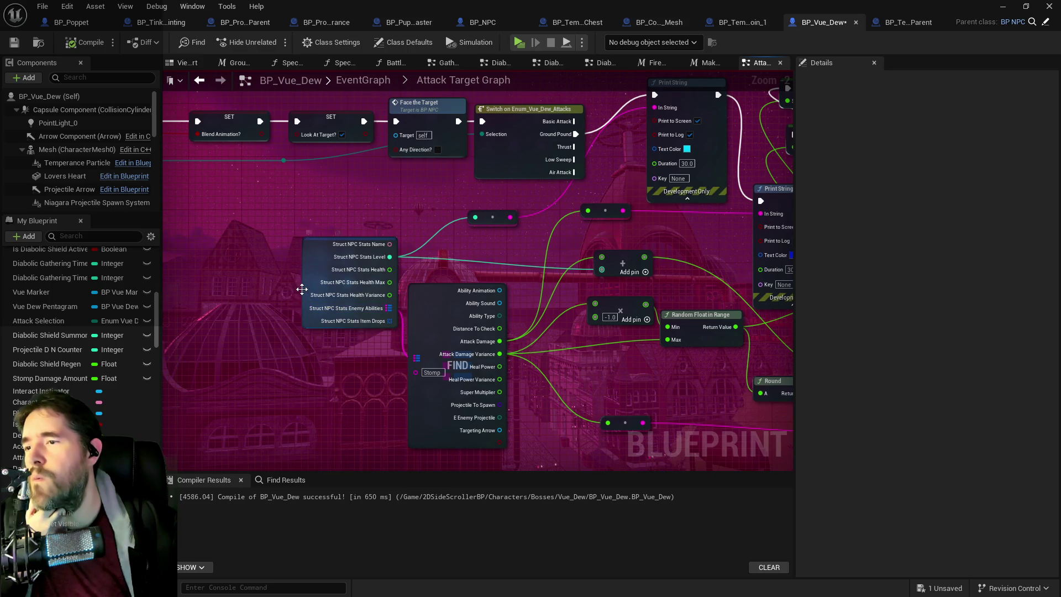
left_click(301, 289)
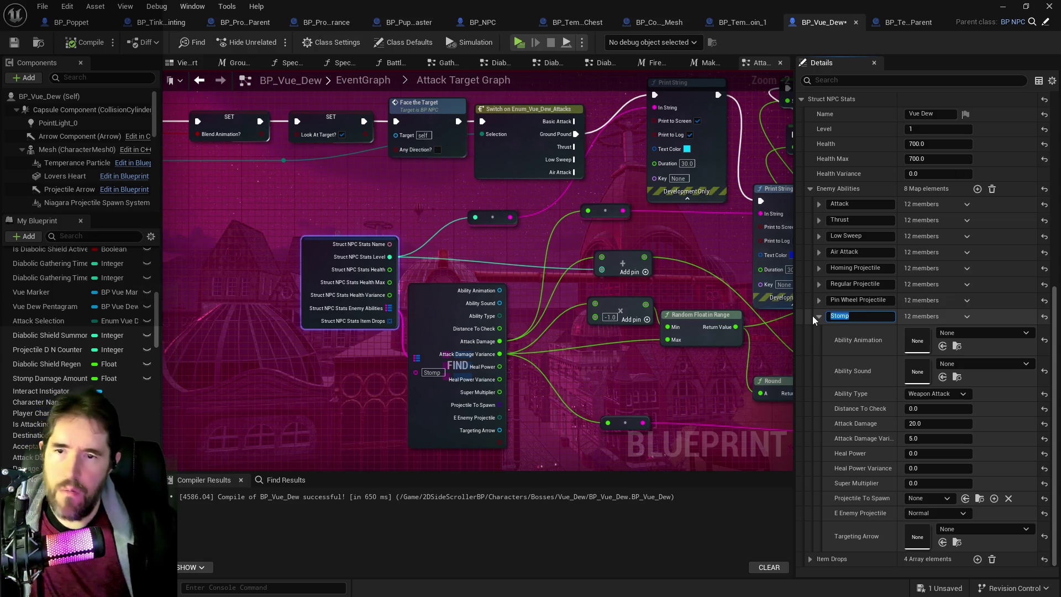
type("Gr")
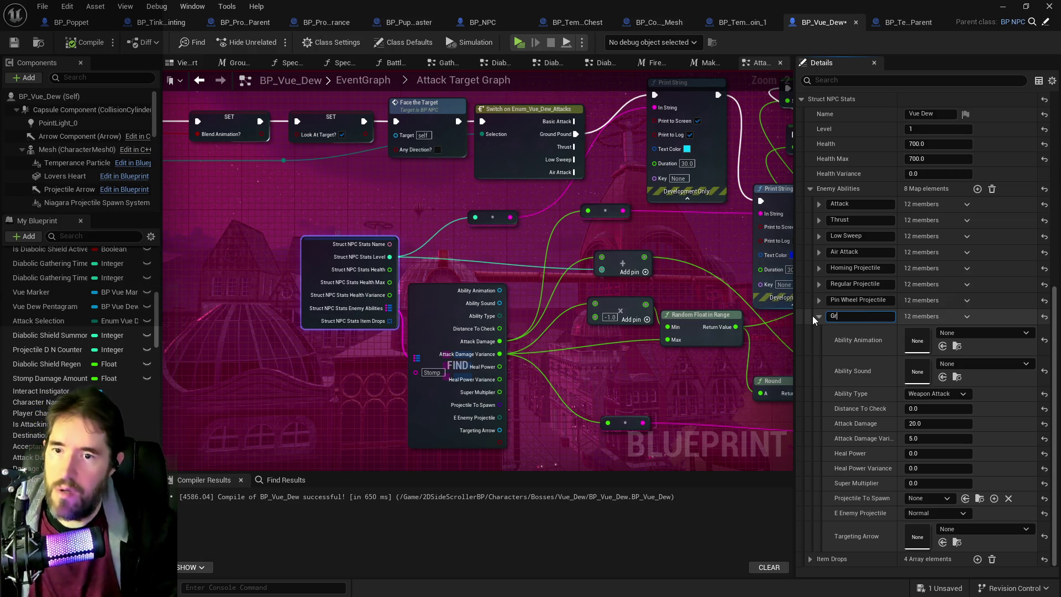
type("ound Pound")
key("Return")
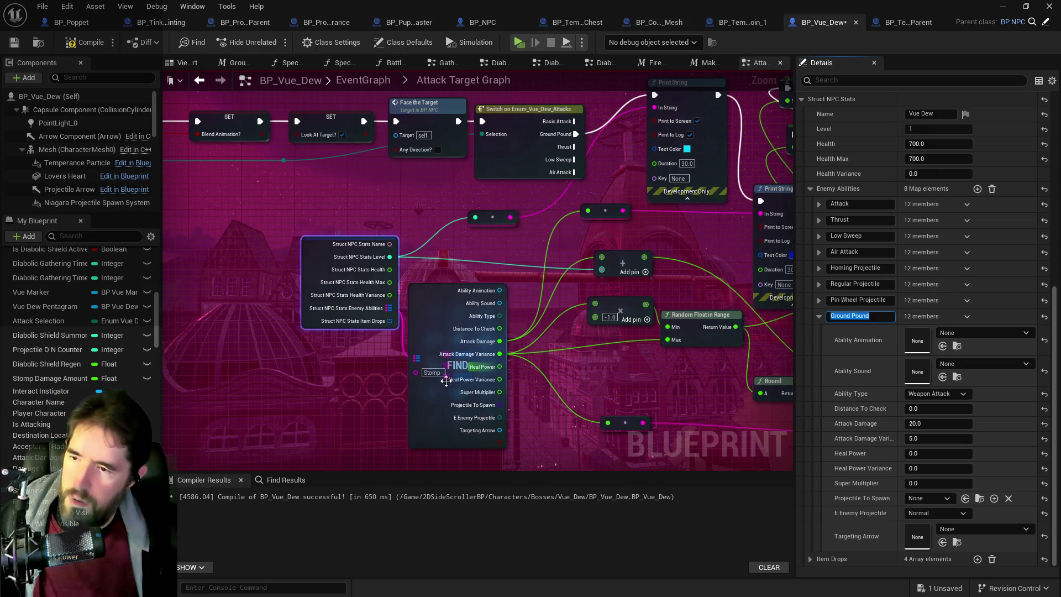
double_click(434, 373)
type("Ground Pound")
key("Return")
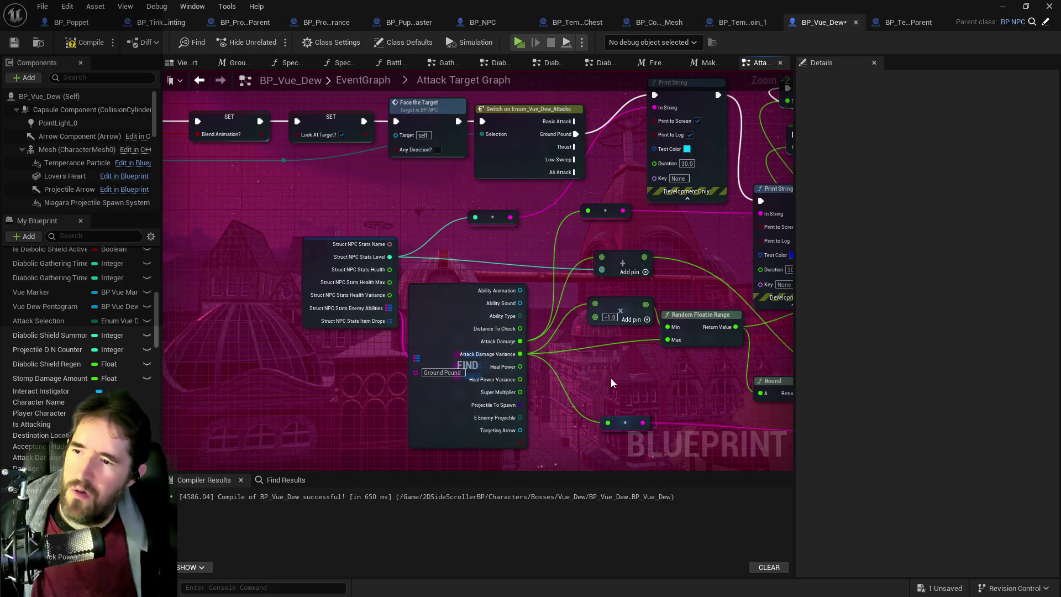
scroll(611, 378, "down", 2)
scroll(452, 320, "up", 2)
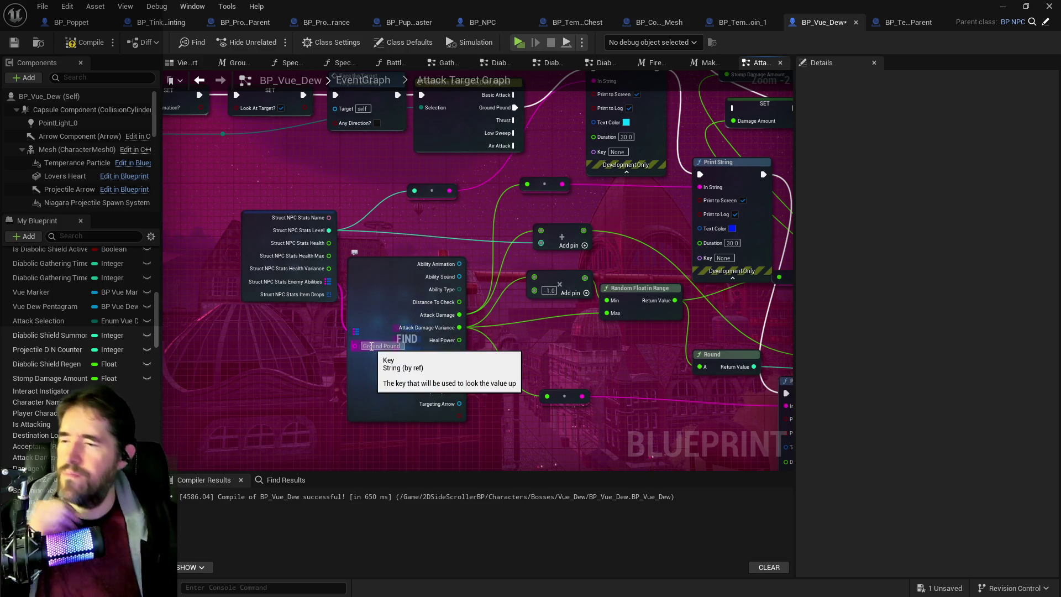
mouse_move(525, 333)
left_mouse_down()
mouse_move(482, 326)
mouse_move(436, 402)
left_mouse_up()
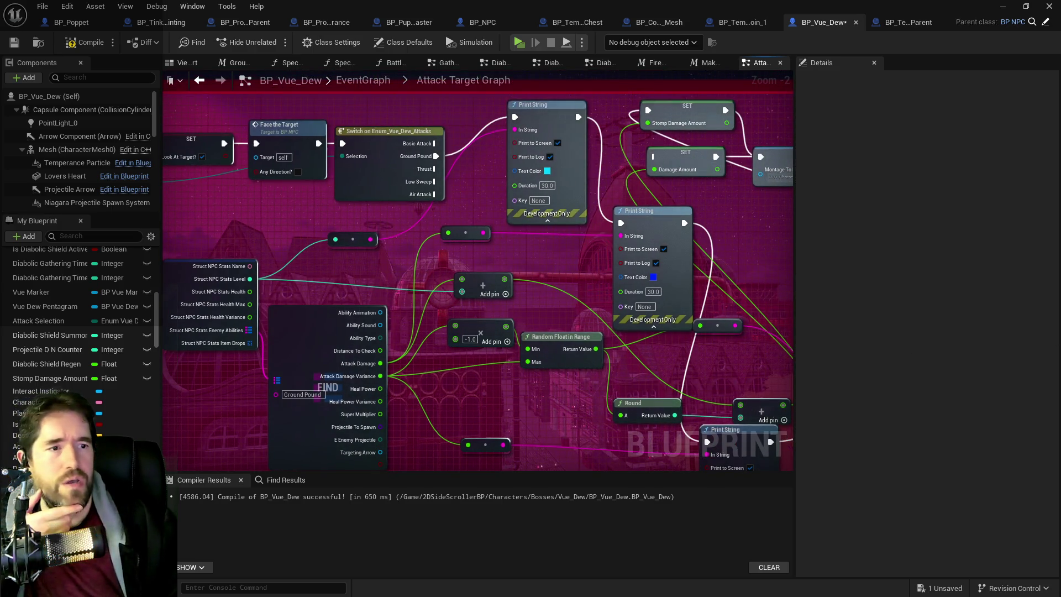
mouse_move(1060, 65)
left_mouse_down()
mouse_move(972, 120)
mouse_move(955, 105)
left_mouse_up()
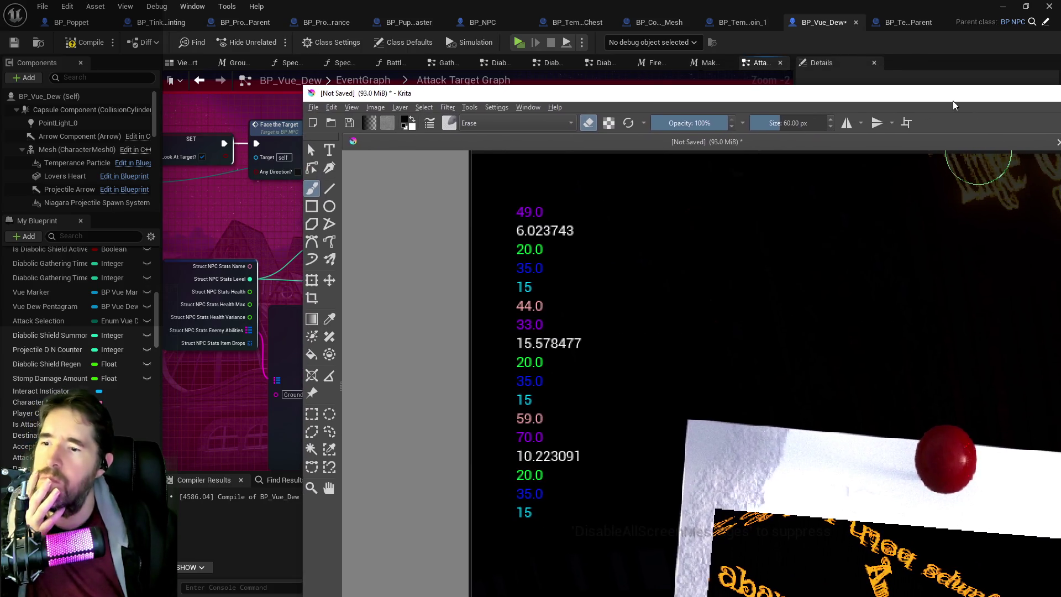
left_click_drag(361, 92, 940, 87)
left_click_drag(430, 358, 459, 321)
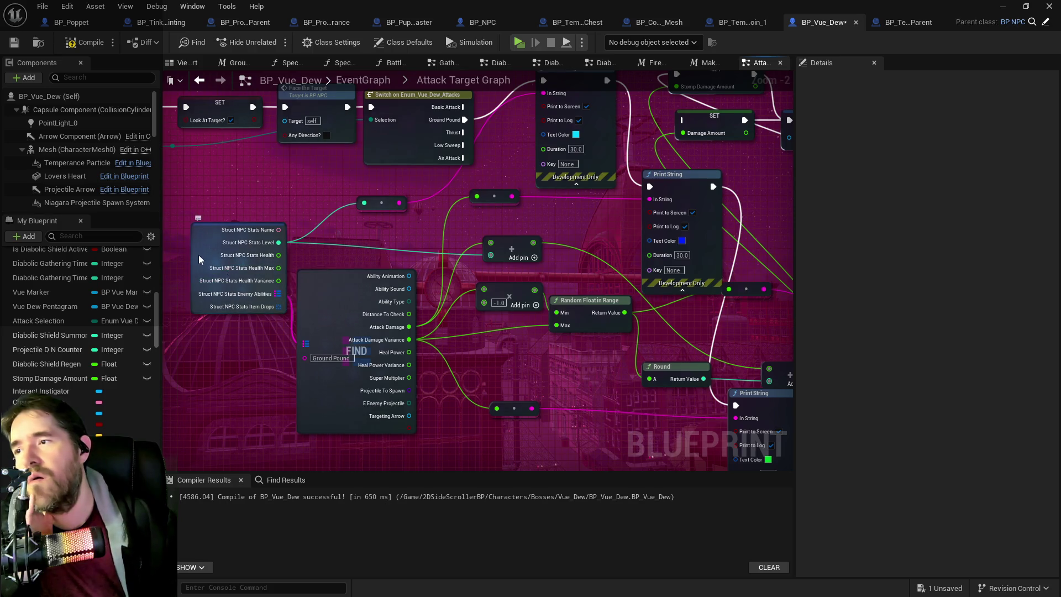
- Check Ground Pound's stats on the Struct NPC Stats node, then compile and save BP_Vue_Dew
left_click(226, 269)
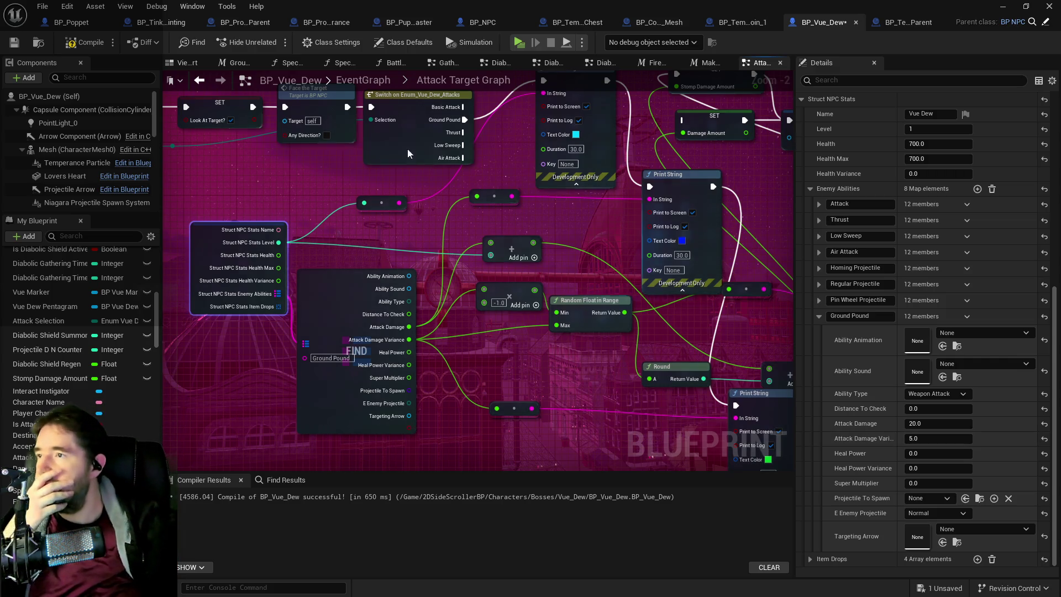
left_click(91, 48)
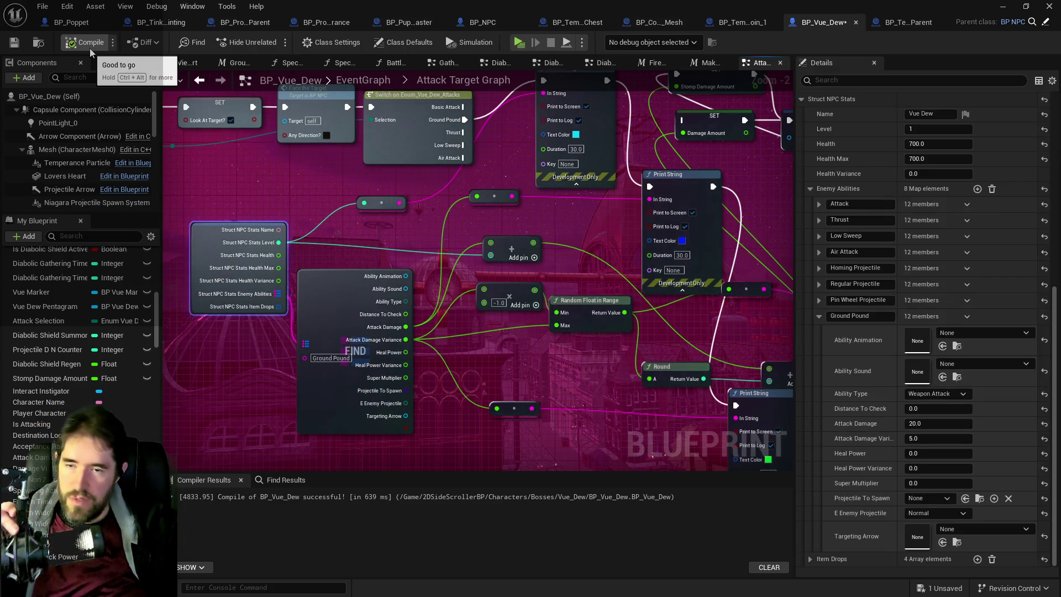
key("ctrl+s")
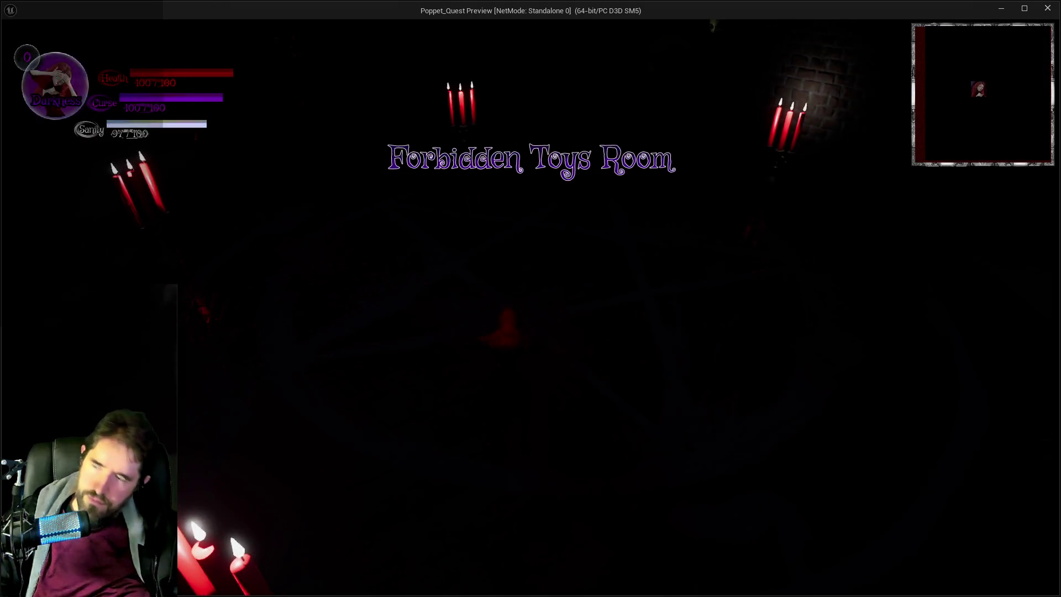
- Switch the character to Darkness, trigger Vue Dew and fight it until the Poppet is defeated
key("Tab")
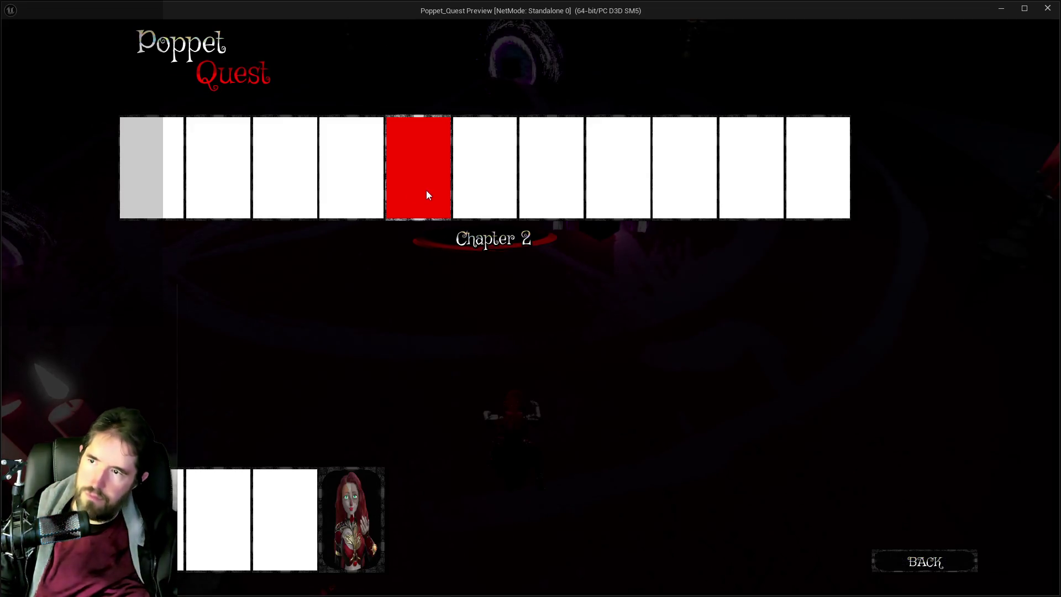
key("Tab")
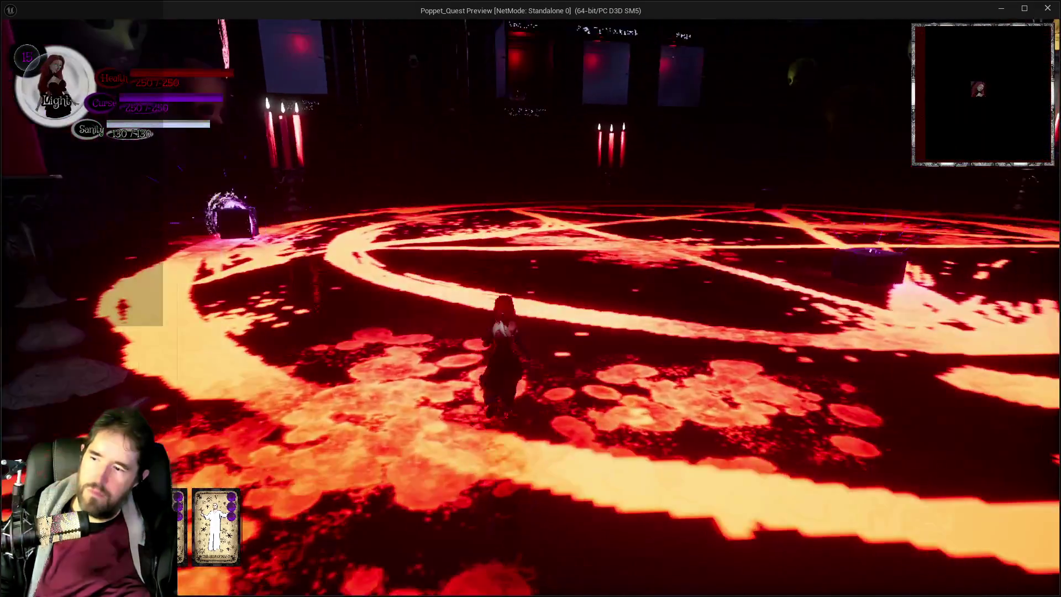
key("q")
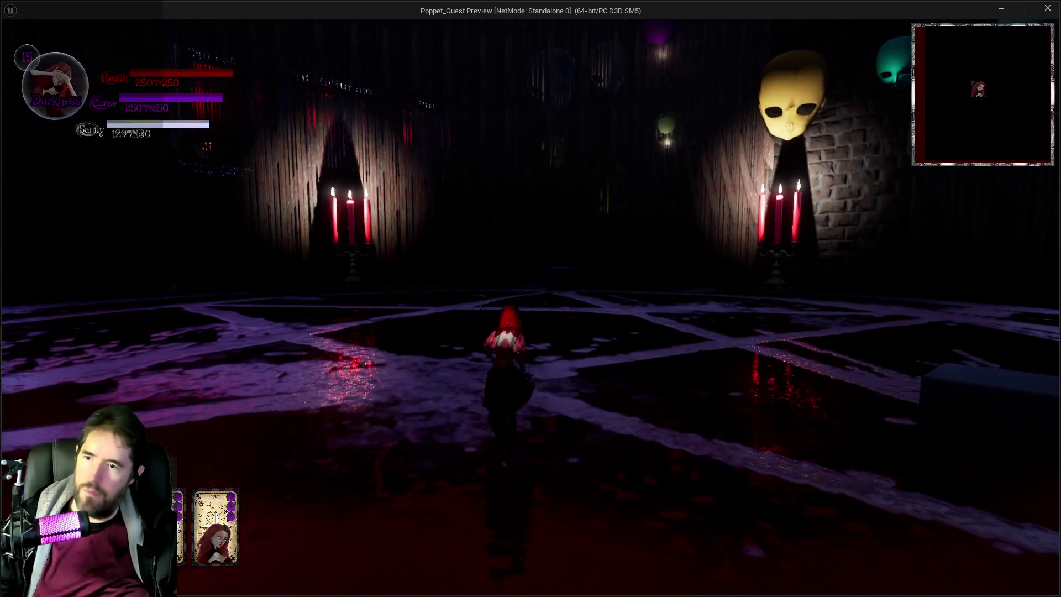
key("w")
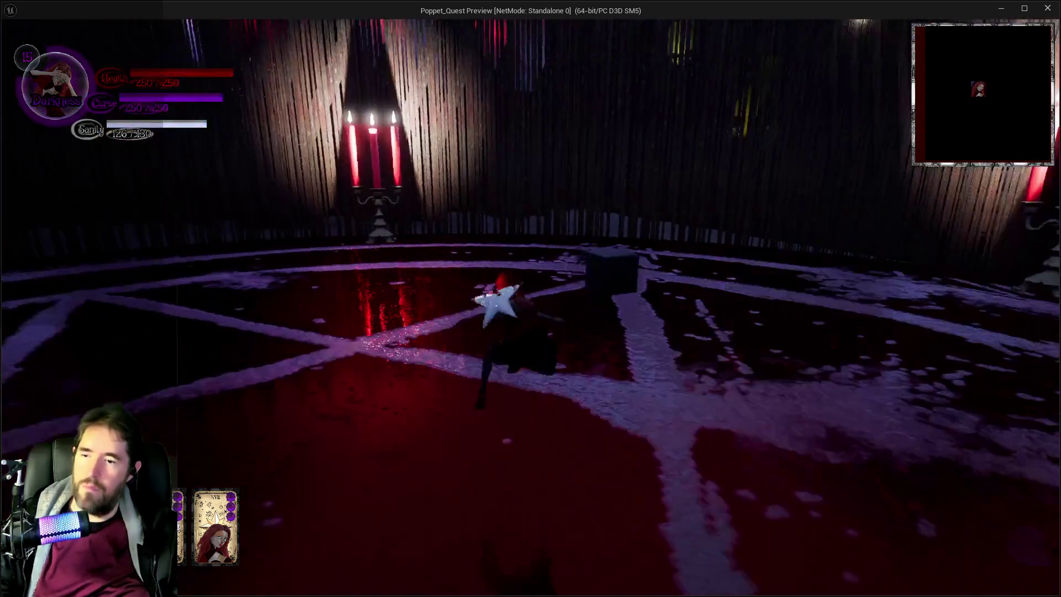
key("w")
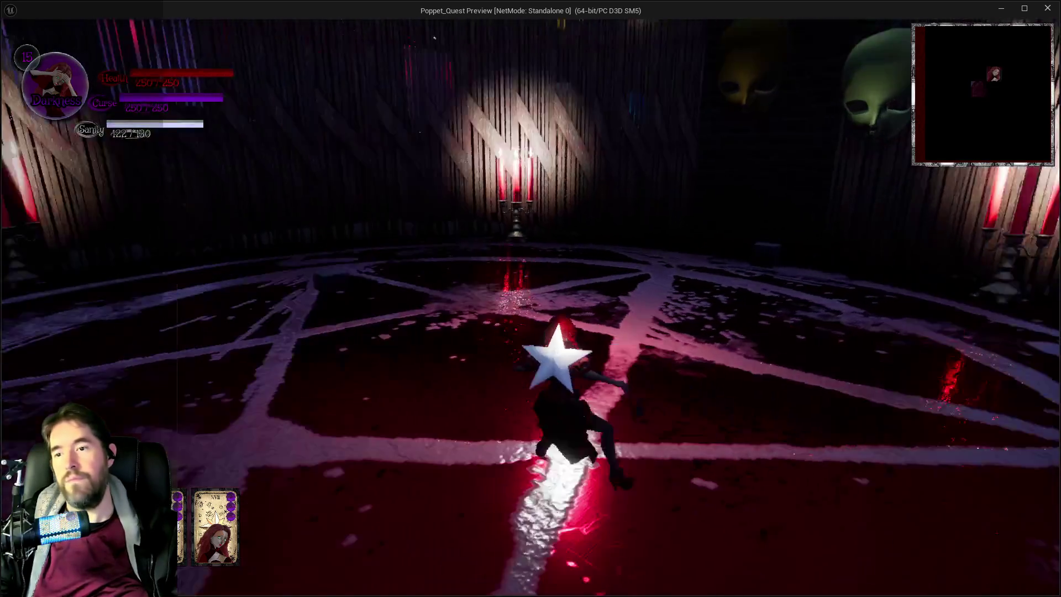
key("w")
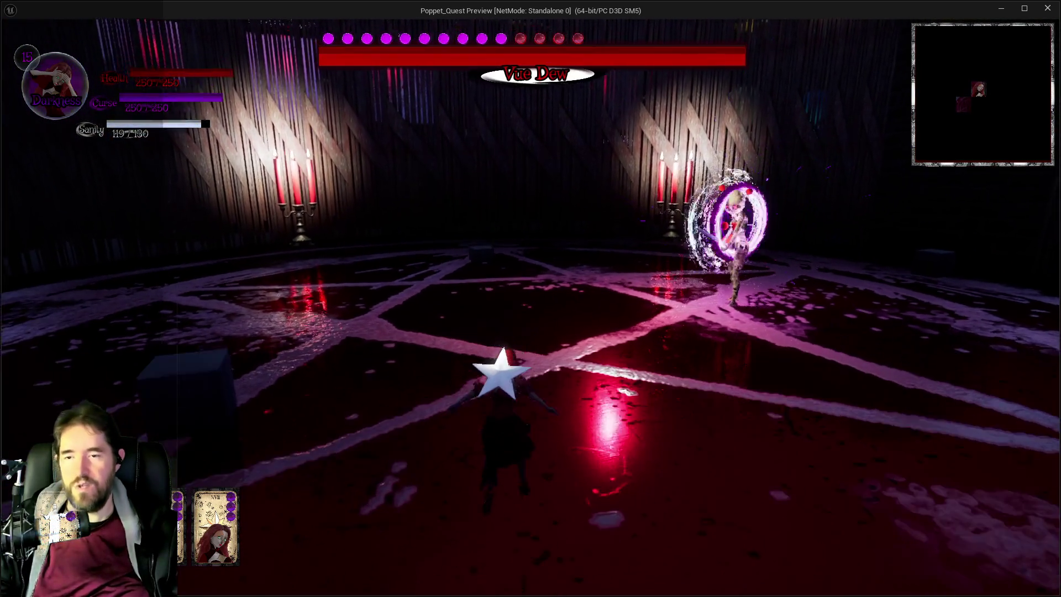
key("w")
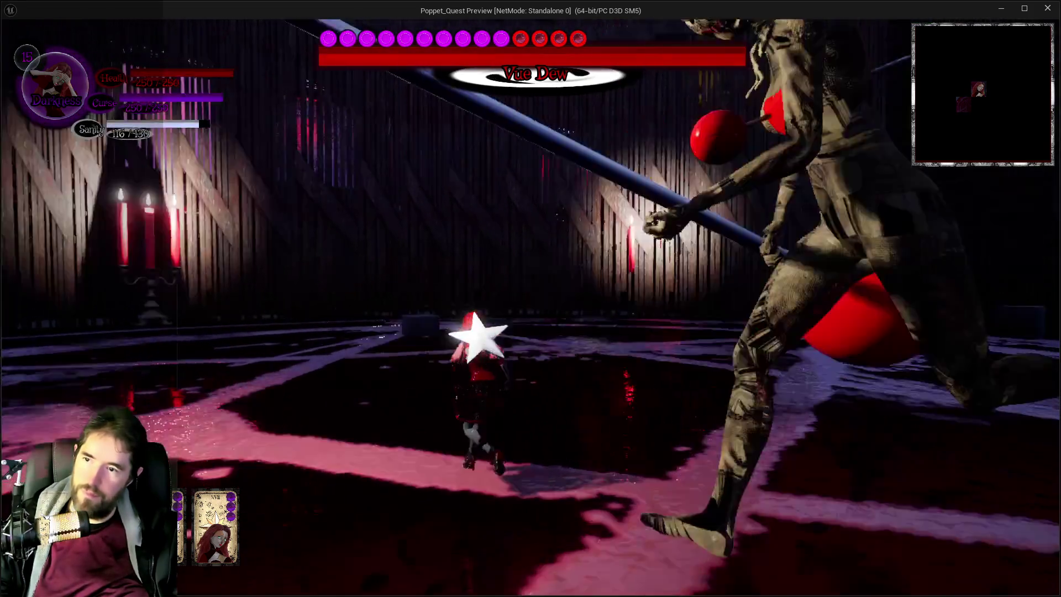
key("w")
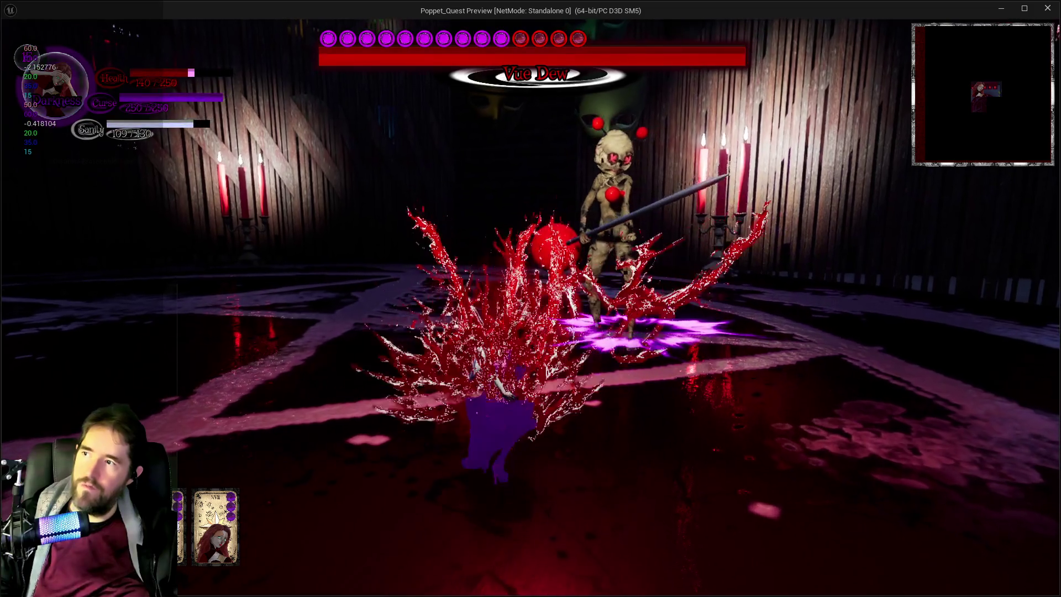
key("w")
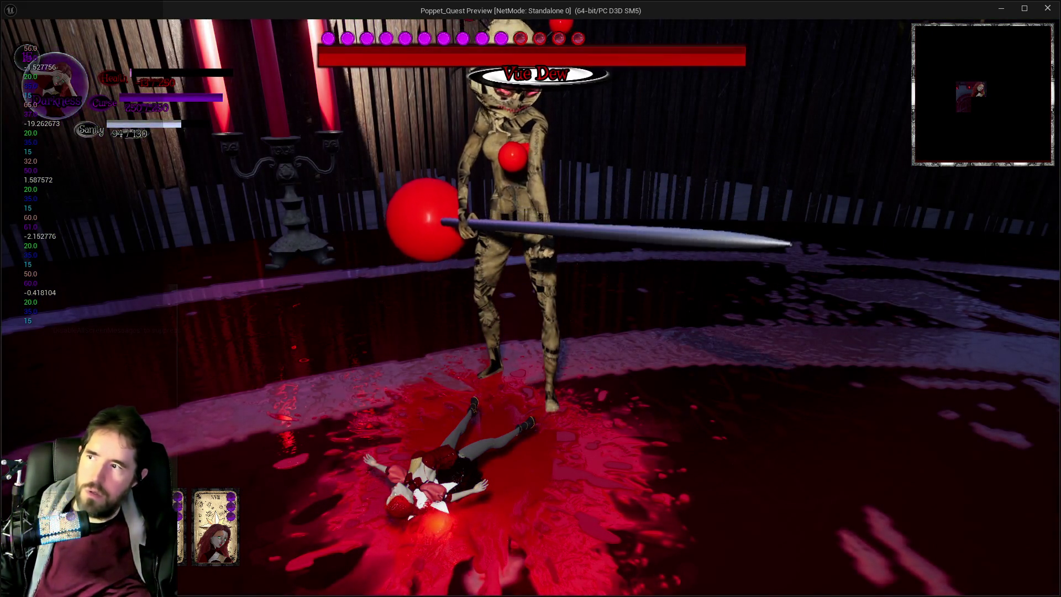
key("Escape")
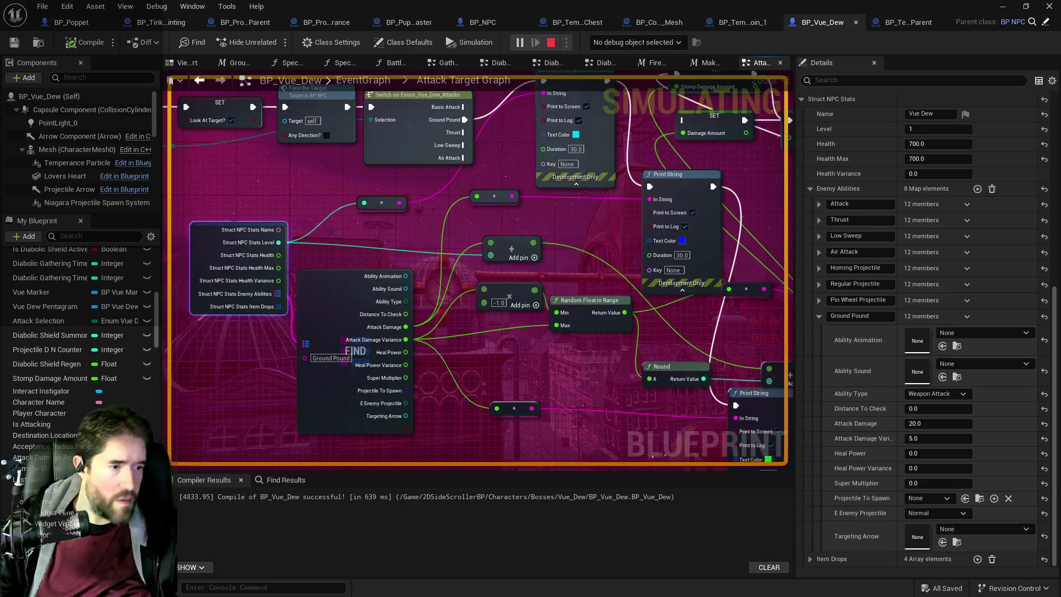
- Minimize the game preview and stop the Poppet Quest play session
key("alt+Tab")
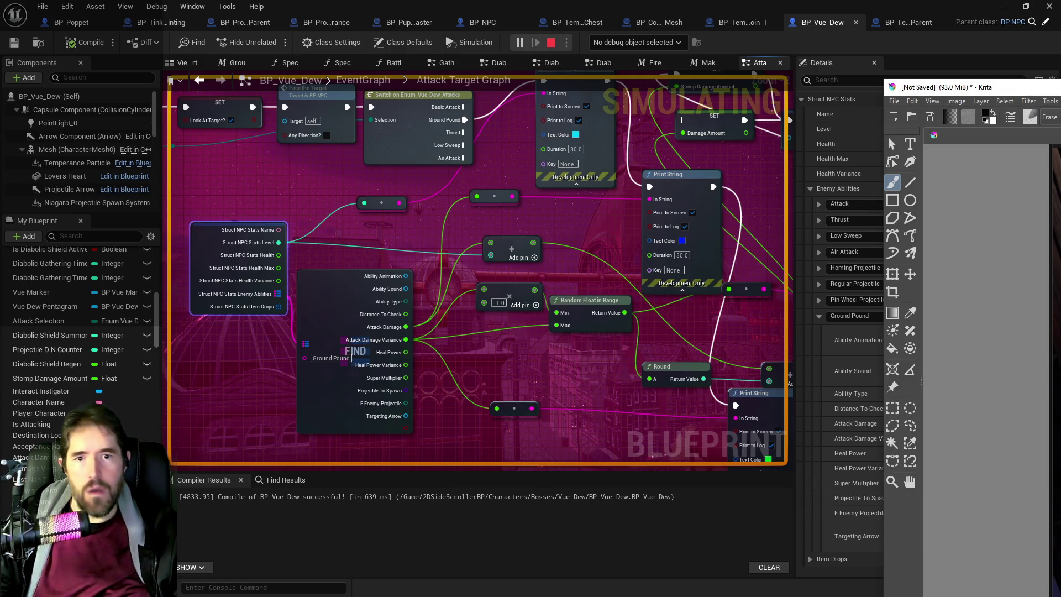
key("alt+Tab")
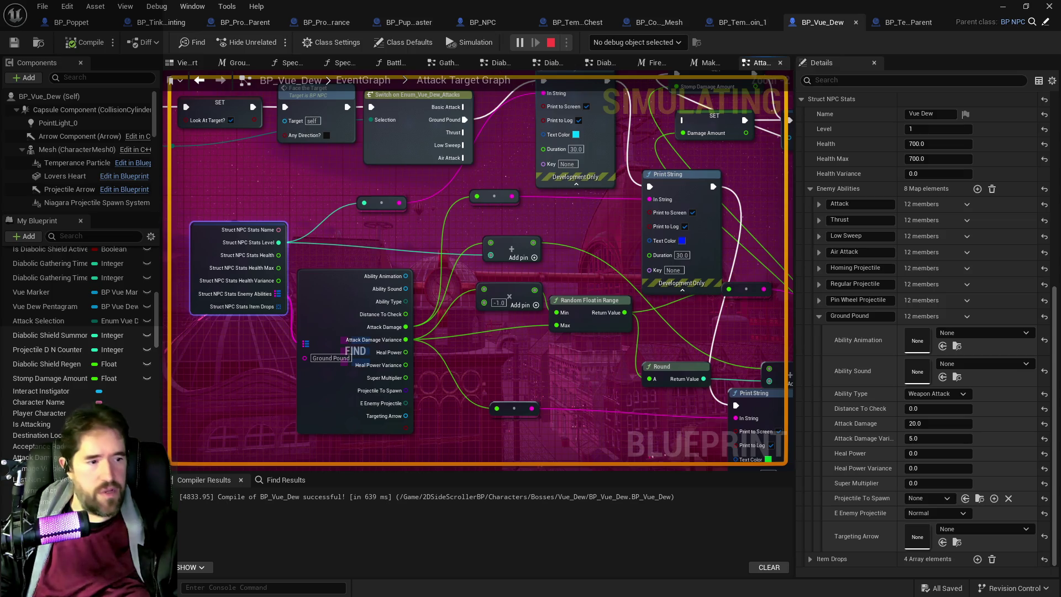
key("alt+Tab")
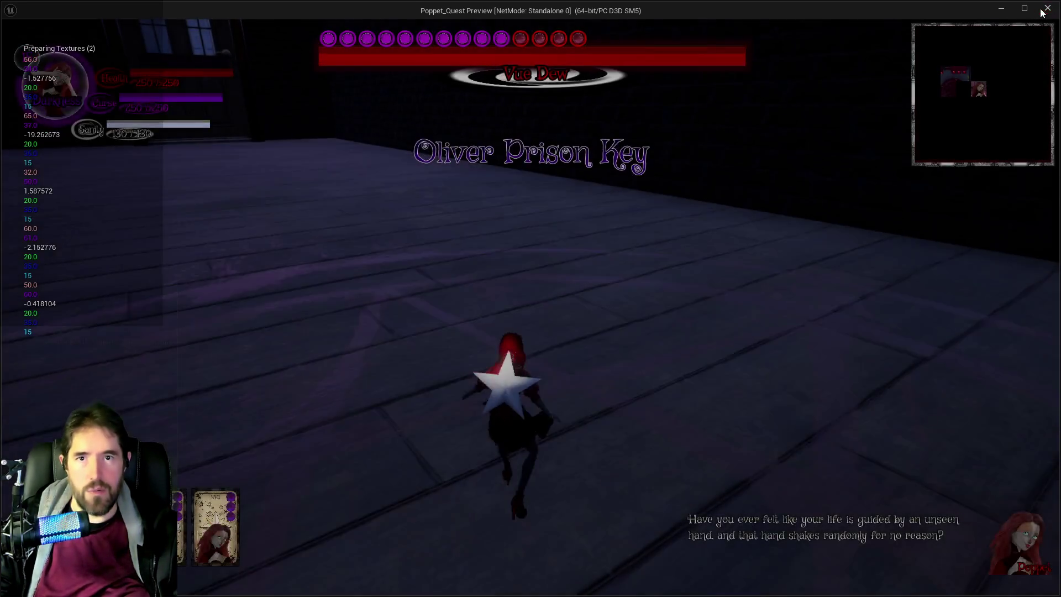
left_click(1010, 6)
key("alt+Tab")
key("Escape")
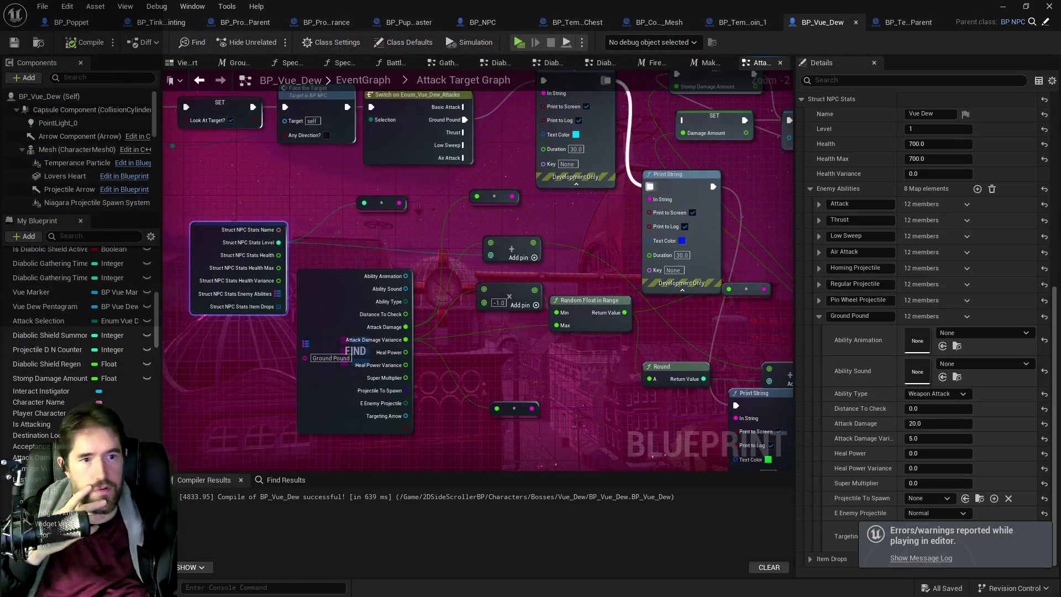
- Scroll through the Krita screenshot's printed damage rolls, then hide Krita
key("alt+Tab")
mouse_move(791, 80)
left_mouse_down()
mouse_move(596, 70)
mouse_move(559, 48)
left_mouse_up()
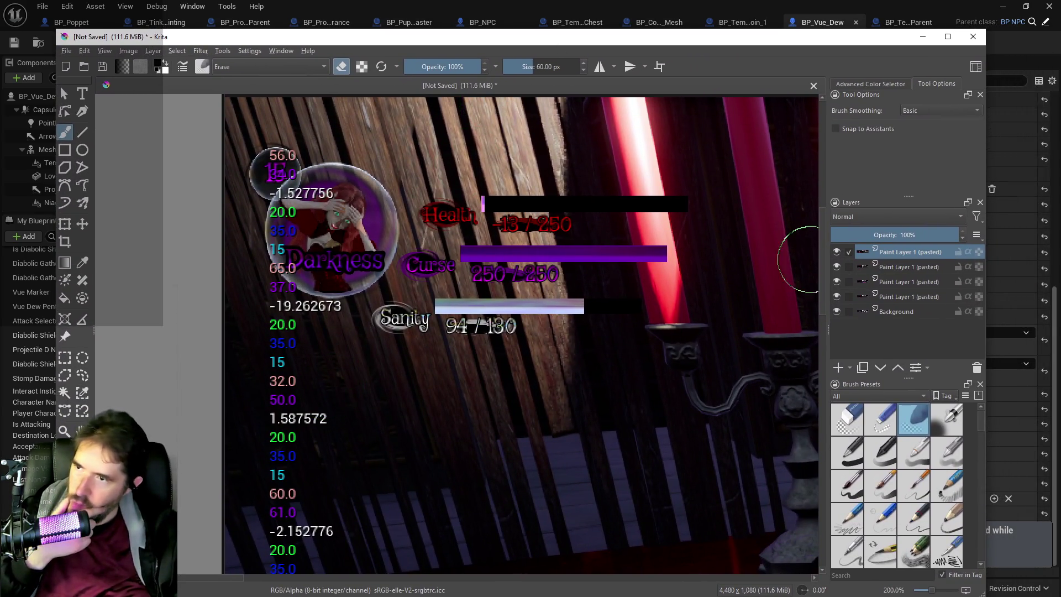
scroll(815, 332, "down", 5)
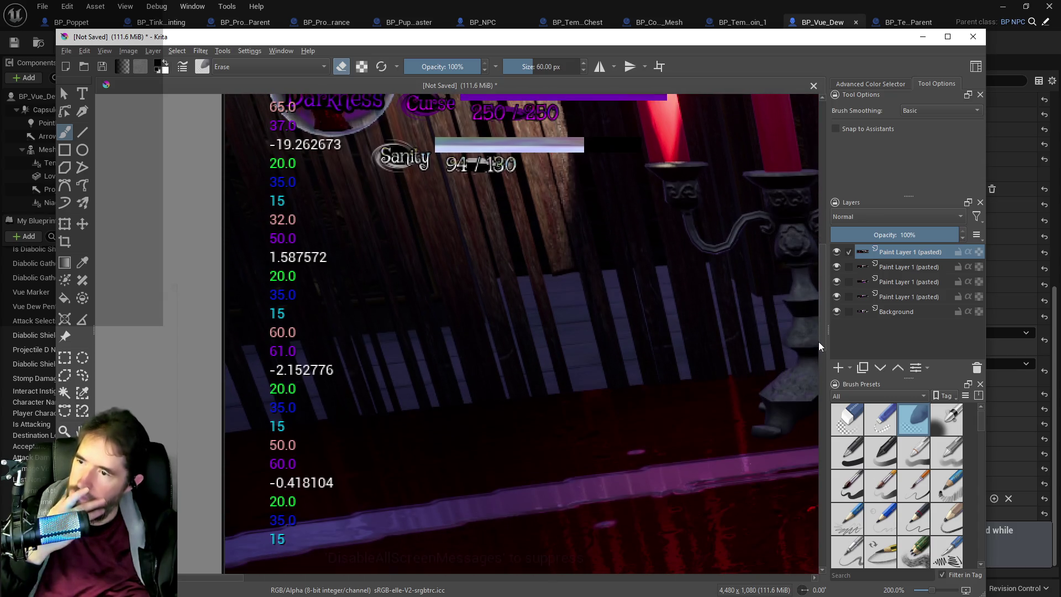
scroll(819, 346, "down", 2)
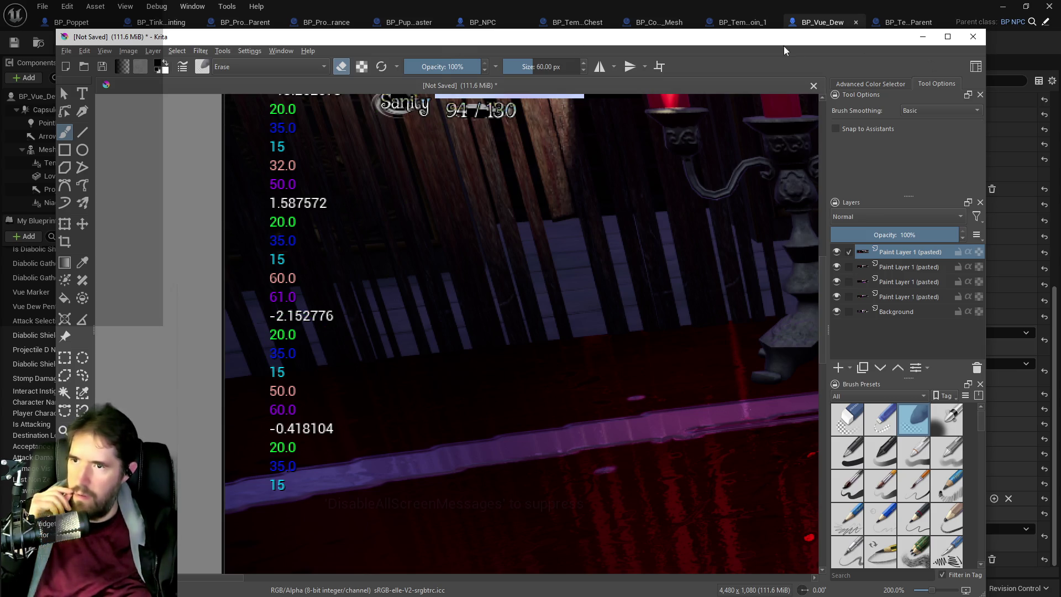
key("alt+Tab")
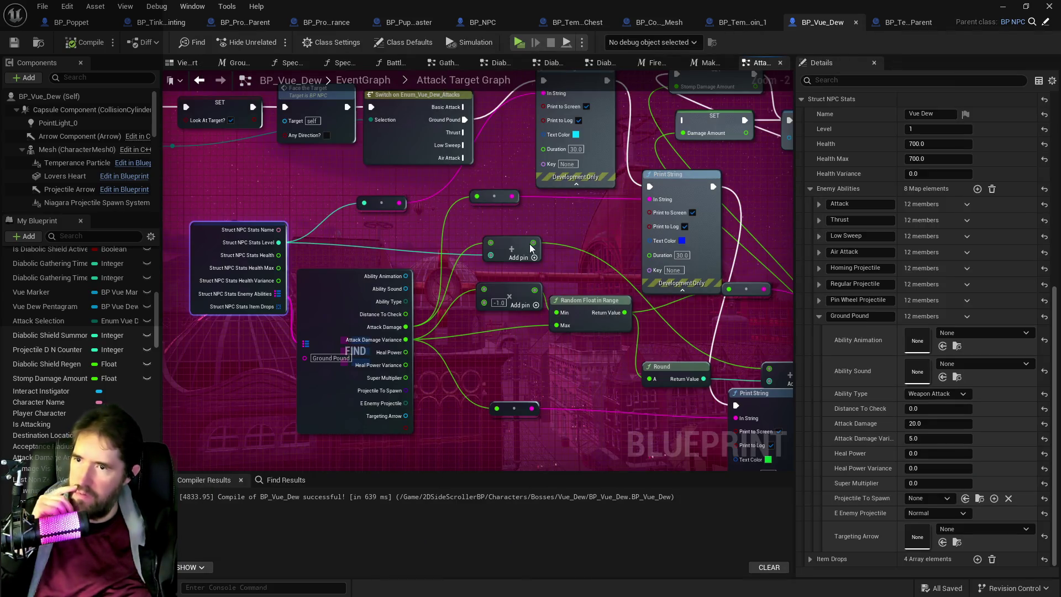
- Reposition the -1.0 multiply and Random Float in Range nodes and wire NPC Stats Level into Add
left_click(531, 248)
left_click_drag(456, 276, 428, 289)
mouse_move(528, 292)
left_mouse_down()
mouse_move(520, 313)
mouse_move(513, 305)
mouse_move(540, 301)
mouse_move(423, 250)
left_mouse_up()
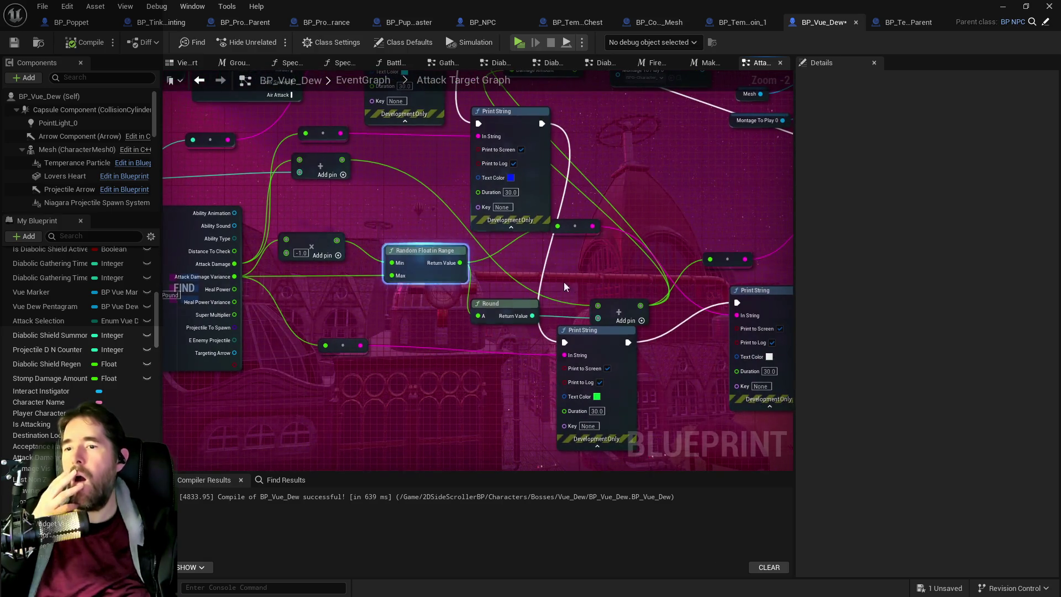
mouse_move(615, 302)
left_mouse_down()
mouse_move(588, 292)
mouse_move(672, 293)
left_mouse_up()
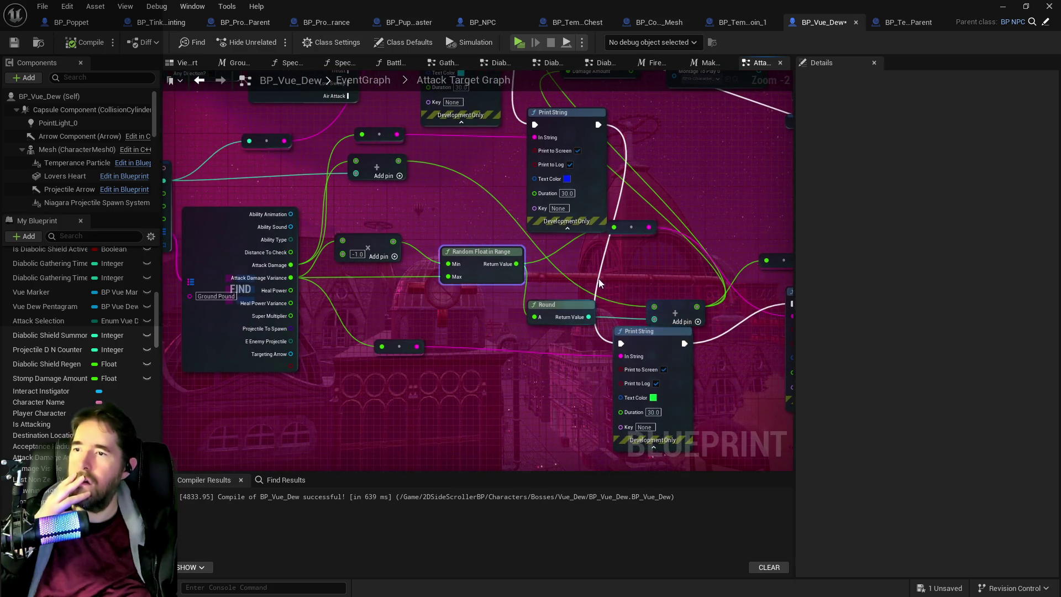
left_click_drag(587, 281, 627, 274)
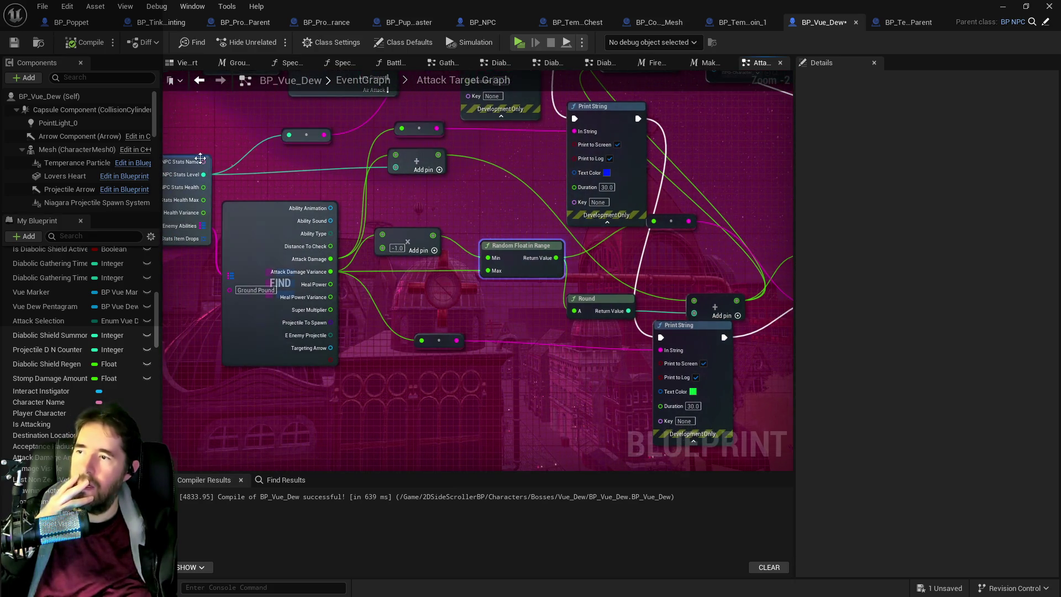
mouse_move(204, 175)
left_mouse_down()
mouse_move(694, 270)
mouse_move(697, 298)
left_mouse_up()
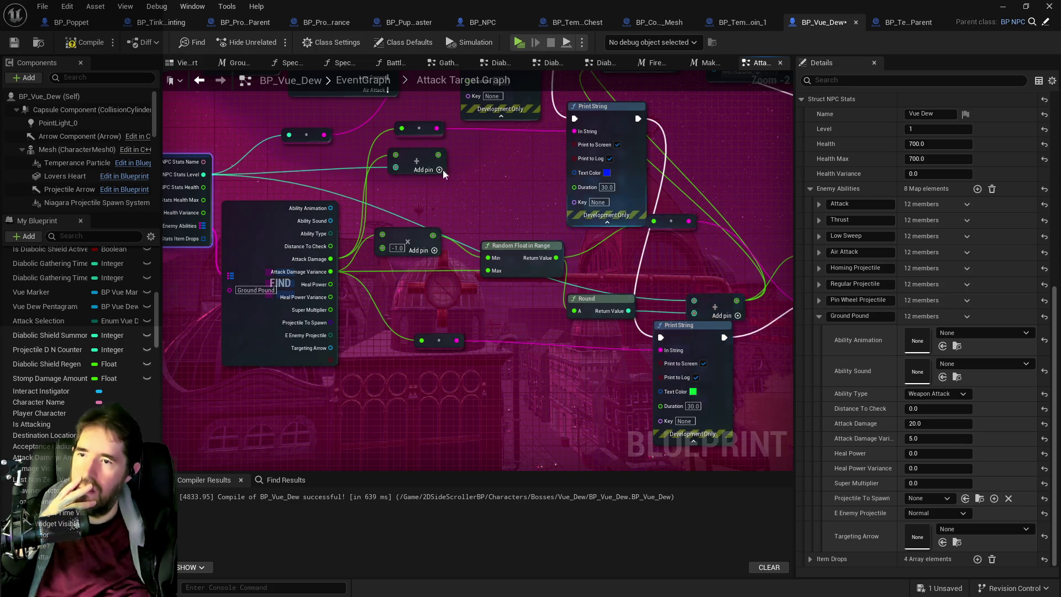
- Delete the redundant Add node, compile and save BP_Vue_Dew, and launch a playtest
left_click(419, 171)
key("Delete")
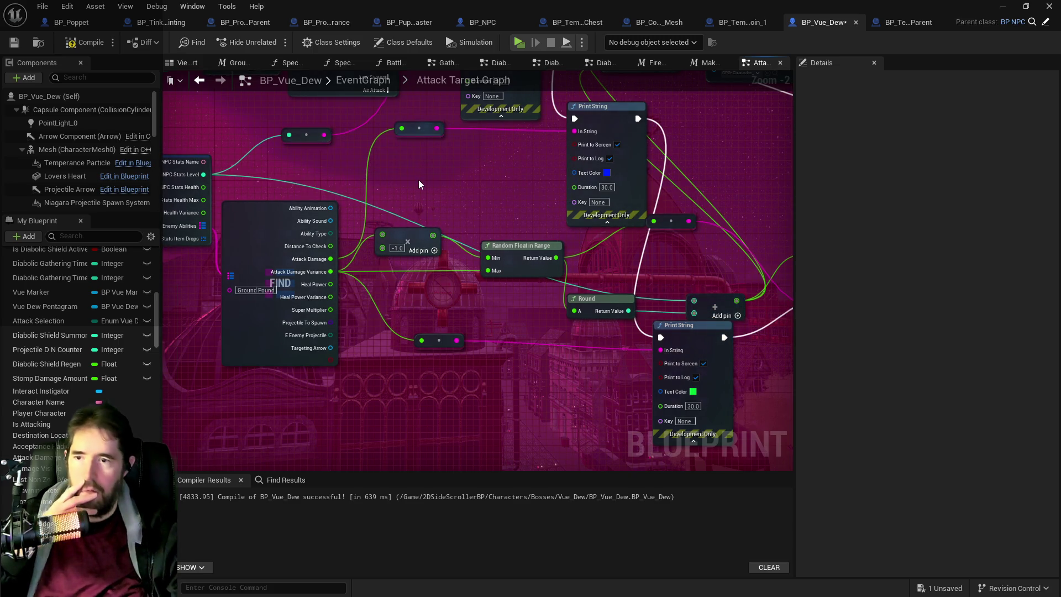
left_click(71, 44)
left_click(20, 46)
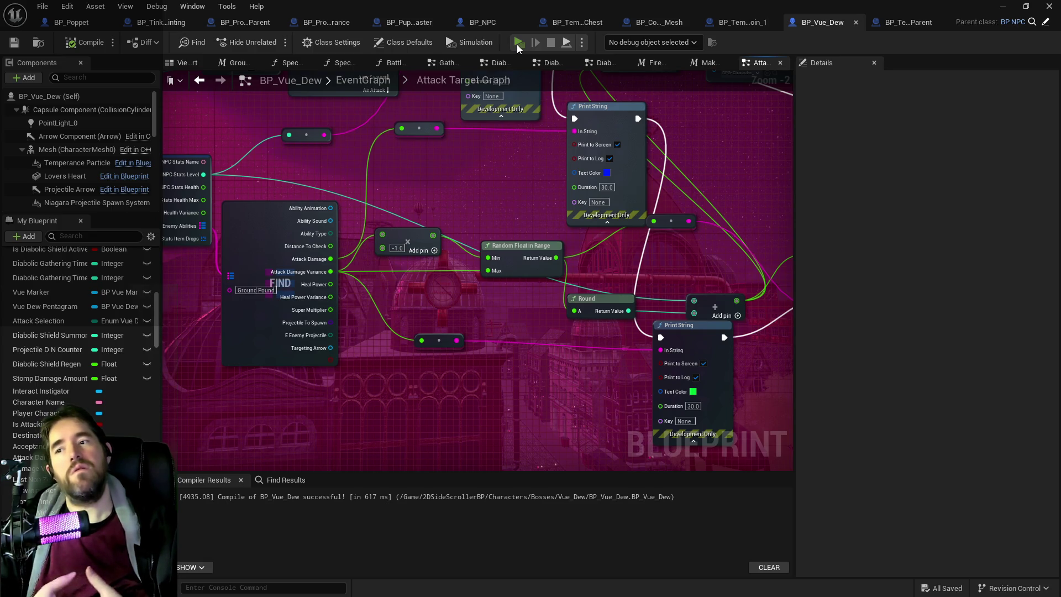
left_click(518, 44)
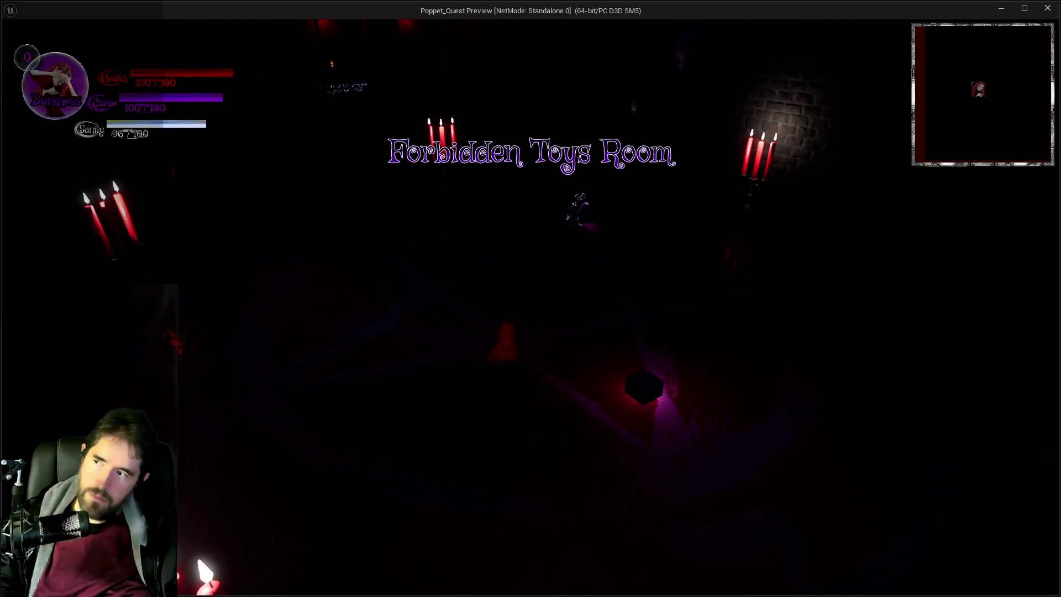
- Dismiss the tarot menu, run through the pentagram room into the Vue Dew fight, then pause
key("w")
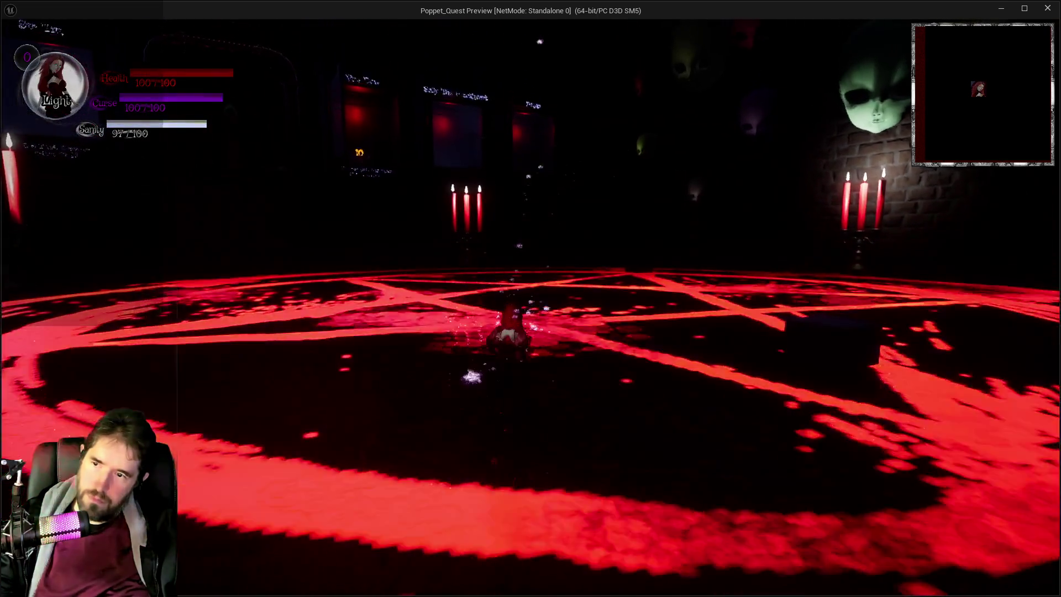
key("Tab")
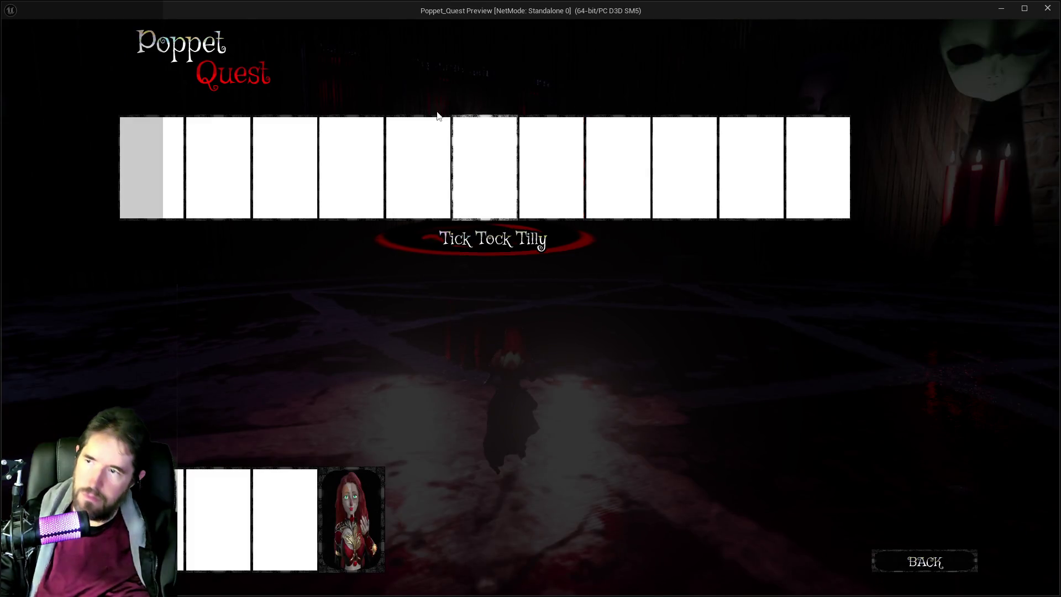
left_click(351, 158)
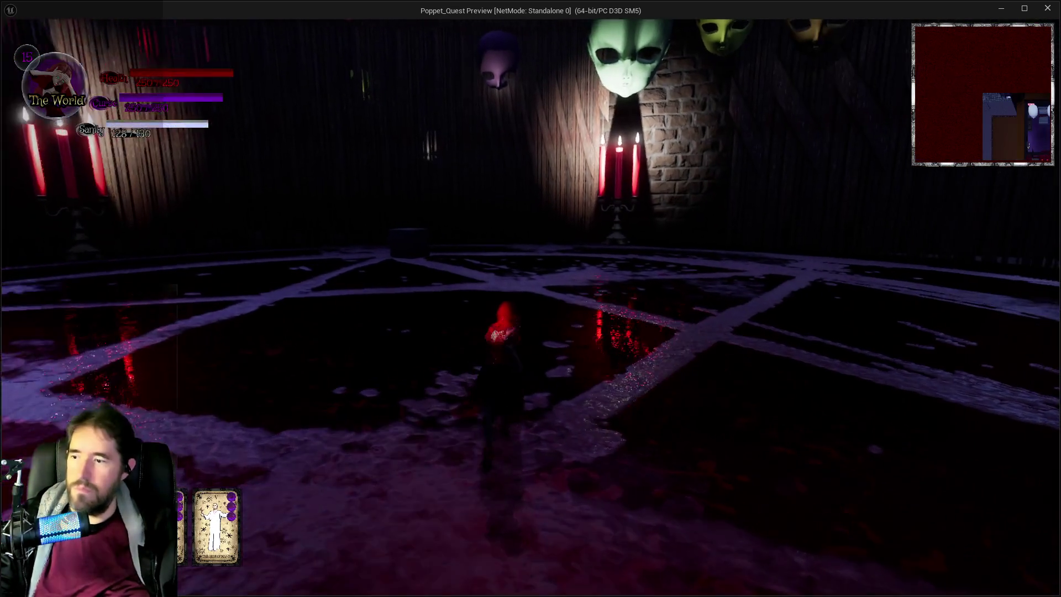
key("w")
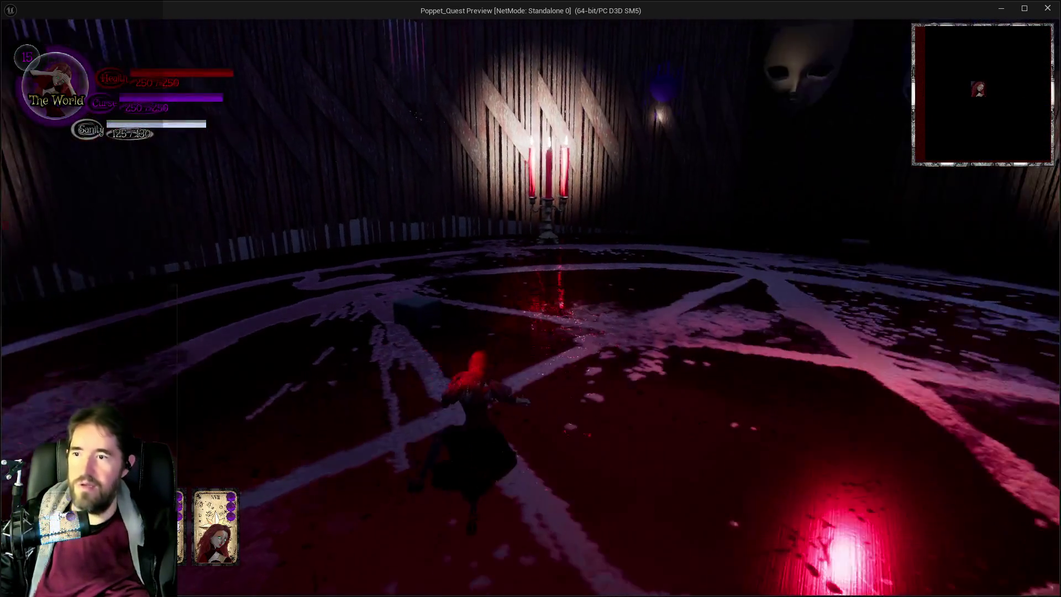
key("w")
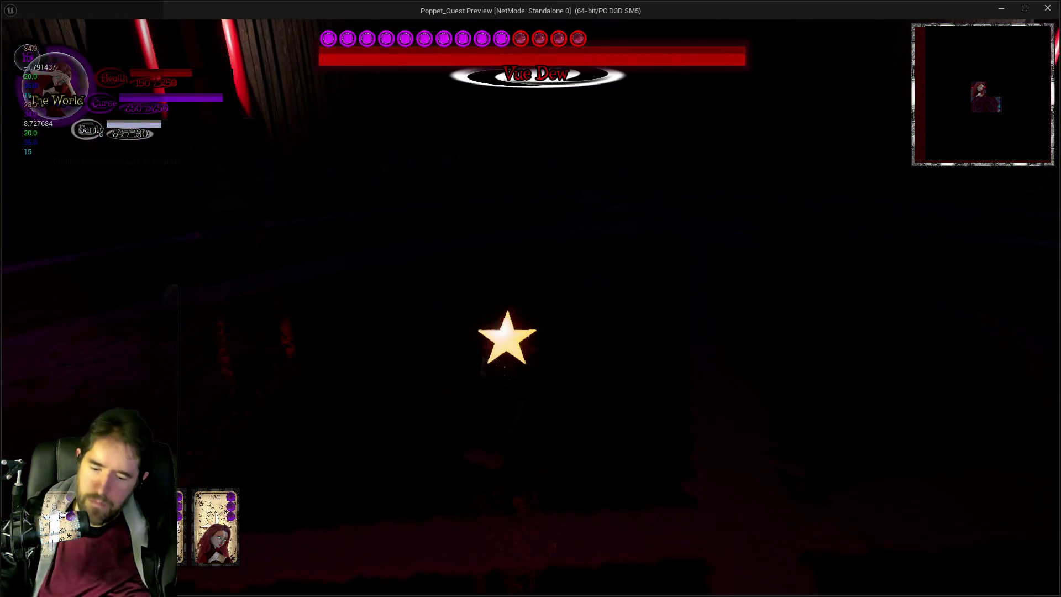
key("Escape")
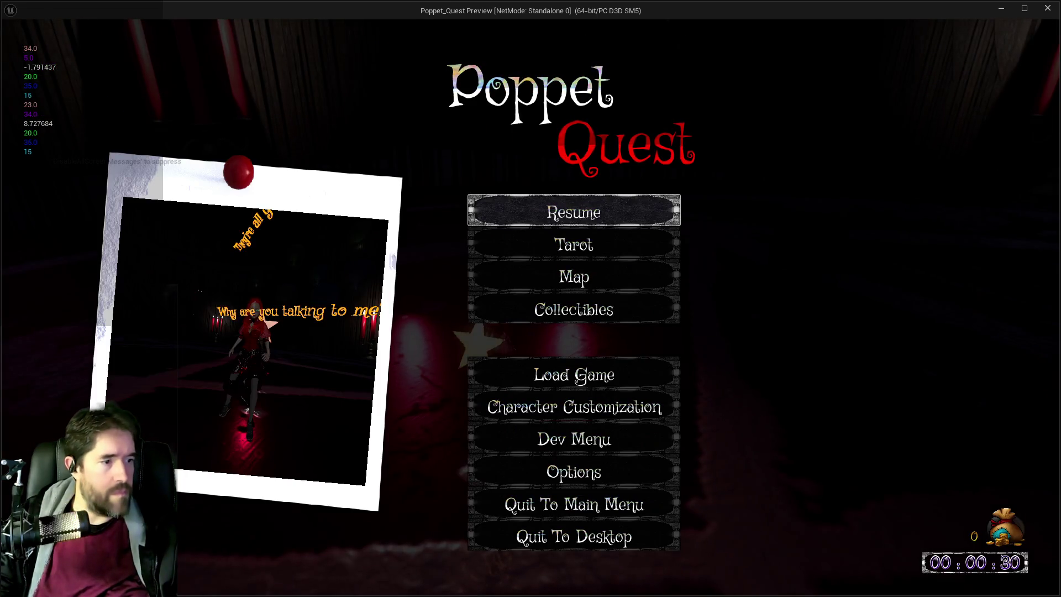
key("alt+Tab")
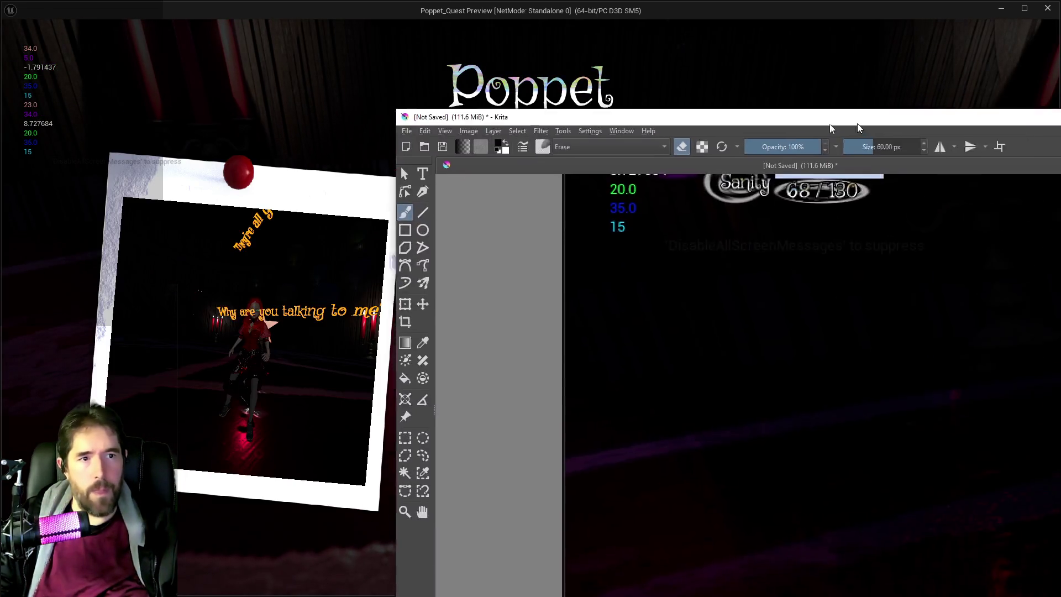
- Check the HUD screenshot's debug numbers in Krita, then end the play session and return to BP_Vue_Dew's graph
left_click_drag(803, 344, 803, 288)
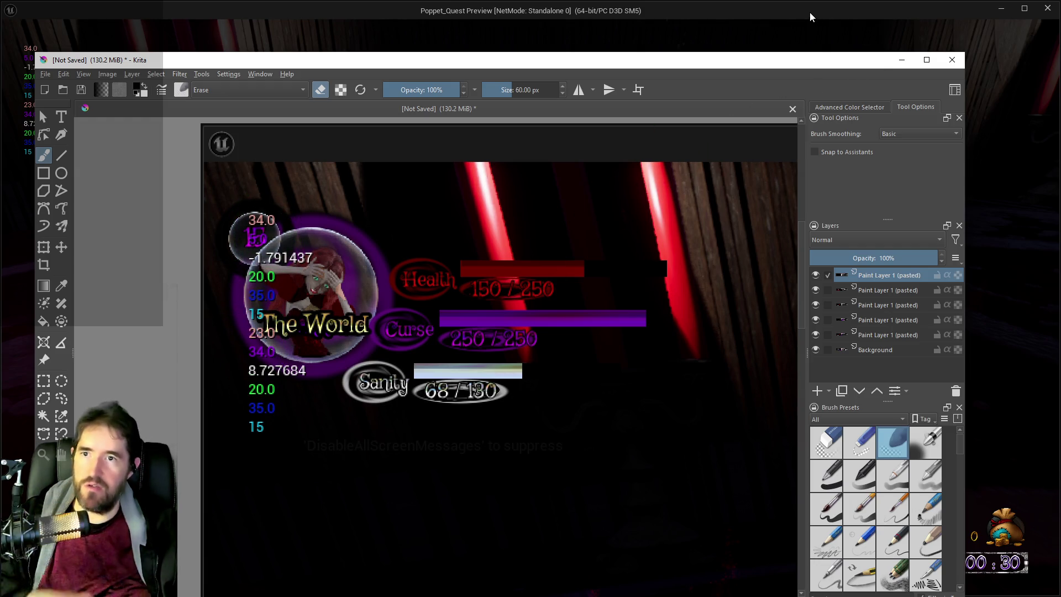
left_click(1057, 20)
key("Escape")
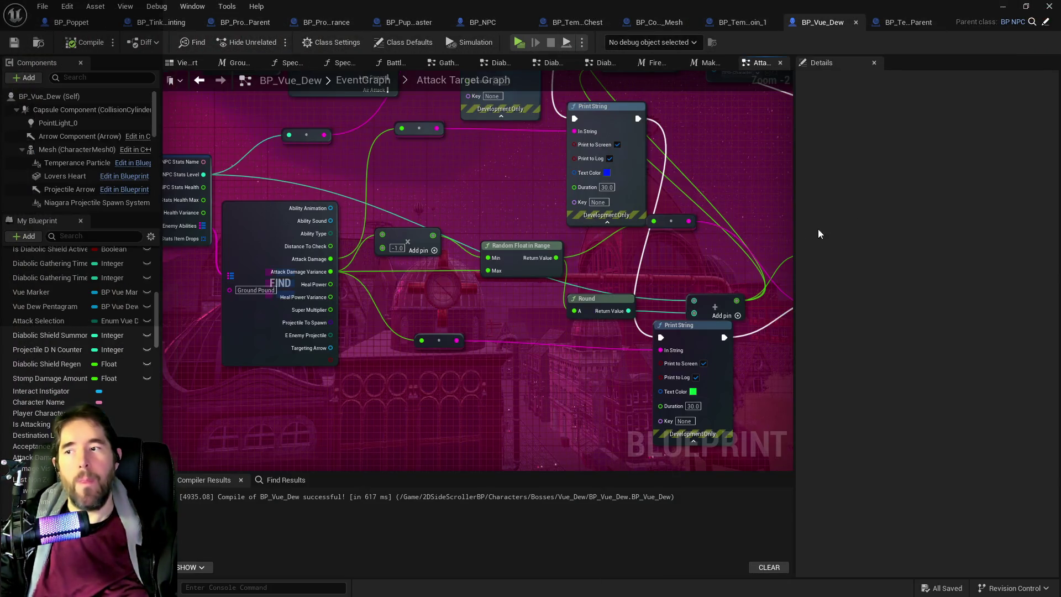
mouse_move(628, 215)
left_mouse_down()
mouse_move(553, 309)
mouse_move(453, 332)
mouse_move(300, 206)
mouse_move(363, 235)
mouse_move(496, 169)
mouse_move(461, 292)
mouse_move(449, 234)
left_mouse_up()
- Delete the upper debug Print String nodes and the orphaned reroute node
left_click(368, 221)
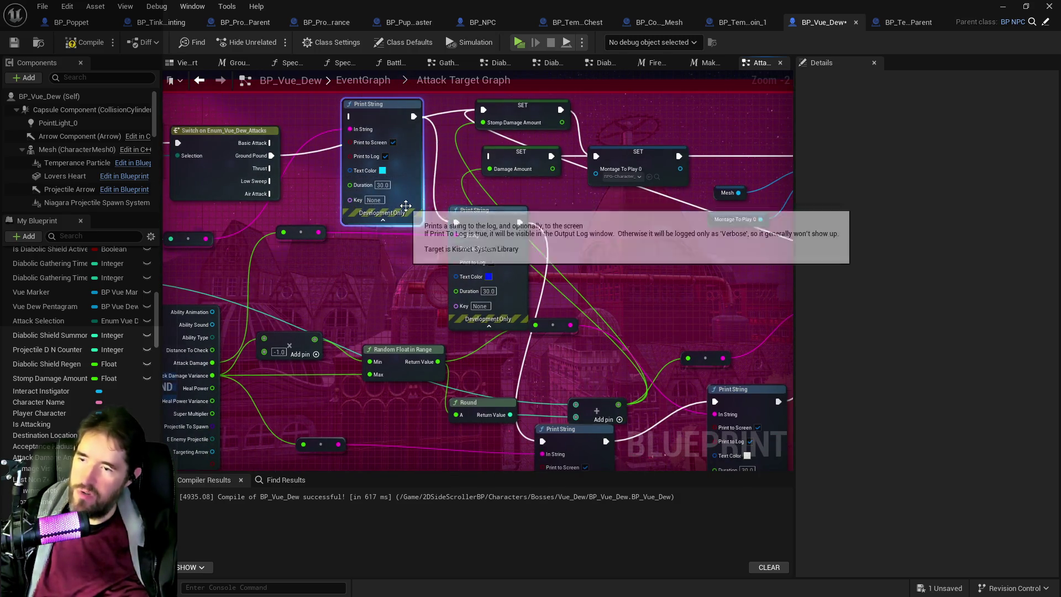
key("Delete")
left_click_drag(368, 227, 429, 220)
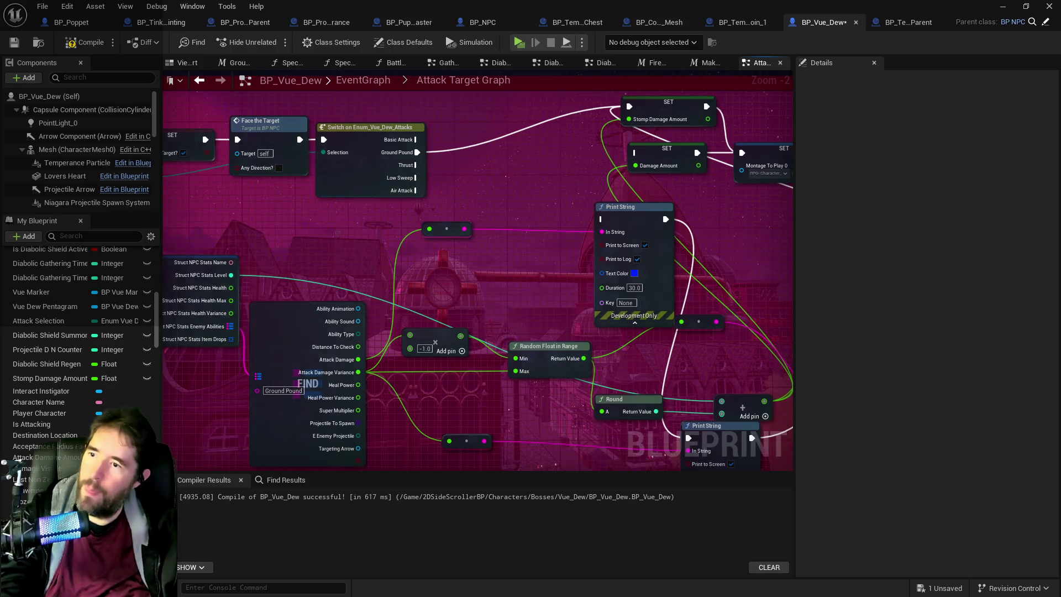
left_click_drag(480, 176, 461, 147)
left_click(505, 176)
key("Delete")
left_click(366, 197)
key("Delete")
- Delete the lower Print String nodes and their leftover reroute nodes
left_click_drag(634, 313, 530, 266)
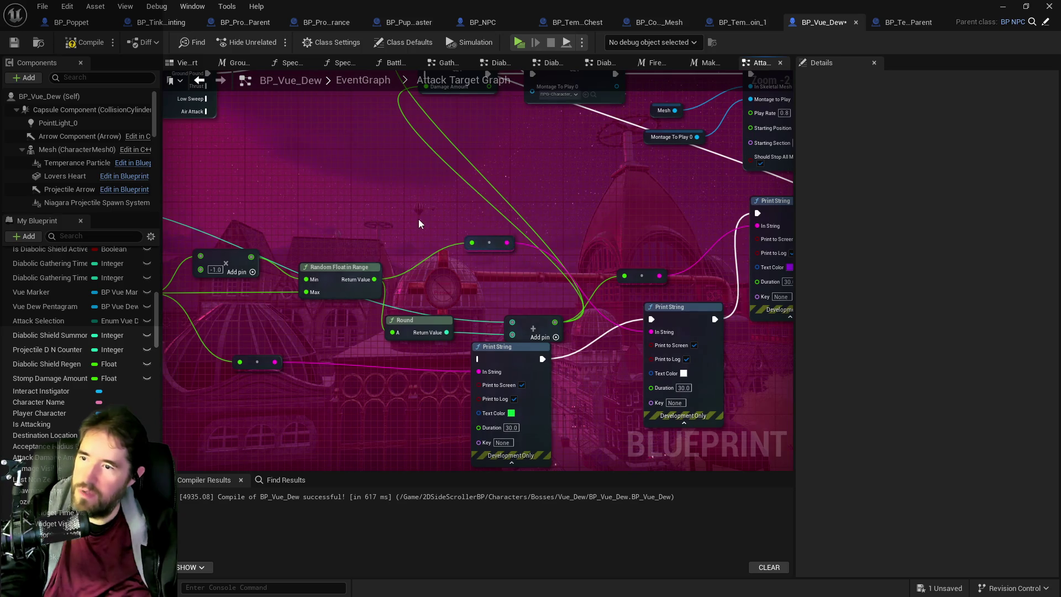
left_click_drag(424, 224, 398, 202)
left_click_drag(429, 340, 681, 406)
key("Delete")
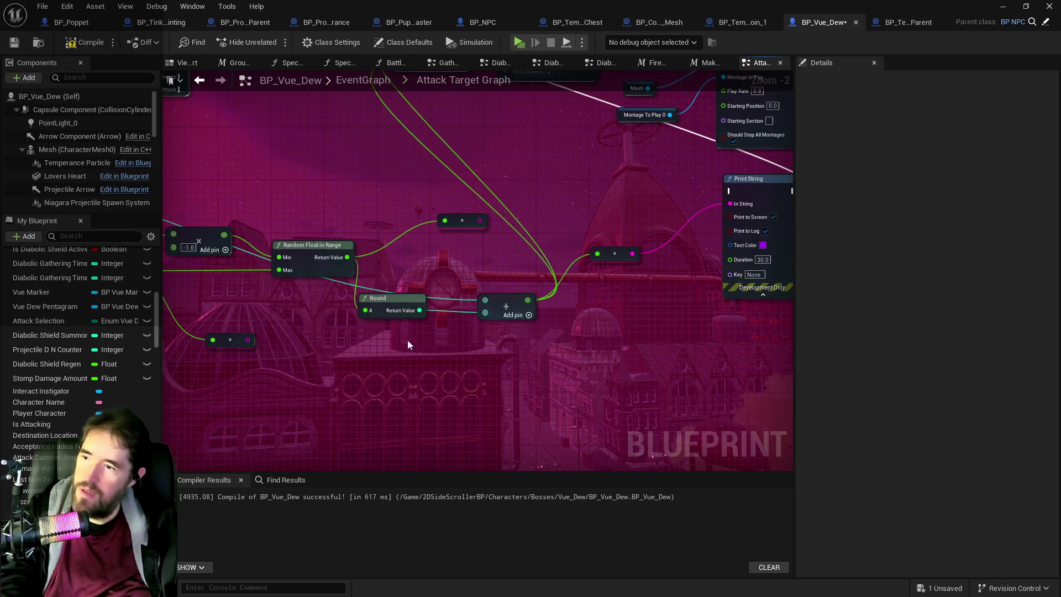
left_click_drag(577, 328, 500, 380)
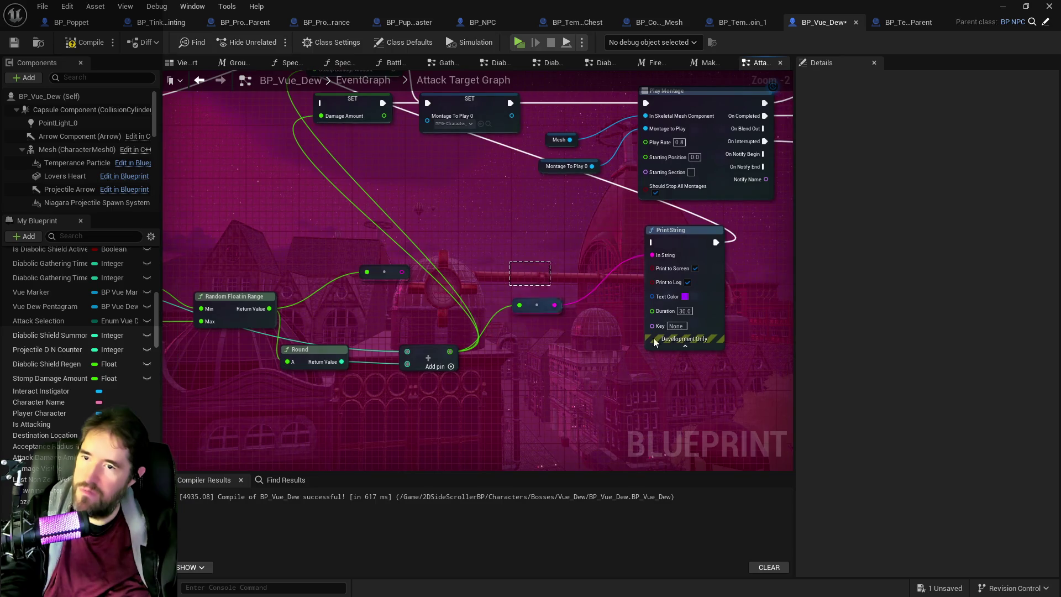
left_click_drag(654, 342, 656, 344)
key("Delete")
left_click(384, 272)
key("Delete")
- Move the Round and Add damage calculation nodes into line
left_click_drag(270, 253, 444, 311)
mouse_move(451, 393)
left_mouse_down()
mouse_move(642, 437)
mouse_move(534, 383)
mouse_move(537, 284)
mouse_move(430, 254)
mouse_move(464, 295)
left_mouse_up()
left_click_drag(348, 353, 588, 340)
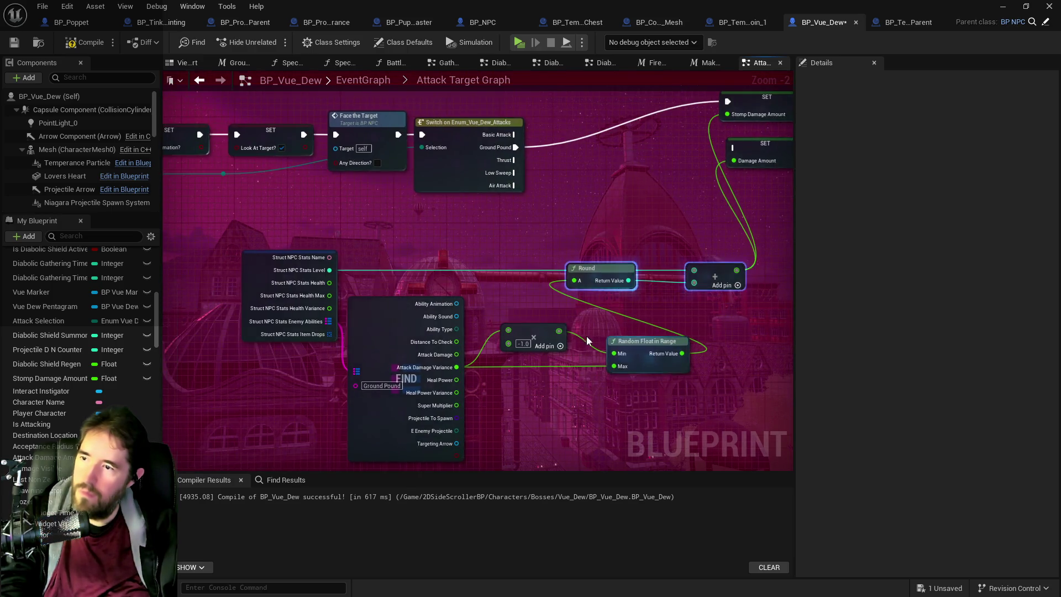
scroll(588, 341, "down", 2)
mouse_move(278, 310)
left_mouse_down()
mouse_move(442, 387)
mouse_move(633, 427)
mouse_move(631, 349)
mouse_move(544, 349)
mouse_move(656, 351)
mouse_move(581, 360)
mouse_move(339, 327)
mouse_move(419, 390)
left_mouse_up()
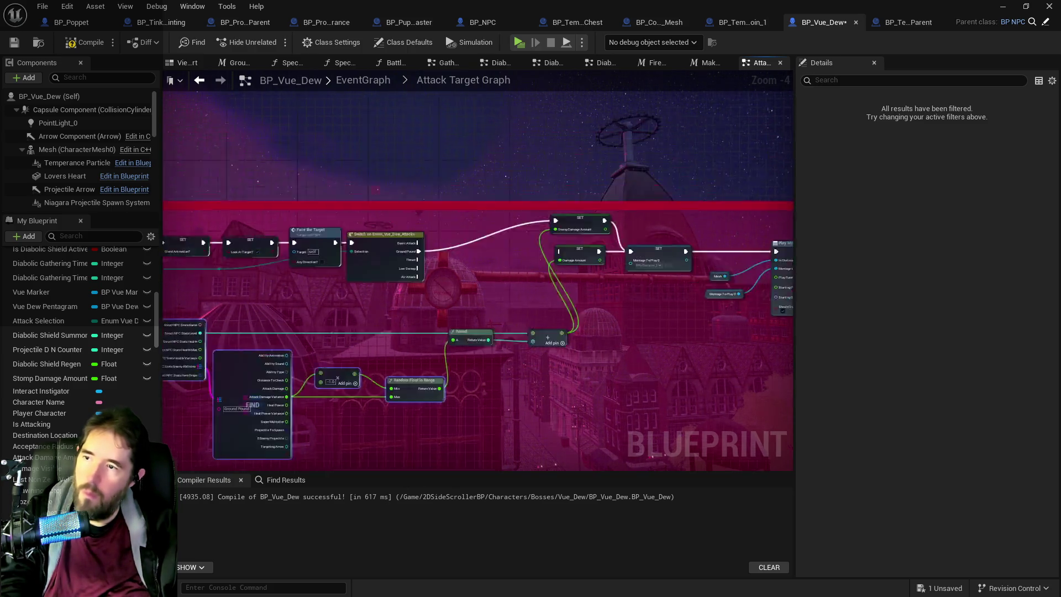
scroll(678, 287, "up", 4)
- Delete SET Damage Amount, put SET Stomp Damage Amount on the execution line, and wire Is Valid to Target Damaged
left_click(609, 198)
key("Delete")
left_click_drag(611, 145, 602, 207)
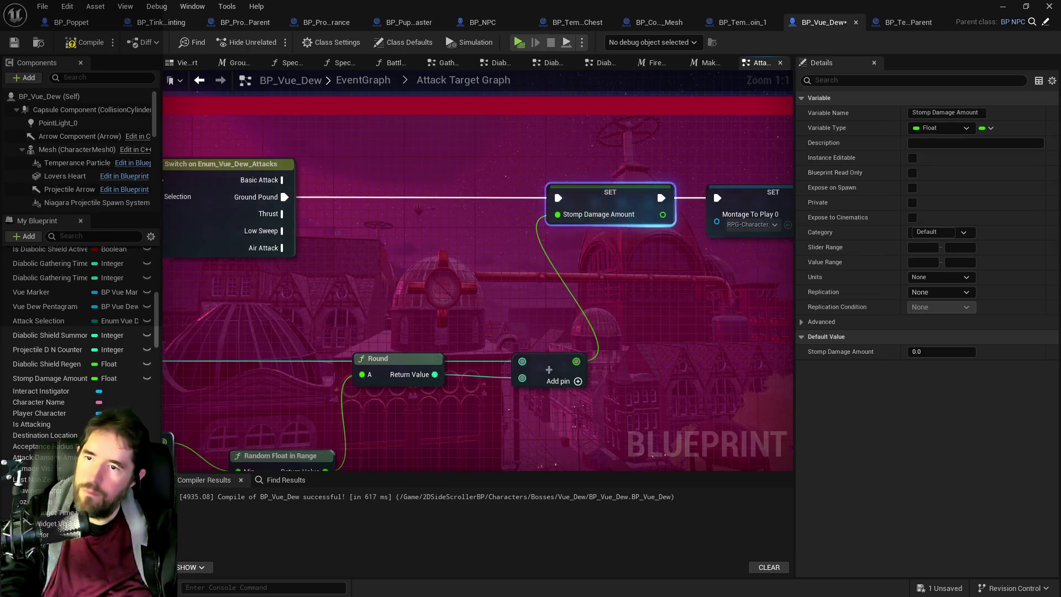
scroll(617, 329, "down", 2)
mouse_move(618, 329)
left_mouse_down()
mouse_move(221, 254)
mouse_move(491, 265)
mouse_move(392, 260)
mouse_move(606, 357)
mouse_move(468, 357)
mouse_move(613, 343)
mouse_move(407, 317)
mouse_move(578, 406)
left_mouse_up()
left_click(398, 298)
left_click_drag(423, 292, 497, 293)
- Remove the last Print String debug node and save the BP_Vue_Dew blueprint
left_click(481, 166)
key("Delete")
left_click(453, 368)
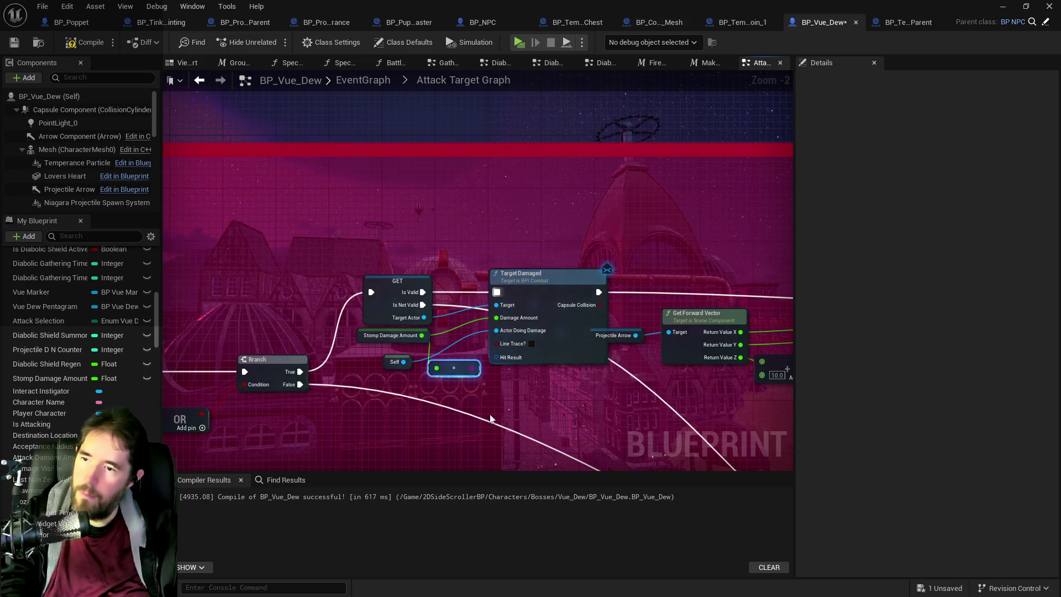
scroll(490, 419, "down", 5)
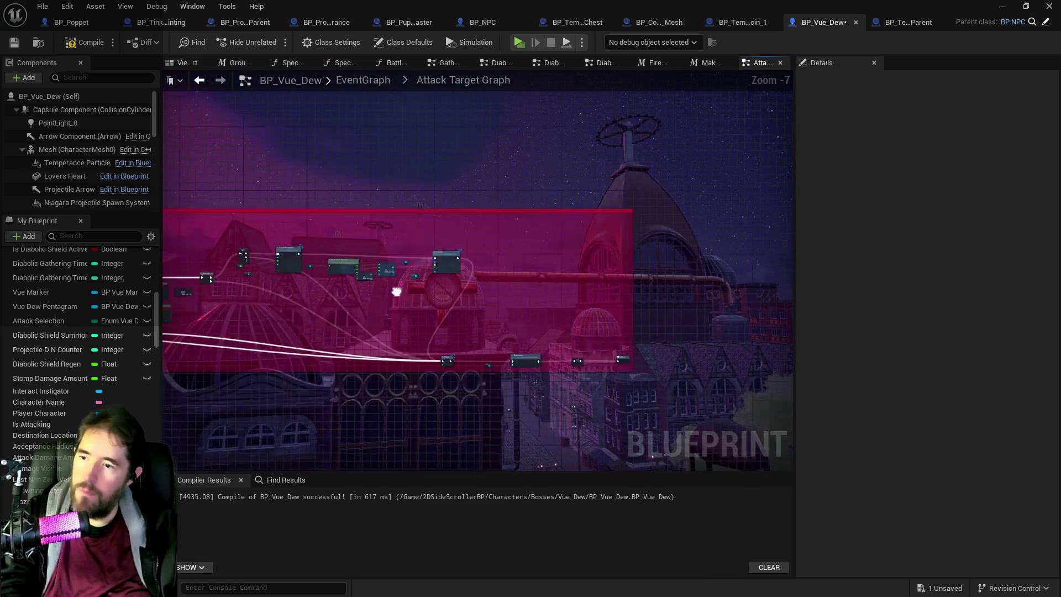
left_click_drag(396, 292, 474, 221)
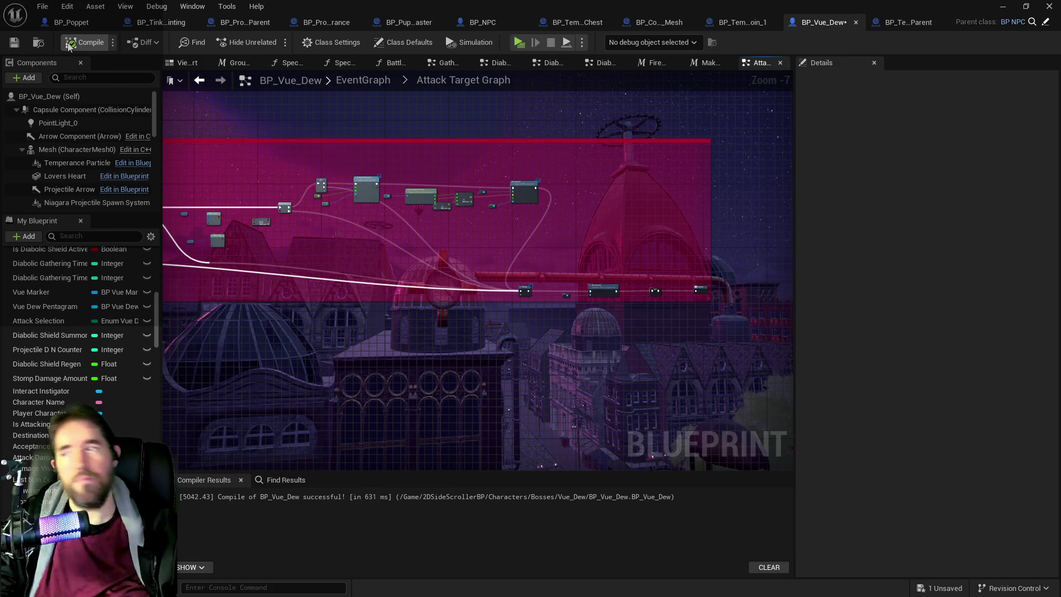
key("ctrl+s")
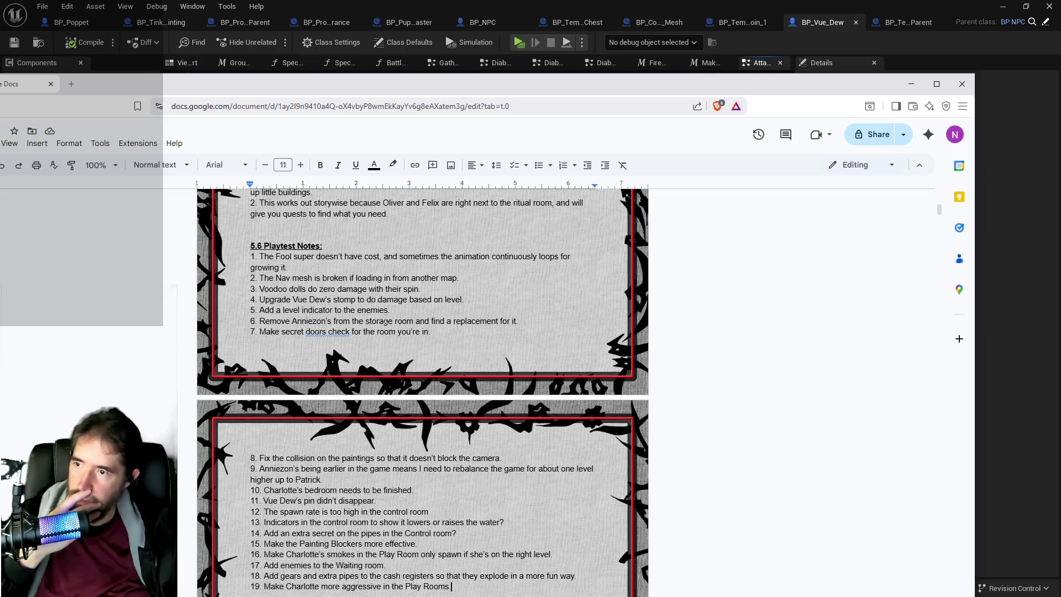
- Delete note 4, the Vue Dew stomp upgrade, from the 5.6 Playtest Notes
left_click_drag(428, 299, 251, 299)
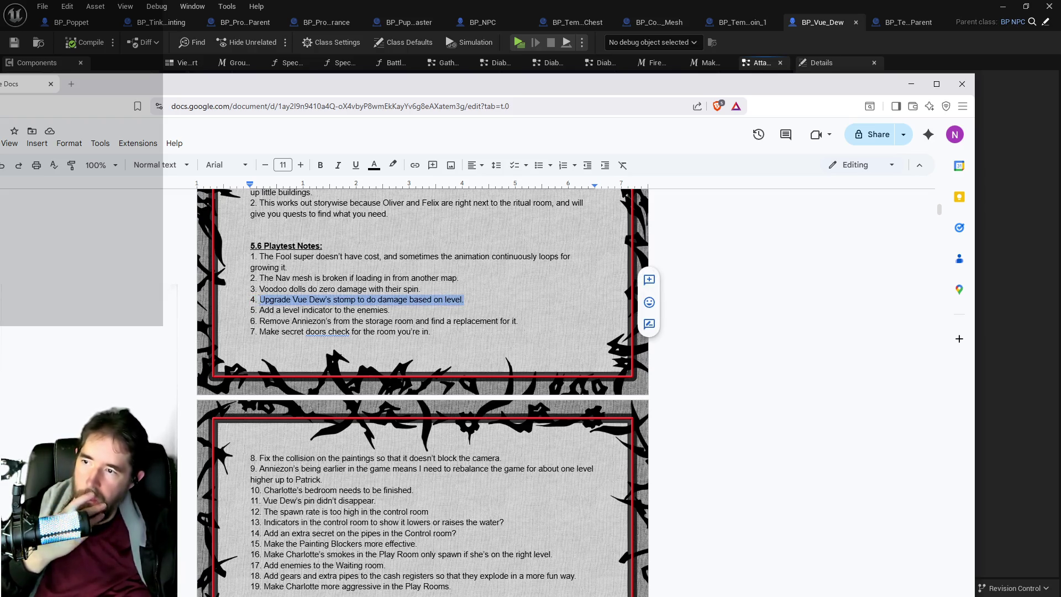
key("BackSpace")
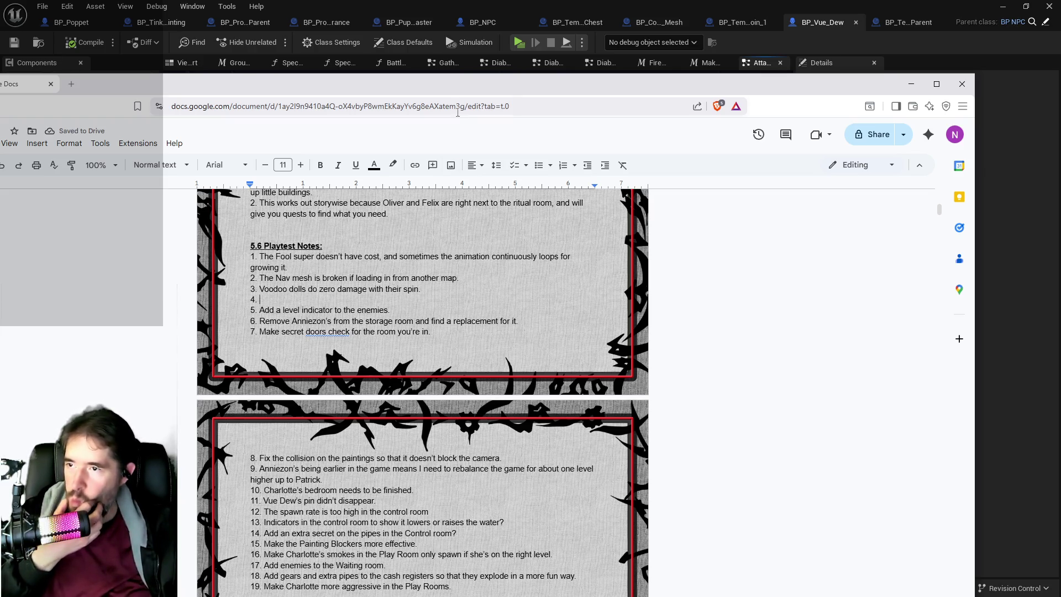
left_click_drag(469, 95, 508, 100)
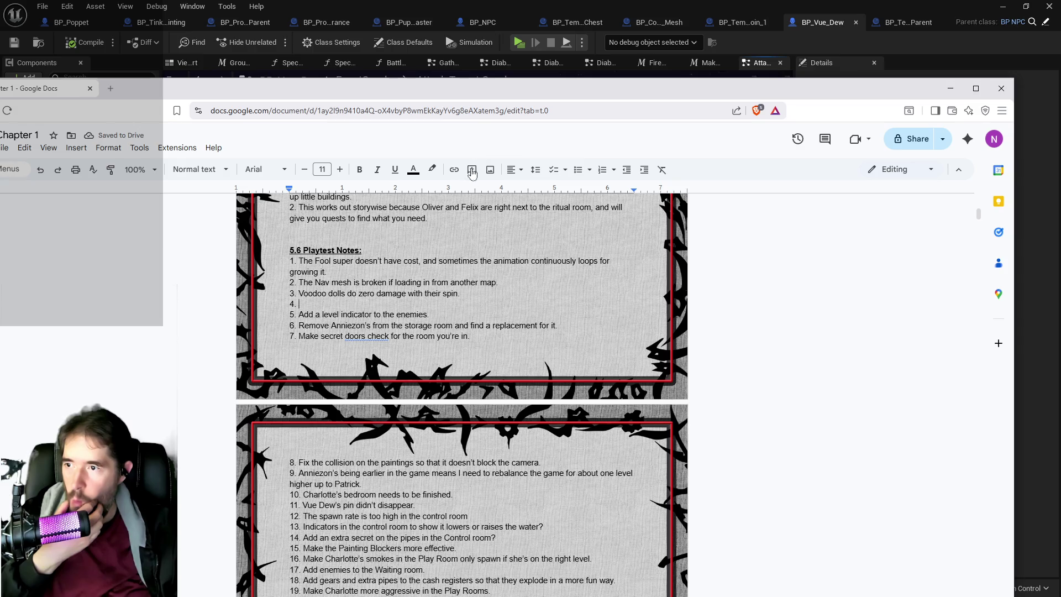
scroll(367, 383, "down", 3)
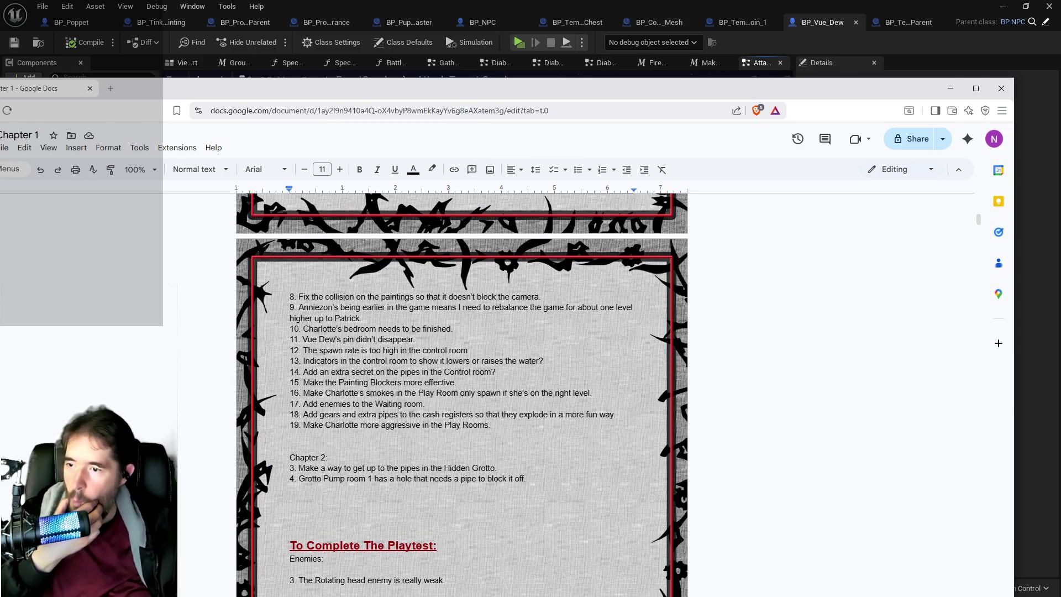
scroll(368, 383, "up", 1)
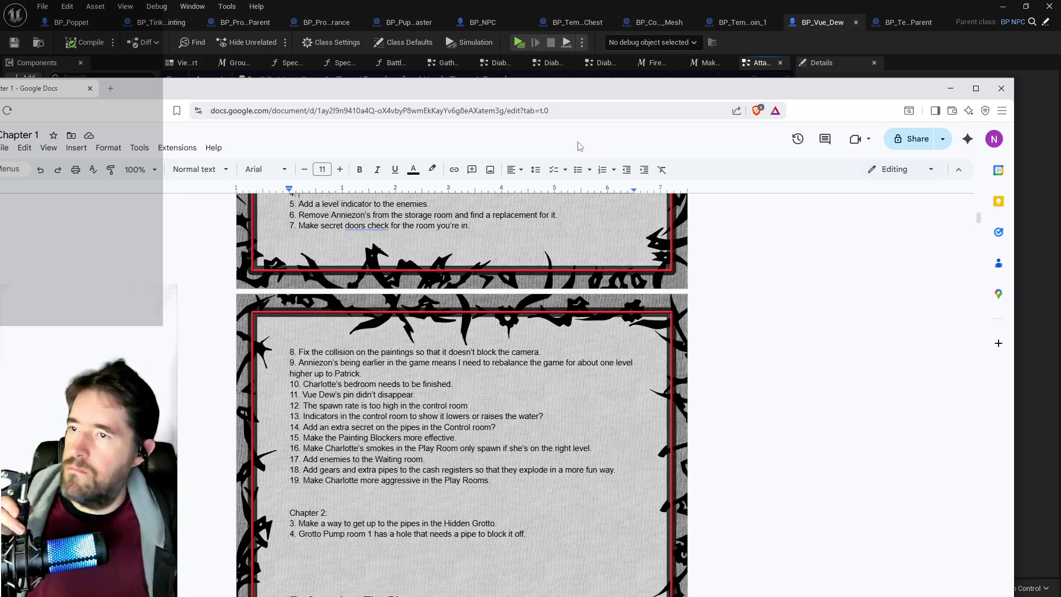
key("alt+Tab")
key("alt+Tab")
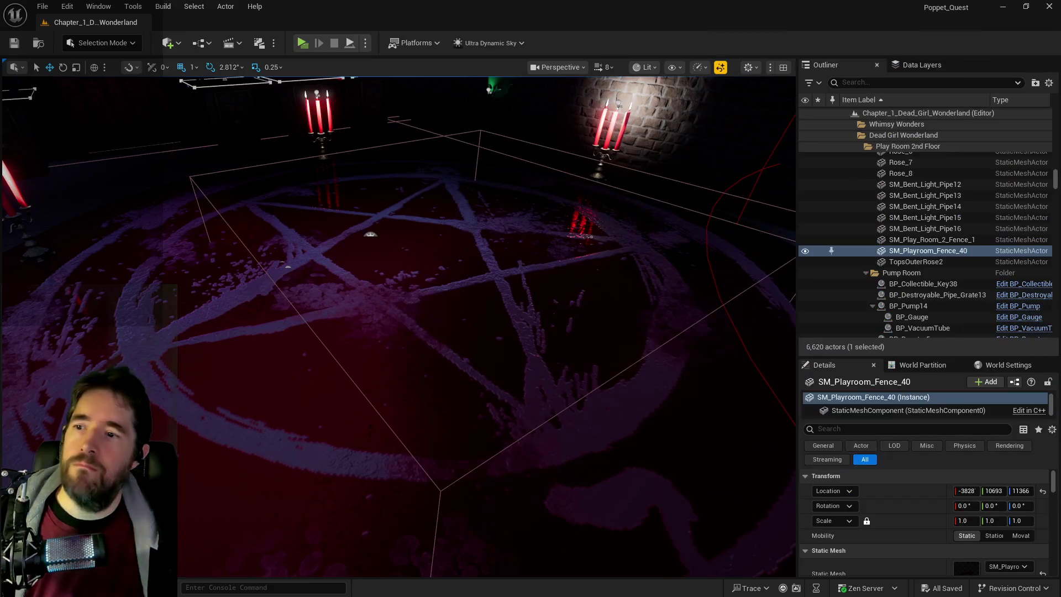
- Fly to the polka-dot room and select BP_Room_Play_Room_2_Floor to show its spawn points [0]–[7]
mouse_move(664, 332)
left_mouse_down()
mouse_move(619, 304)
mouse_move(611, 320)
left_mouse_up()
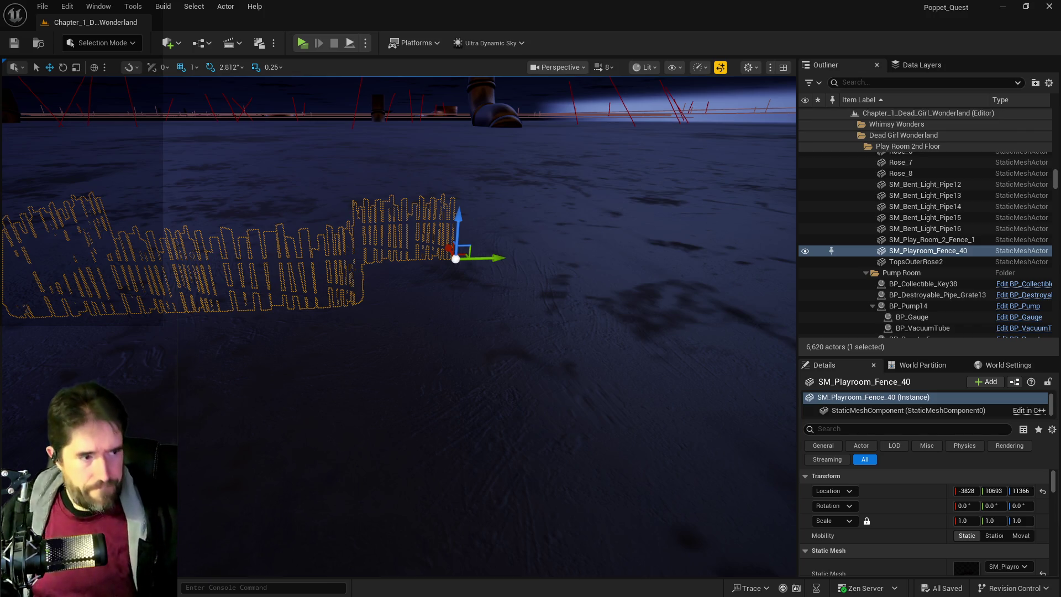
mouse_move(684, 322)
left_mouse_down()
mouse_move(684, 293)
mouse_move(685, 359)
left_mouse_up()
mouse_move(497, 342)
left_mouse_down()
mouse_move(523, 331)
mouse_move(503, 326)
mouse_move(575, 315)
mouse_move(500, 328)
left_mouse_up()
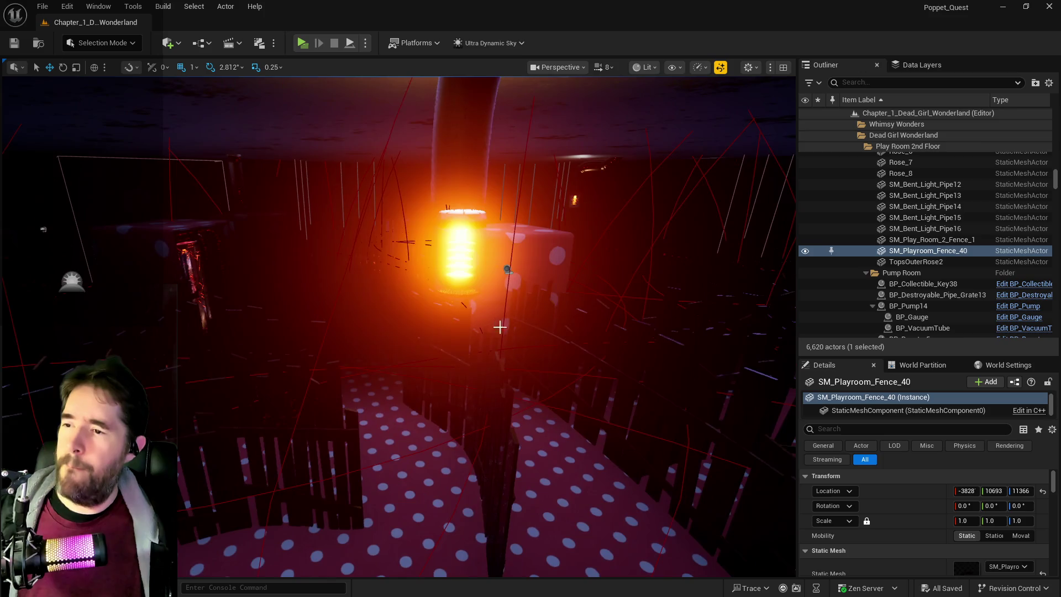
left_click(508, 266)
mouse_move(507, 266)
left_mouse_down()
mouse_move(412, 309)
mouse_move(499, 267)
left_mouse_up()
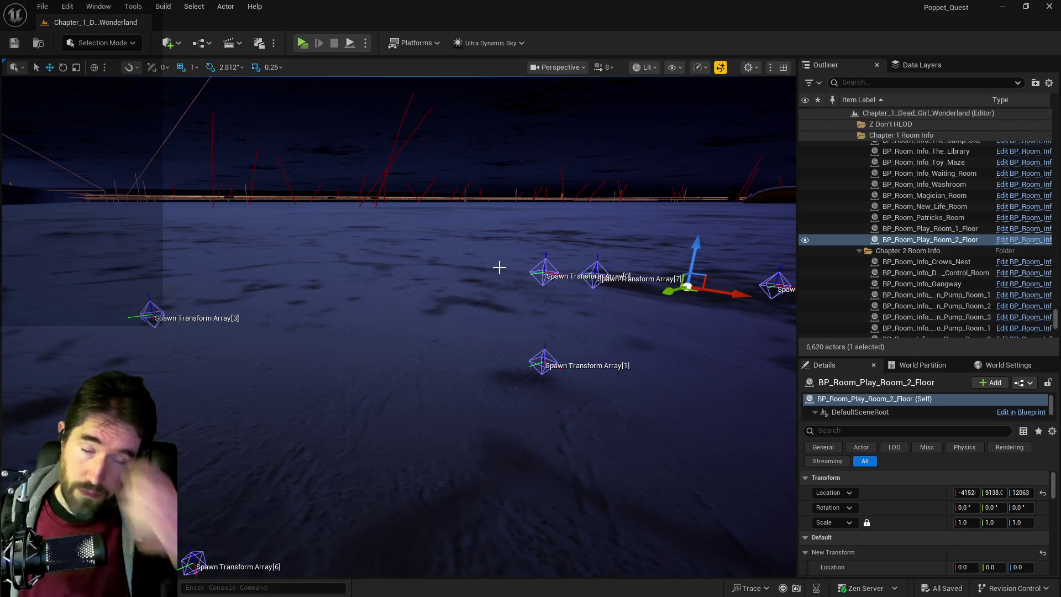
- Set the Play Room 2nd Floor box's Scale Z to 10, then fly around to check the spawn markers
left_click_drag(520, 324, 626, 373)
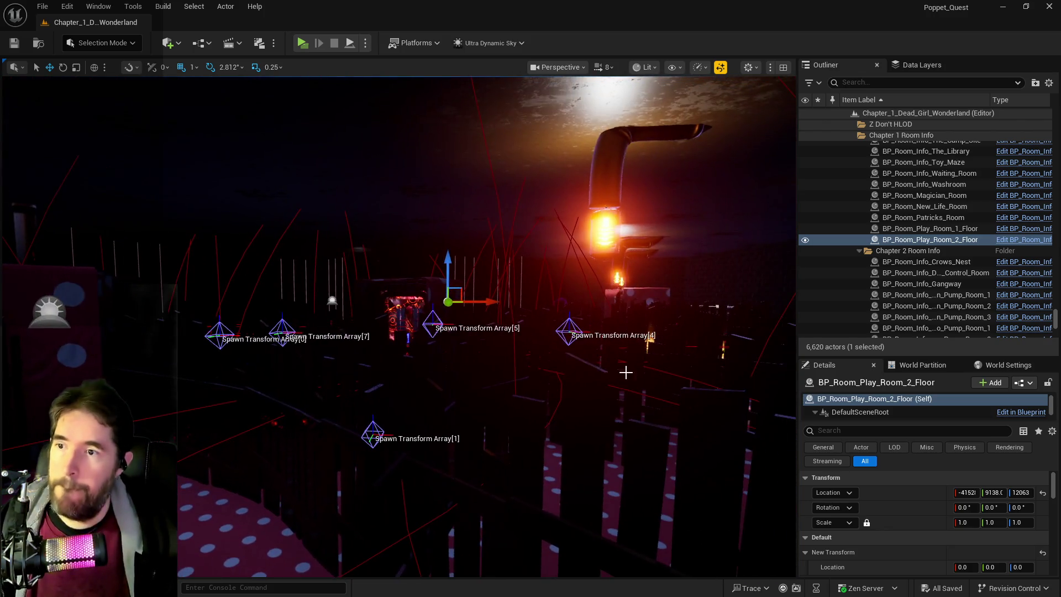
scroll(1033, 510, "down", 3)
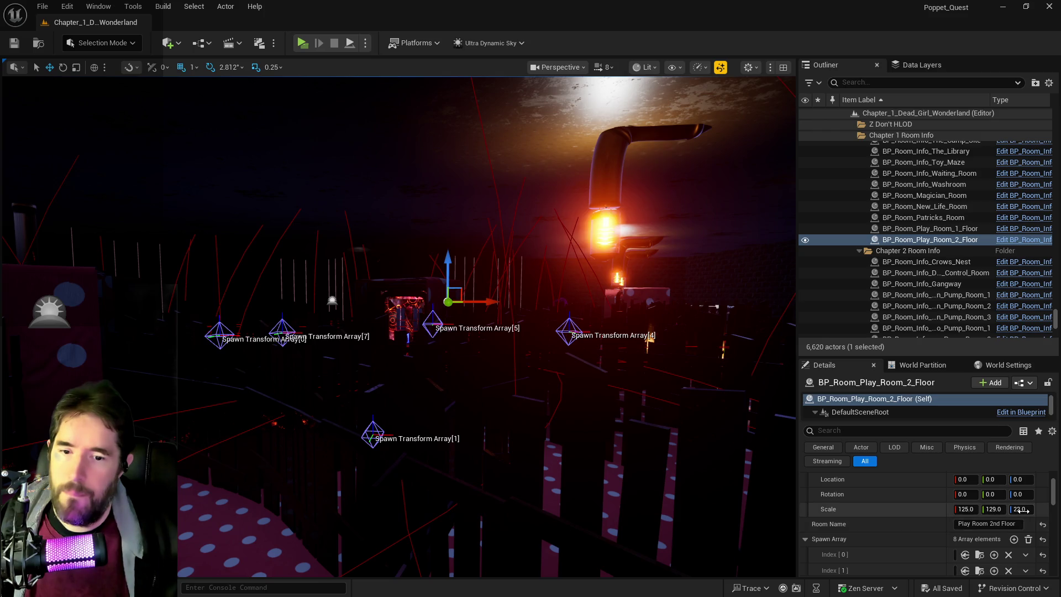
type("10")
key("Return")
left_click_drag(479, 469, 553, 470)
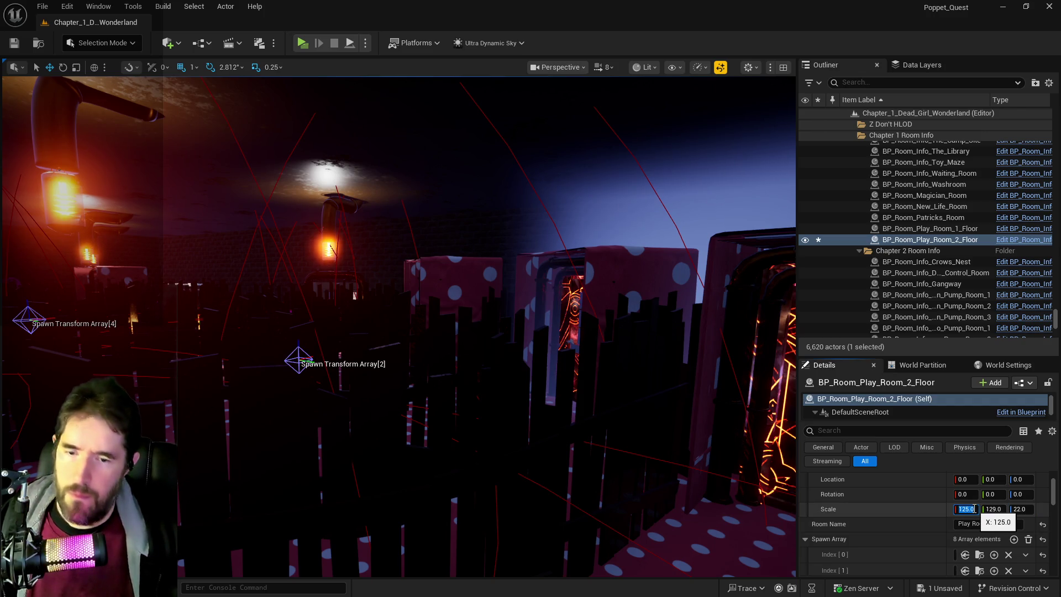
key("Tab")
type("100")
mouse_move(221, 401)
left_mouse_down()
mouse_move(271, 404)
mouse_move(254, 448)
left_mouse_up()
mouse_move(398, 326)
left_mouse_down()
mouse_move(442, 276)
mouse_move(459, 277)
mouse_move(414, 284)
mouse_move(354, 235)
left_mouse_up()
left_click_drag(344, 412, 343, 413)
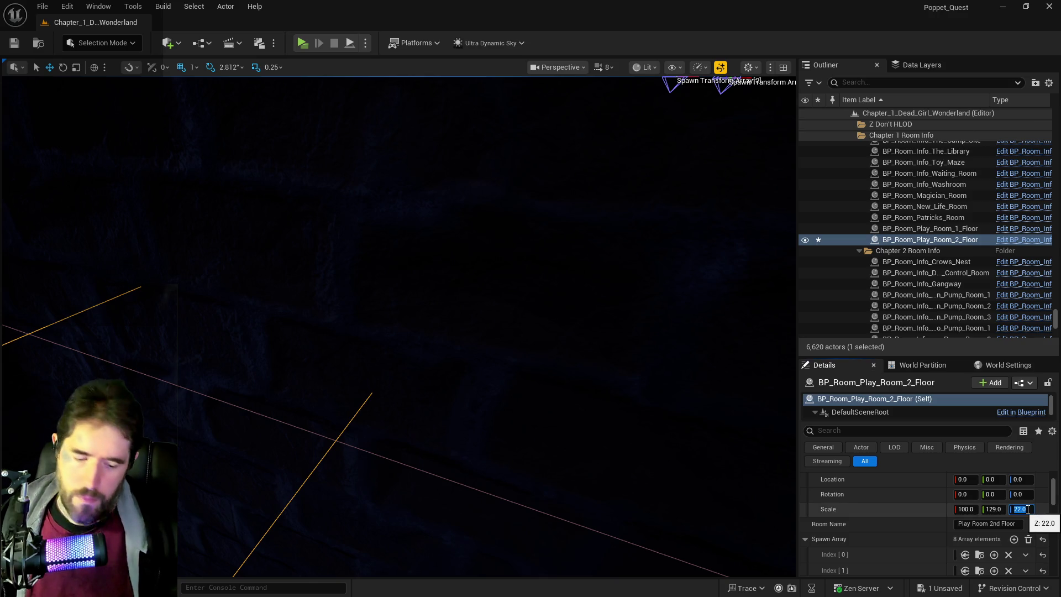
type("10")
left_click_drag(387, 277, 357, 246)
- Fly toward the spawn markers and raise the room box's Scale Z to 15, then 22
key("w")
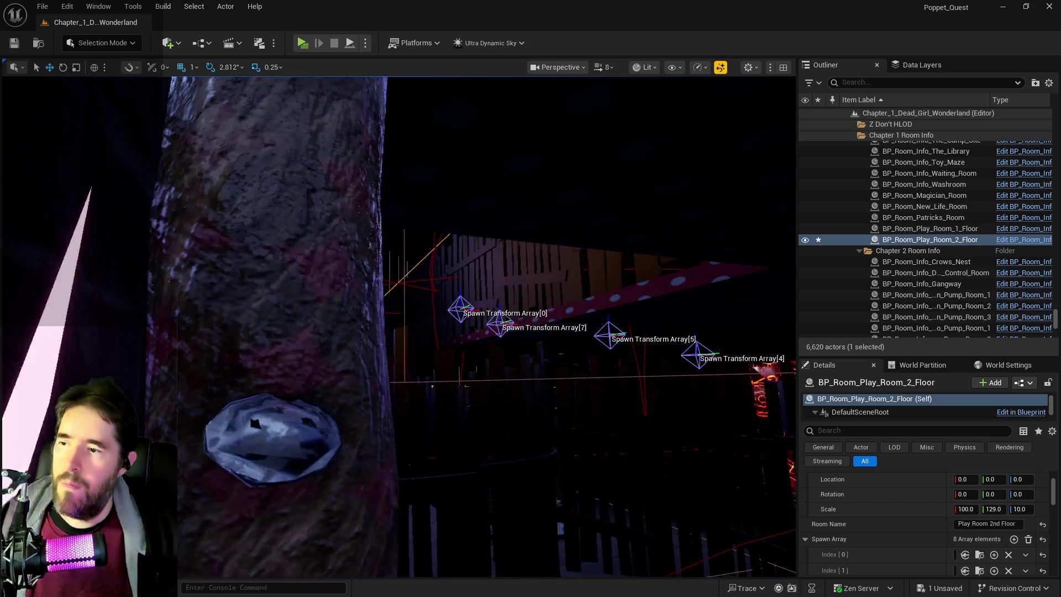
key("w")
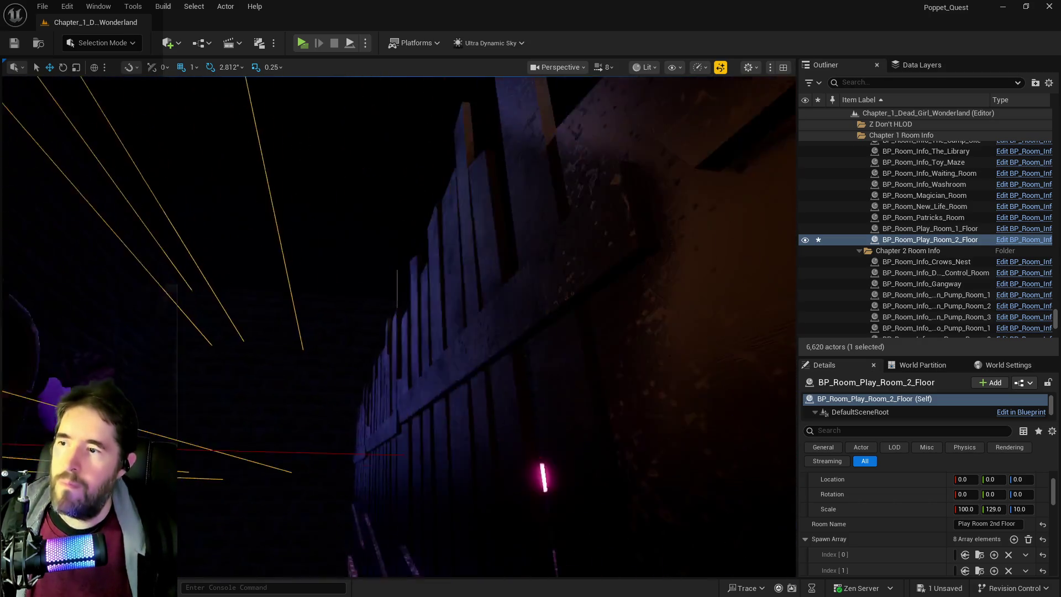
key("w")
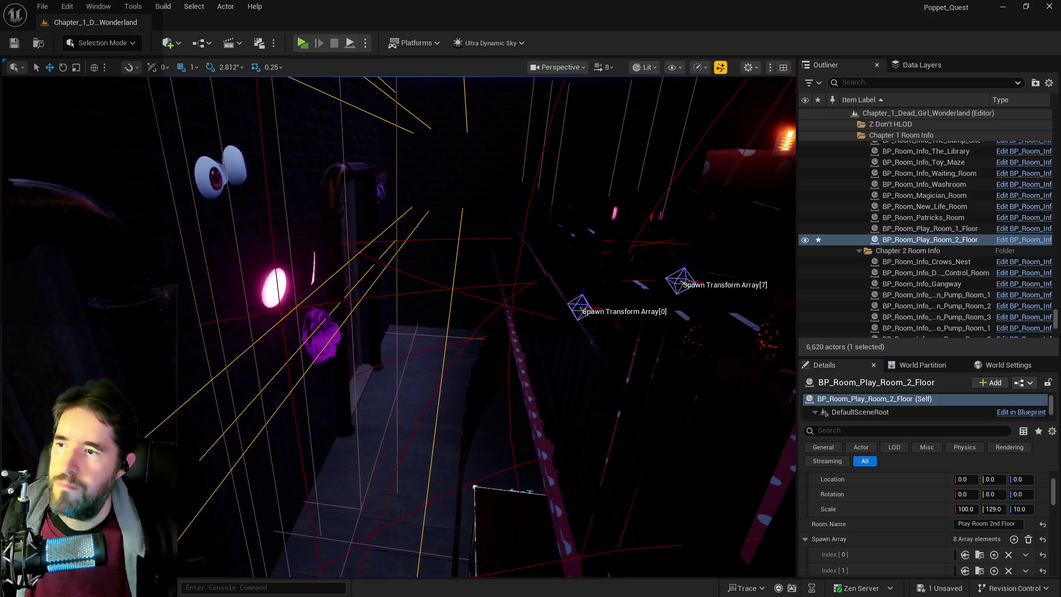
key("w")
type("15")
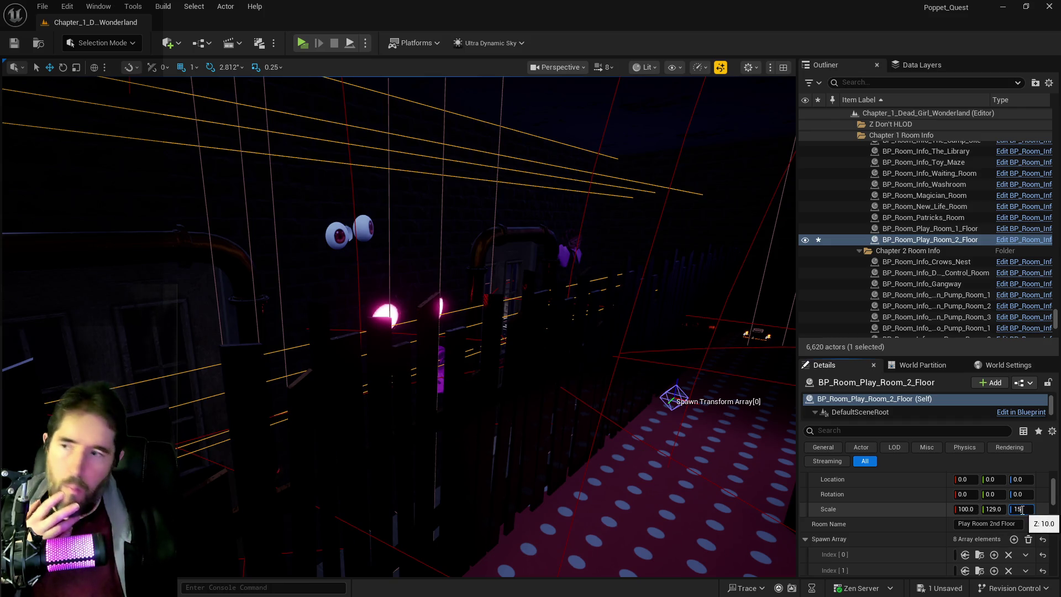
key("Return")
key("w")
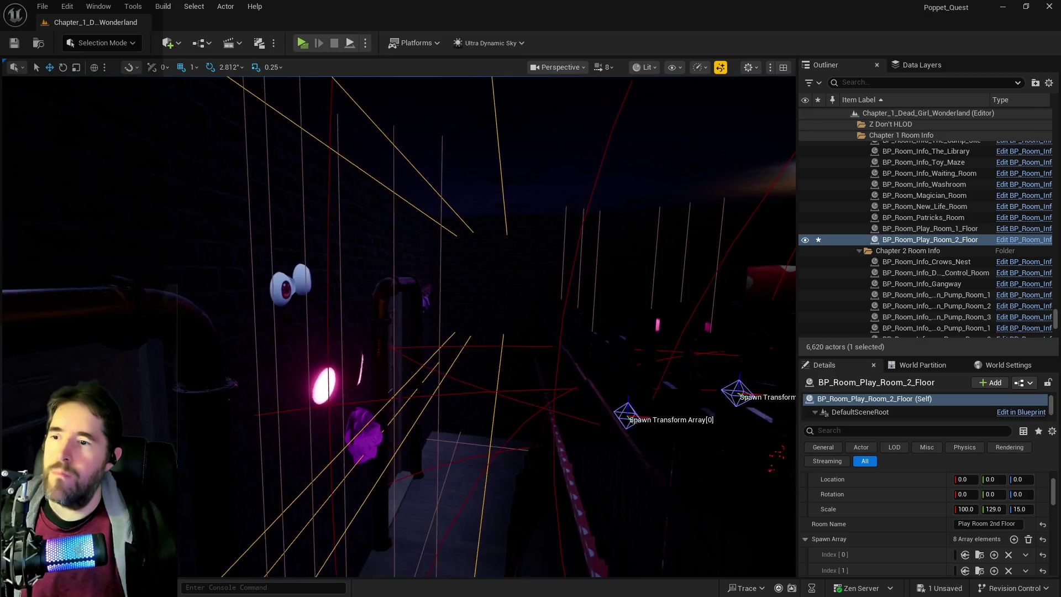
left_click(1021, 509)
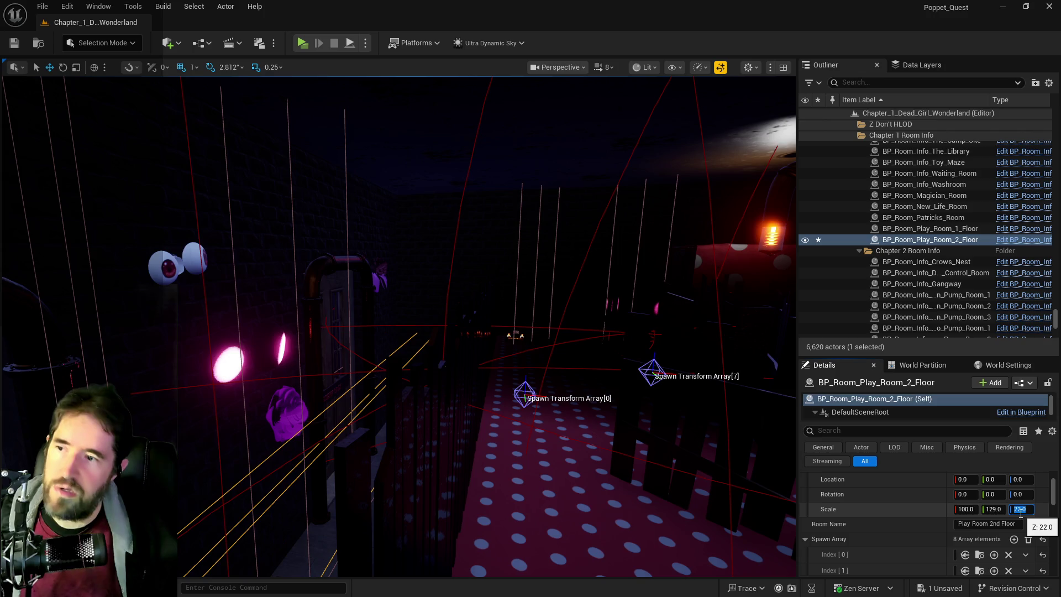
key("Return")
key("w")
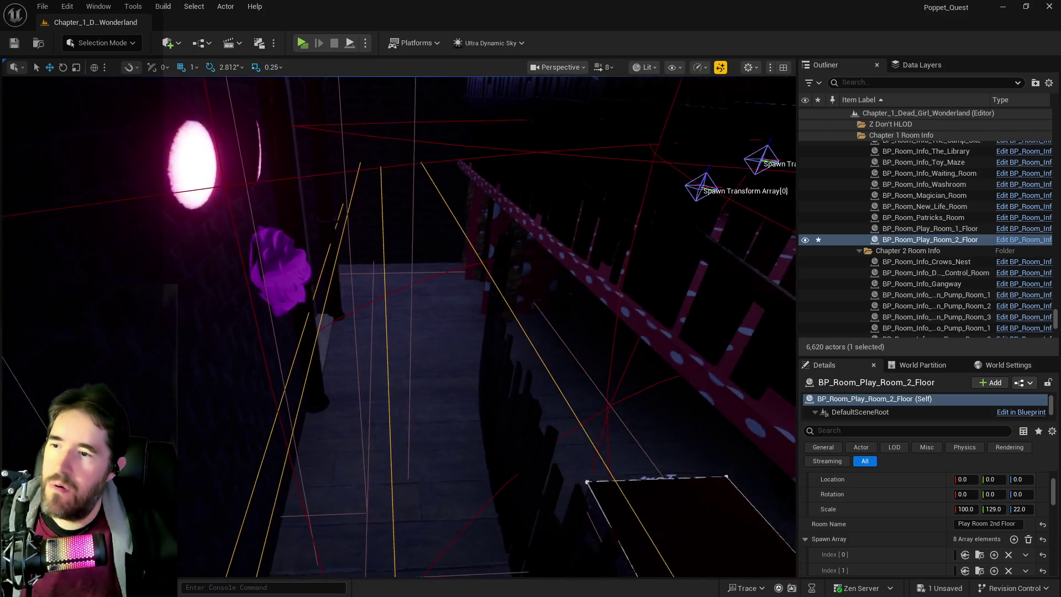
- Fly the camera through the surrounding rooms to check the taller box's coverage
key("w")
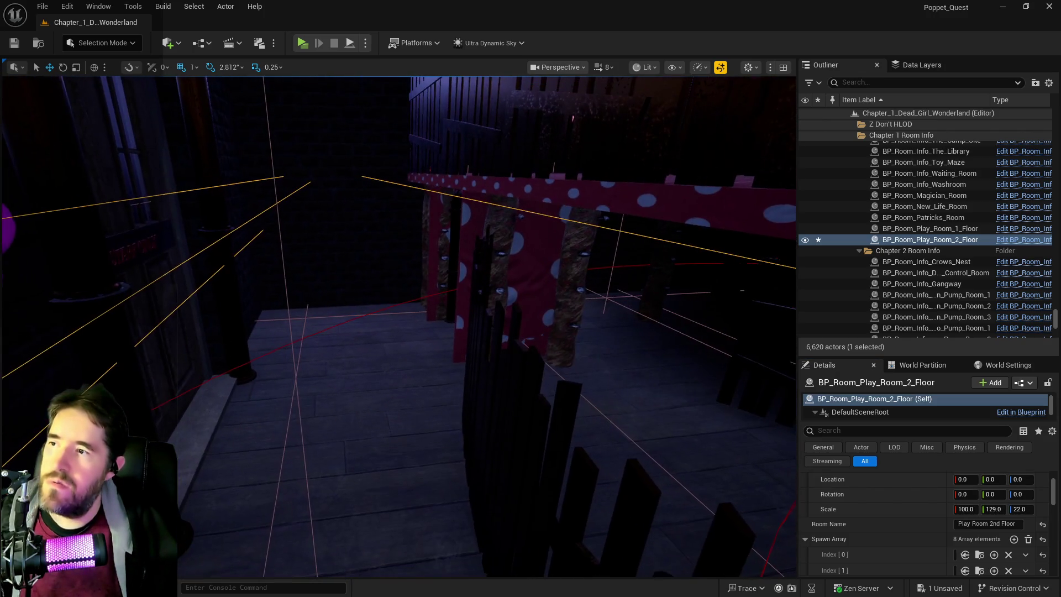
key("w")
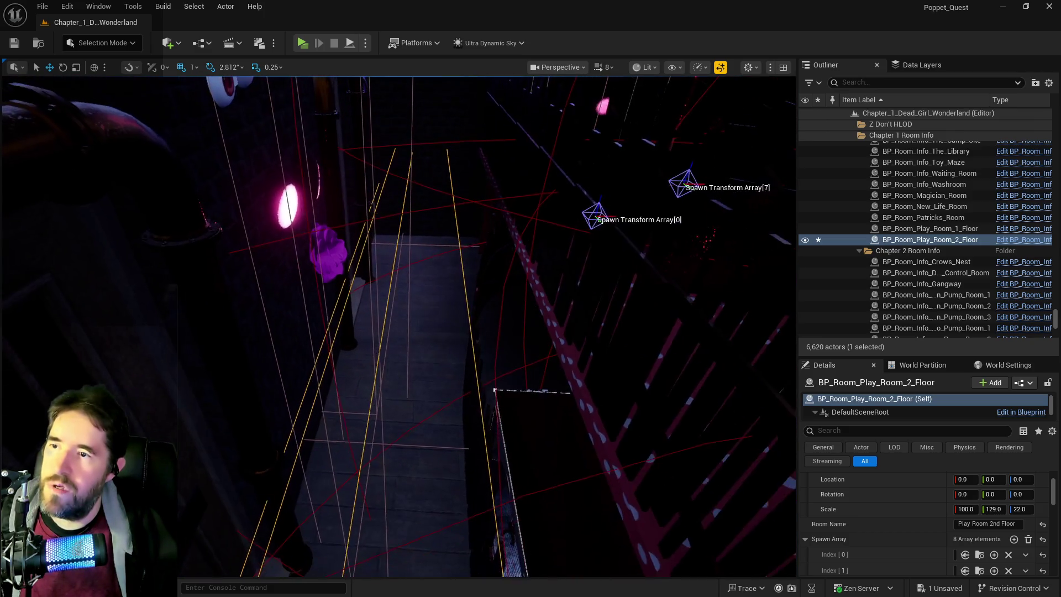
key("w")
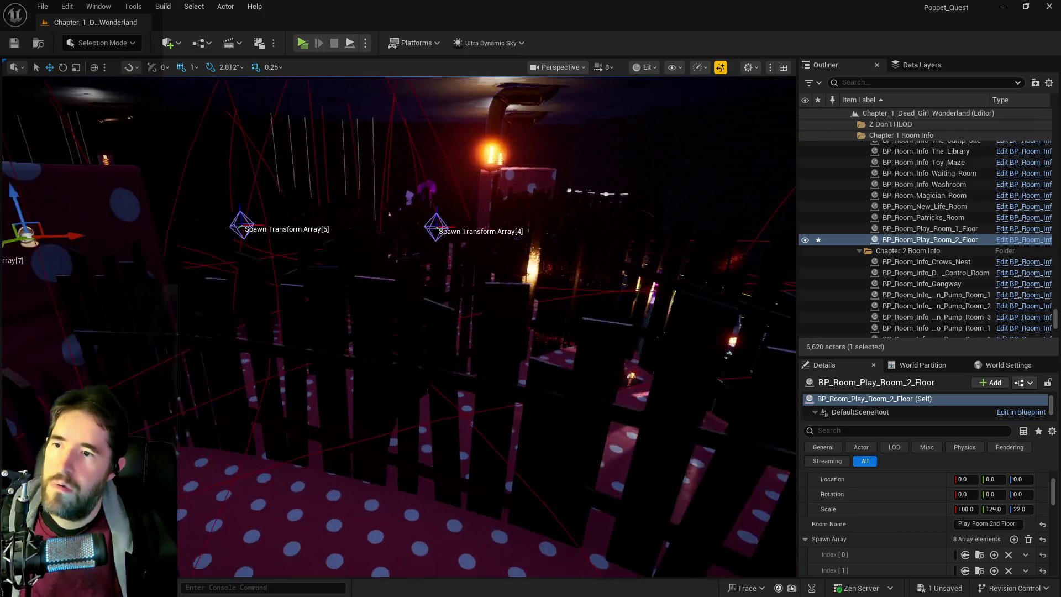
key("w")
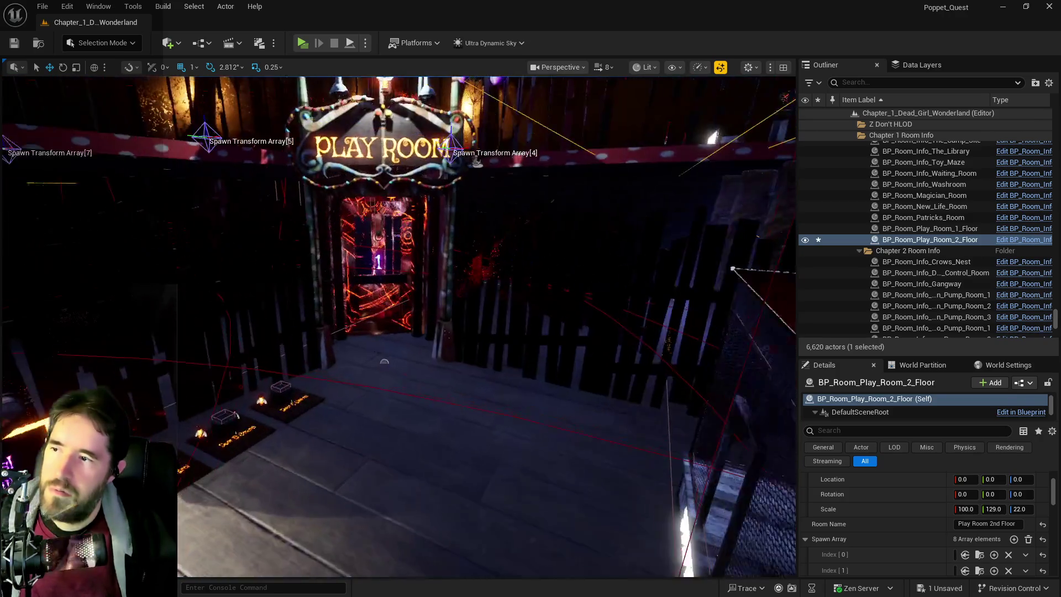
key("a")
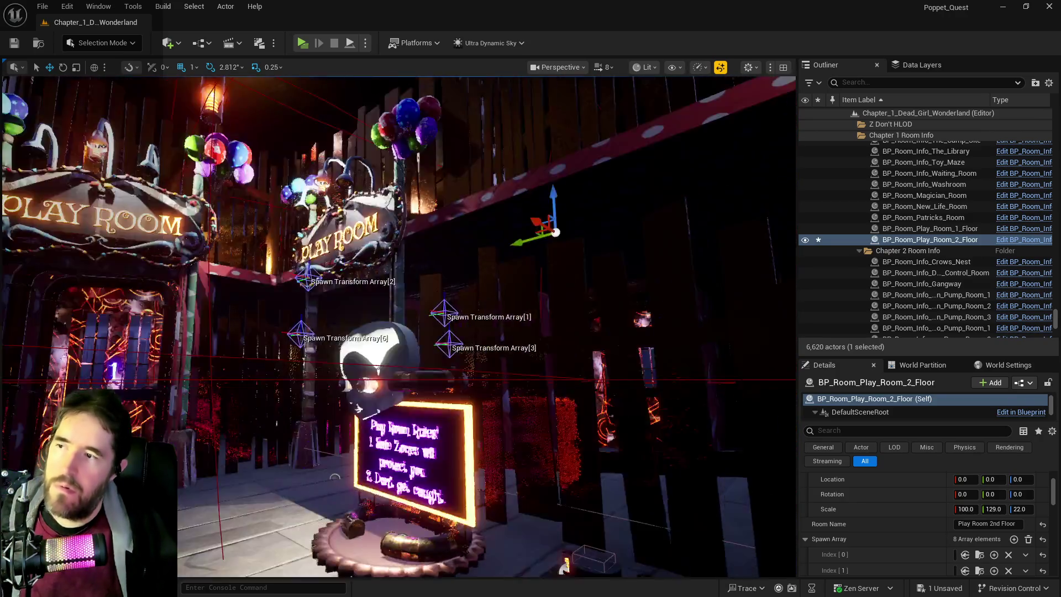
key("w")
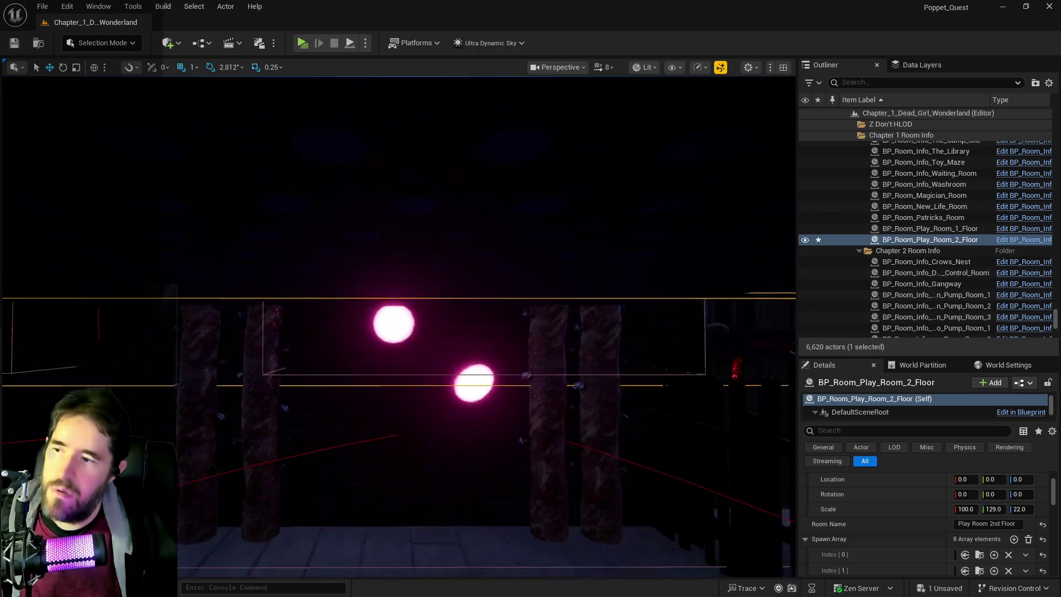
key("w")
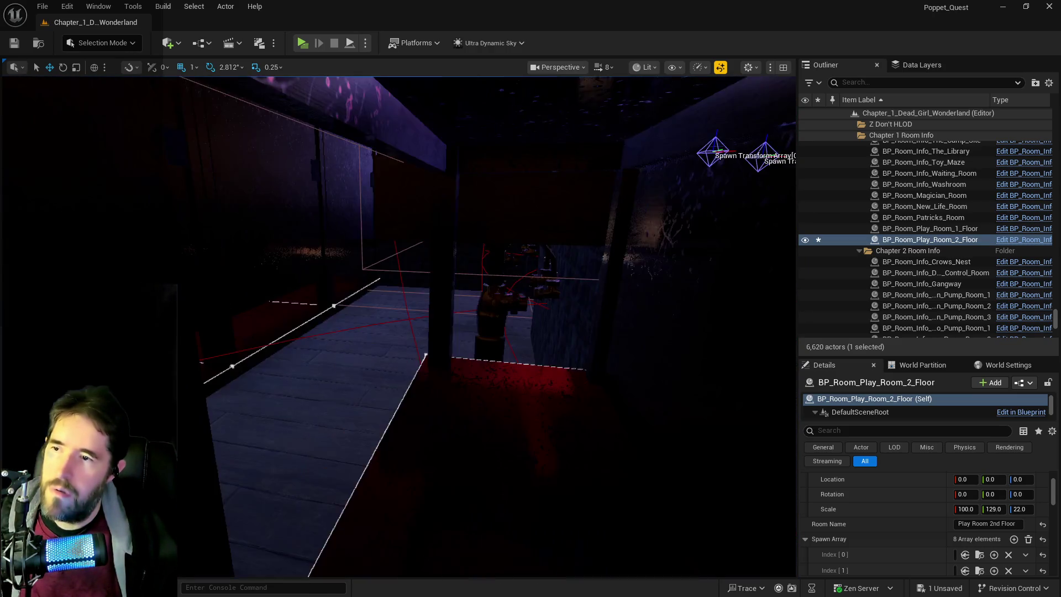
key("d")
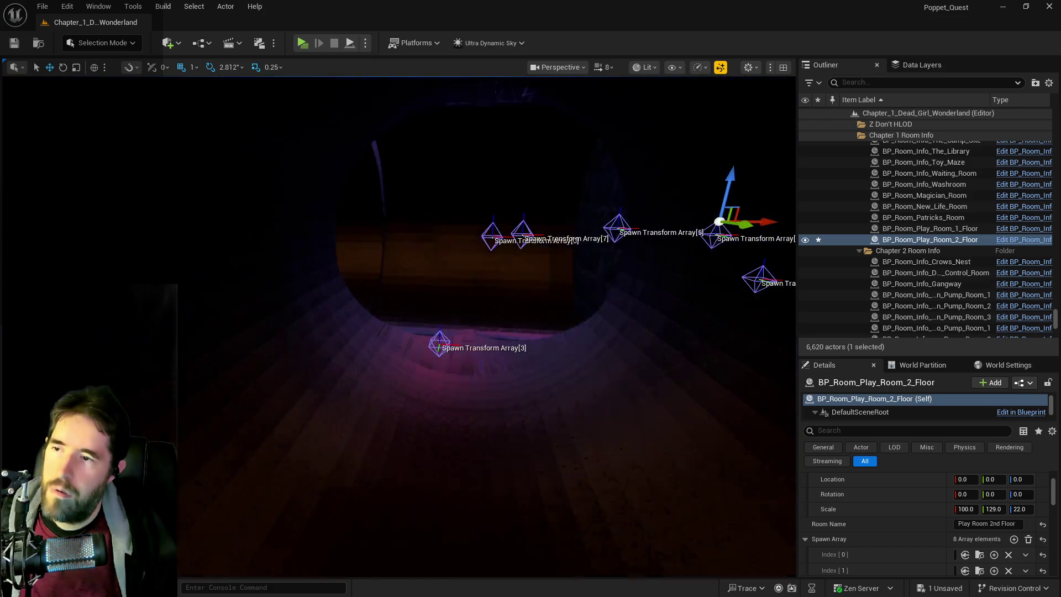
key("w")
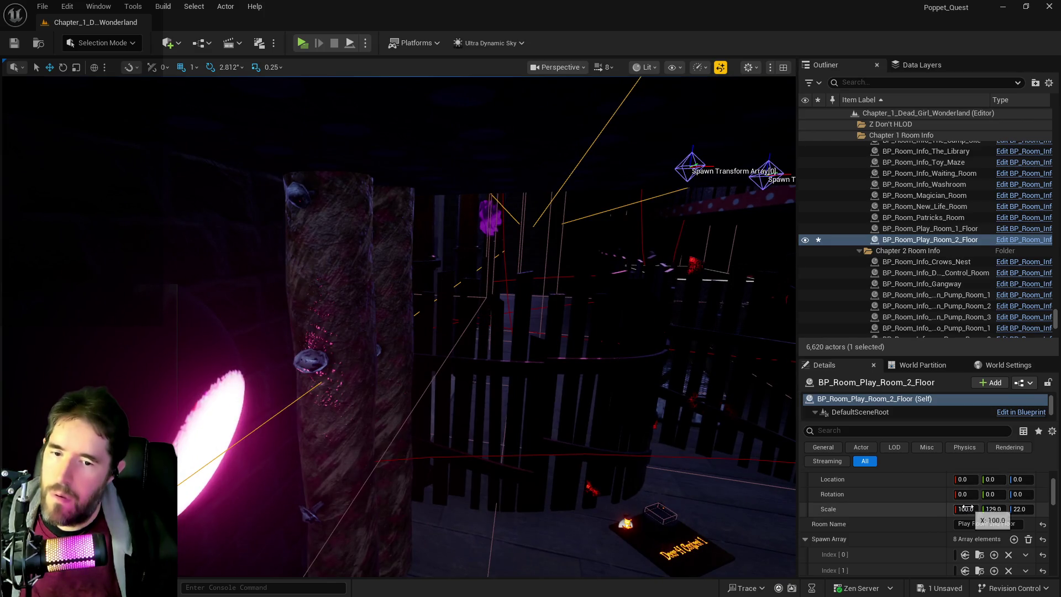
key("w")
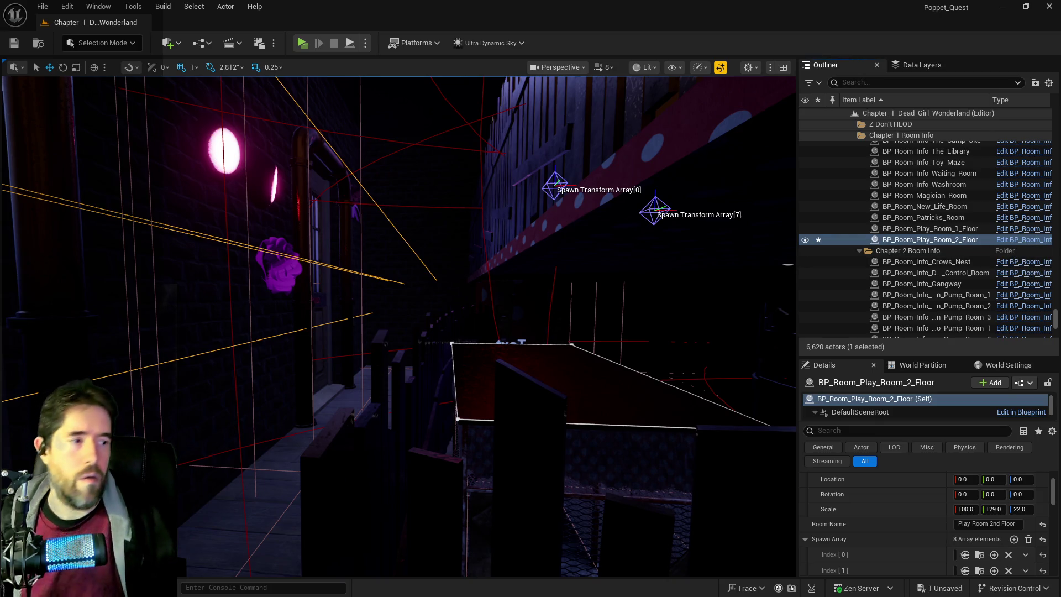
left_click(1025, 240)
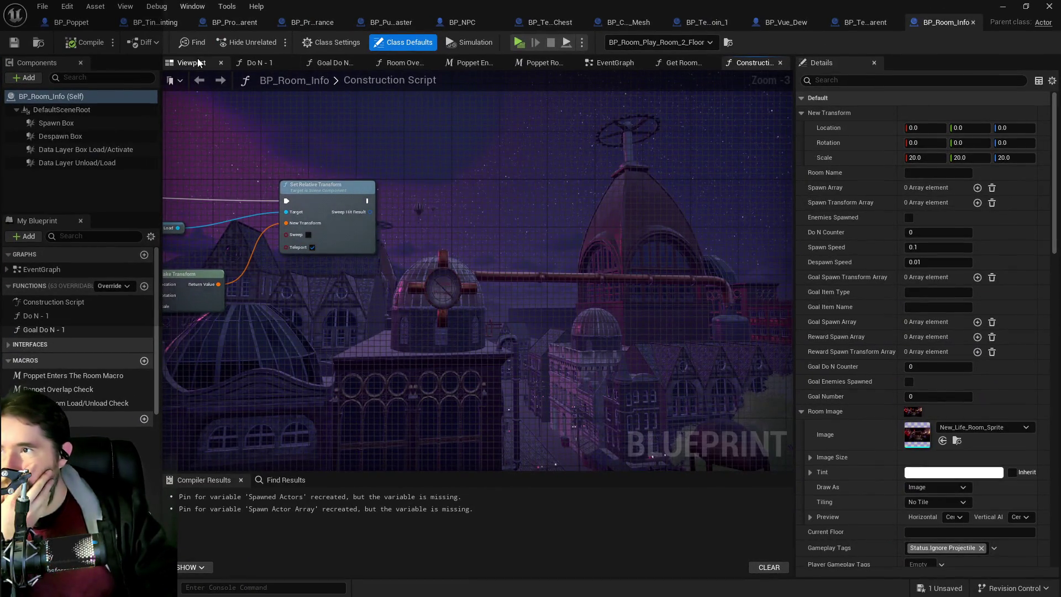
- Inspect BP_Room_Info's Despawn Box component and locate its scale vector in the Construction Script
left_click(191, 63)
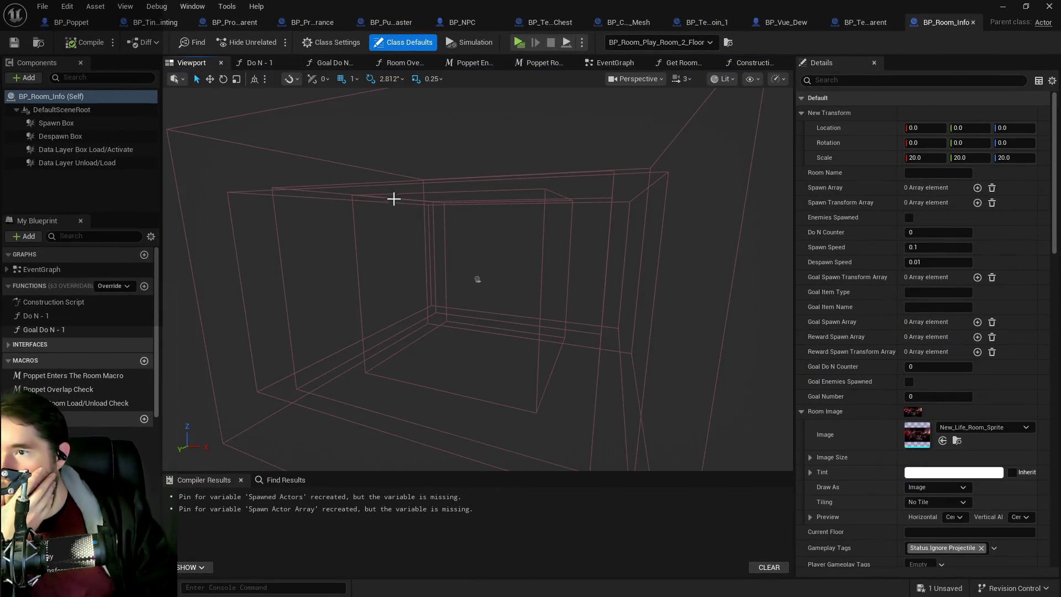
left_click(192, 122)
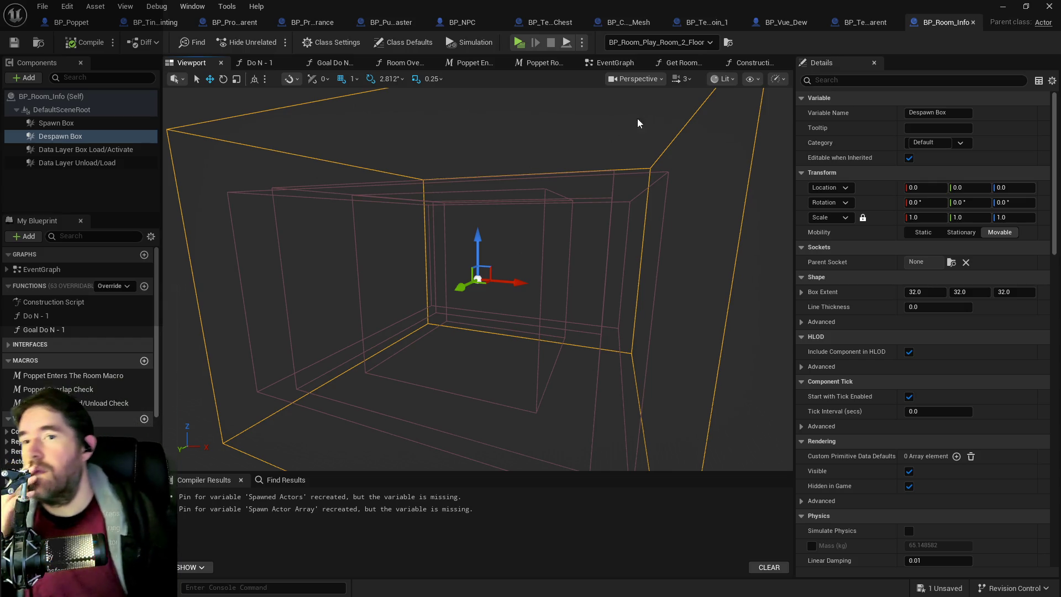
left_click(734, 66)
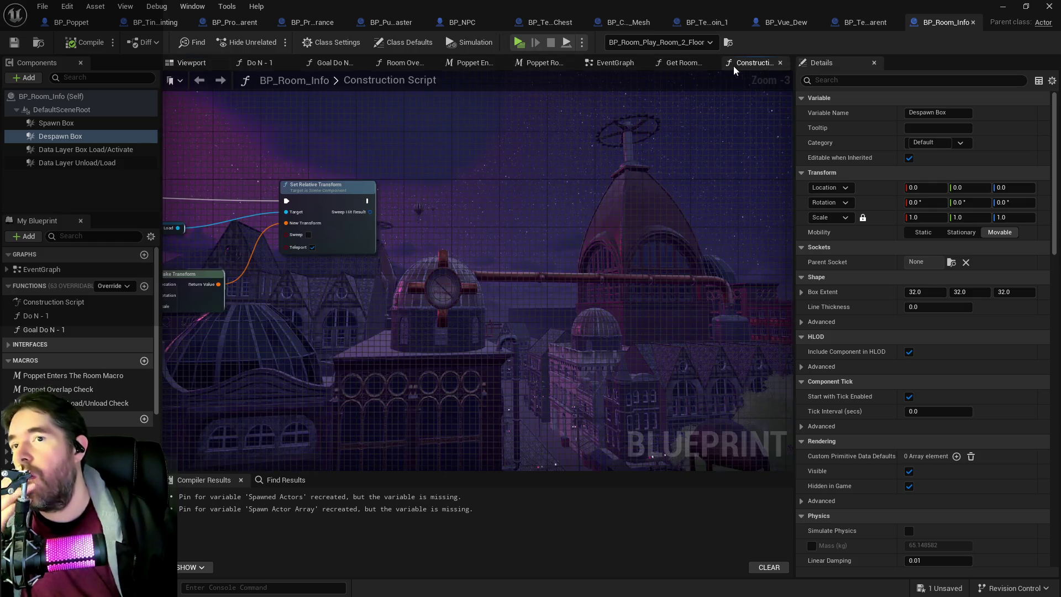
scroll(495, 213, "down", 1)
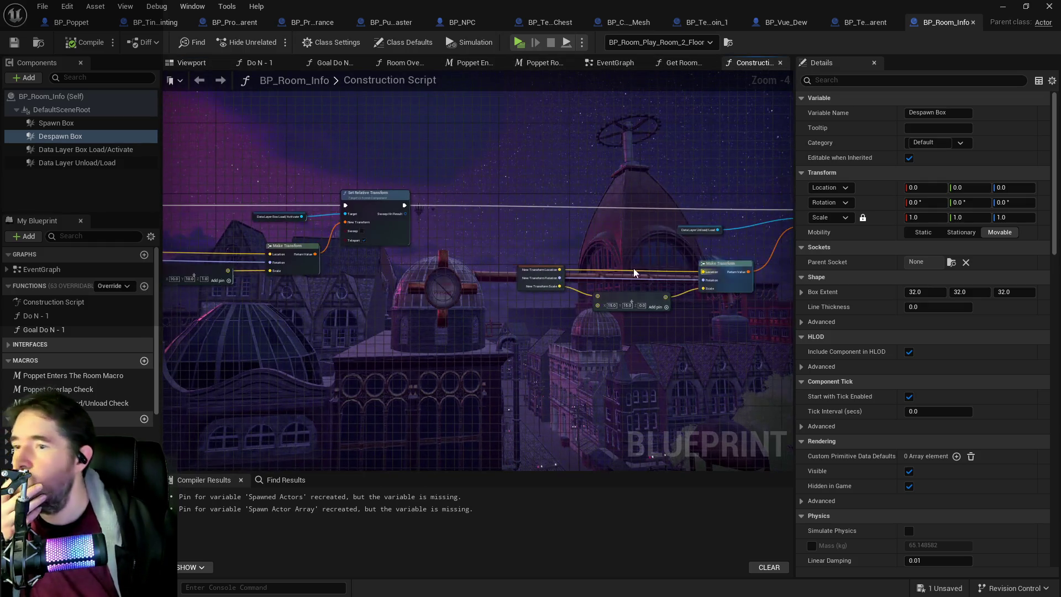
scroll(558, 283, "up", 3)
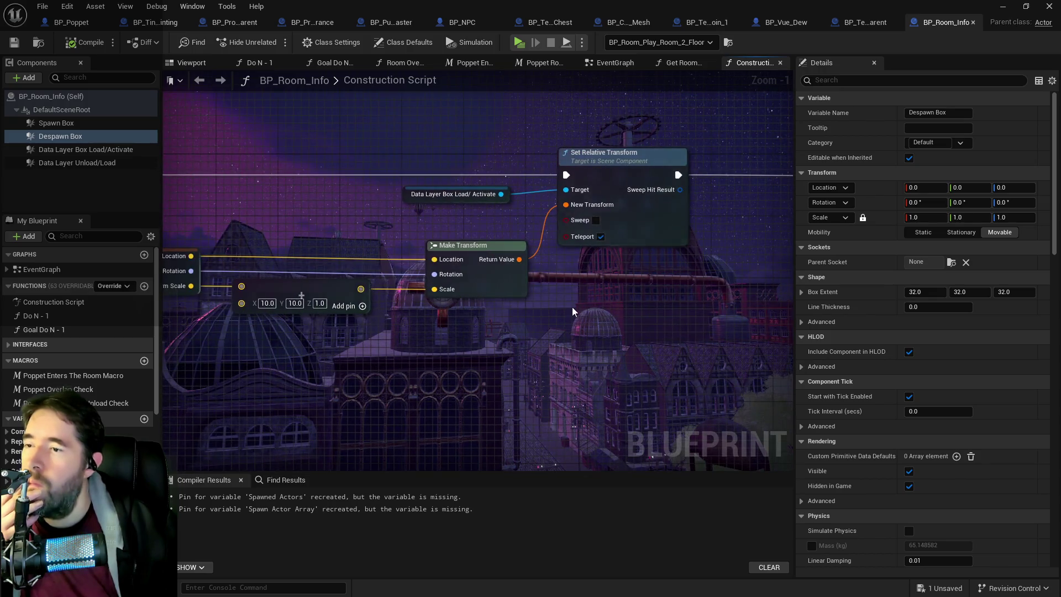
left_click_drag(621, 331, 1060, 340)
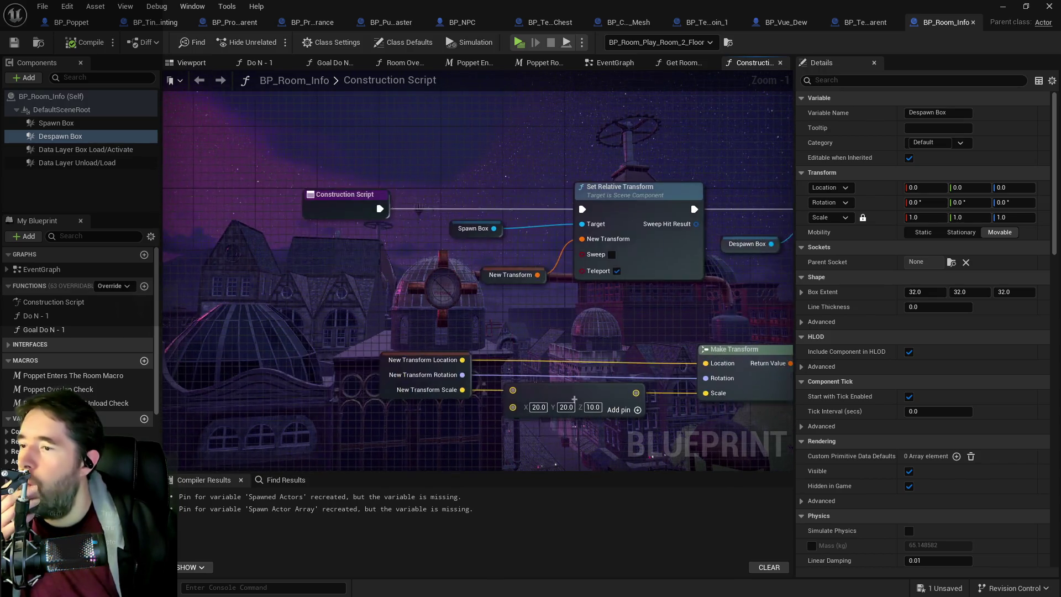
left_click_drag(620, 340, 429, 287)
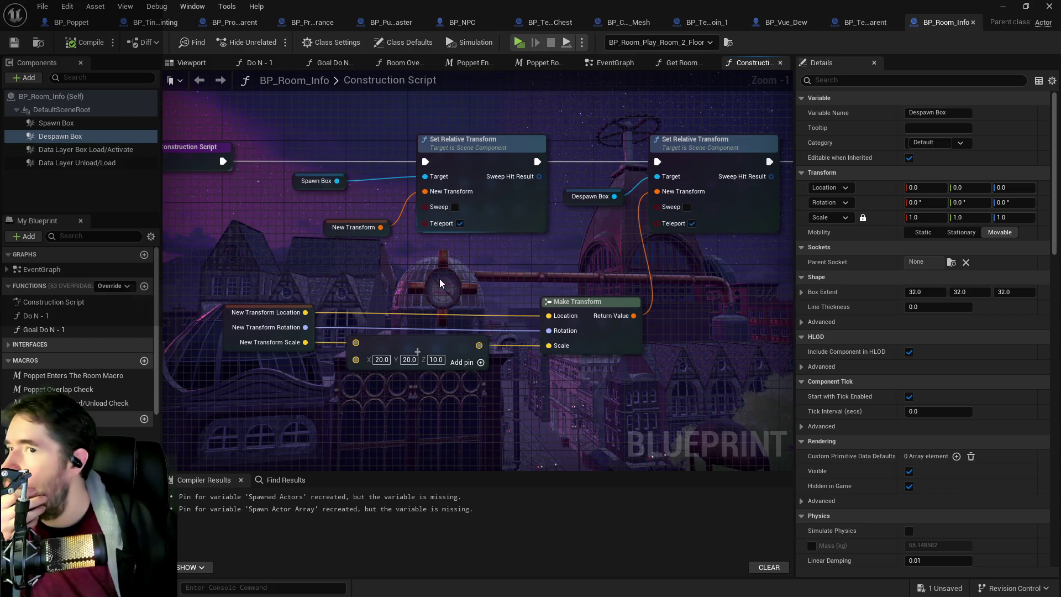
mouse_move(497, 283)
left_mouse_down()
mouse_move(279, 287)
mouse_move(440, 284)
left_mouse_up()
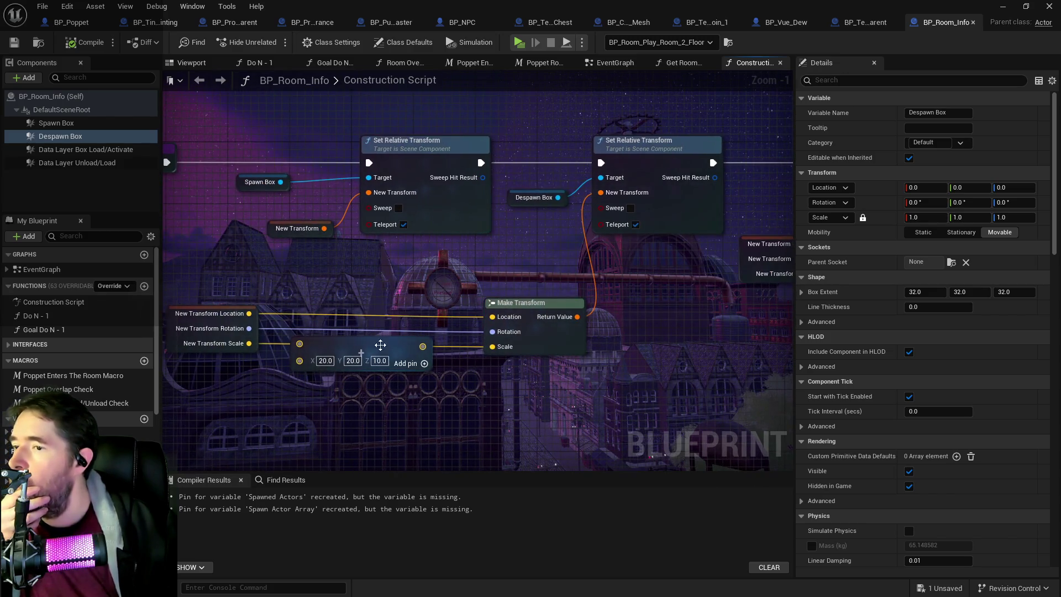
- Change the scale vector's Z from 10 to 1.0 and compile BP_Room_Info
left_click(379, 369)
key("Return")
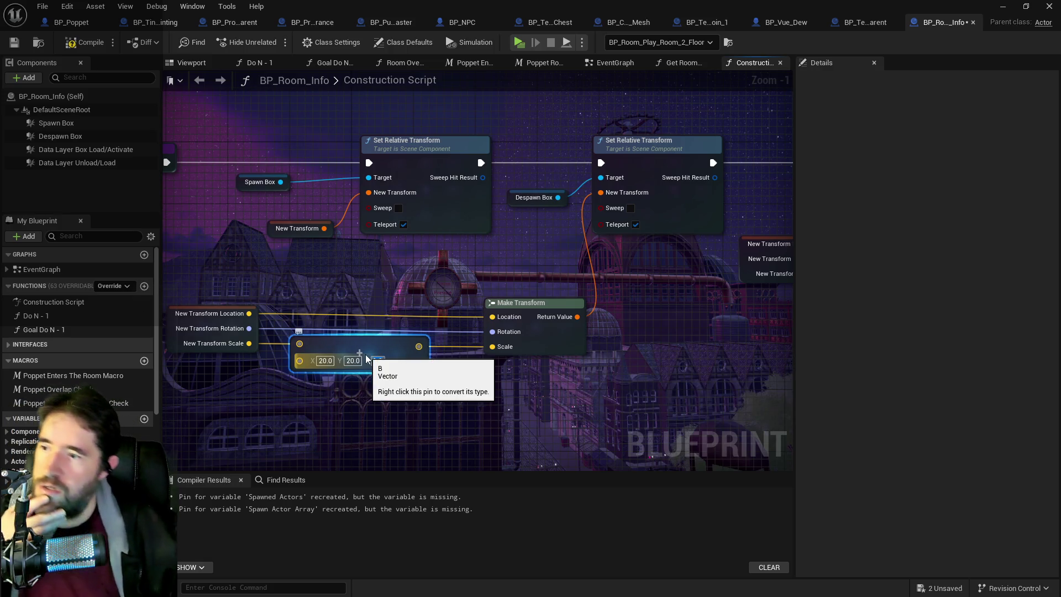
left_click(343, 398)
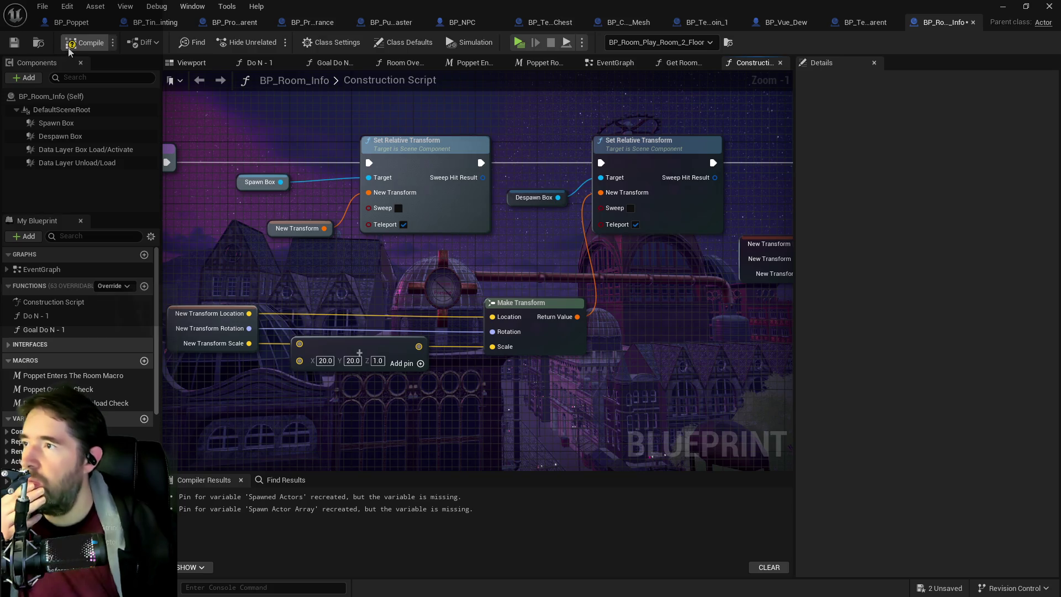
left_click(13, 42)
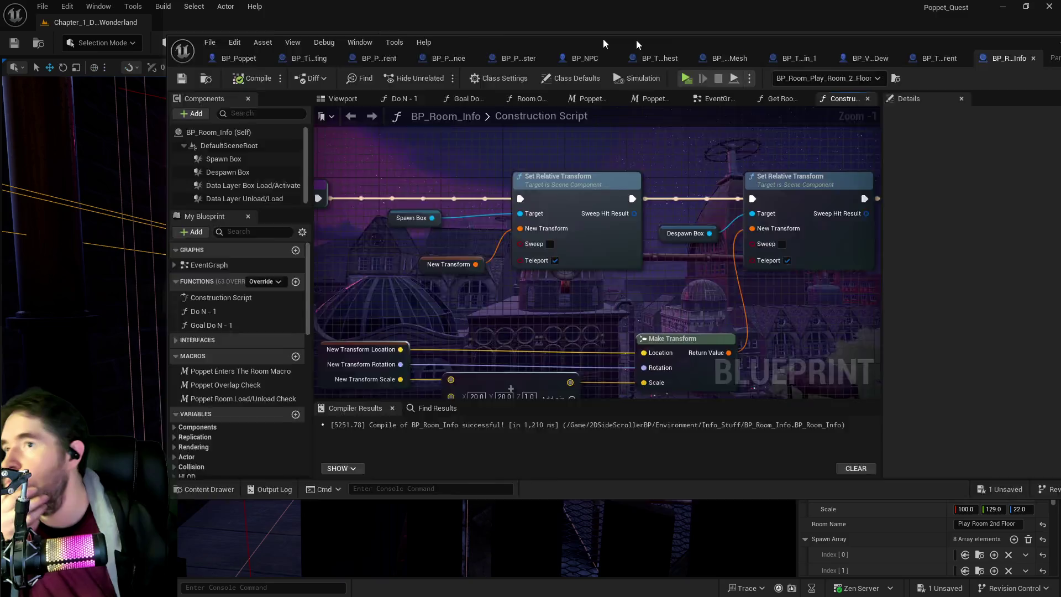
key("alt+Tab")
left_click(966, 510)
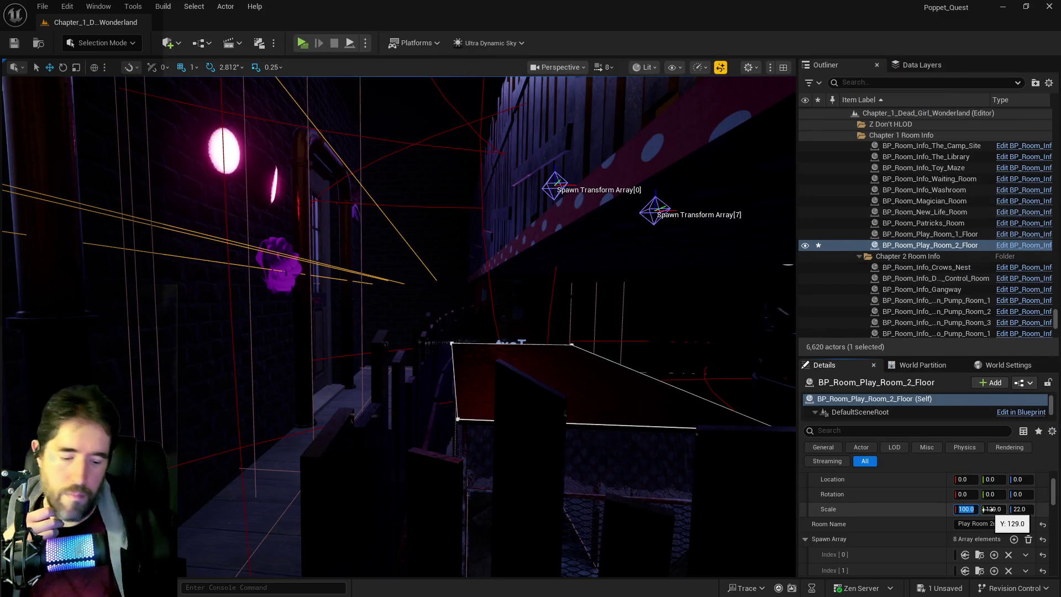
- Set the Play Room 1 Floor box's X scale to 125 (125×129×13) and save the level
left_click(408, 500)
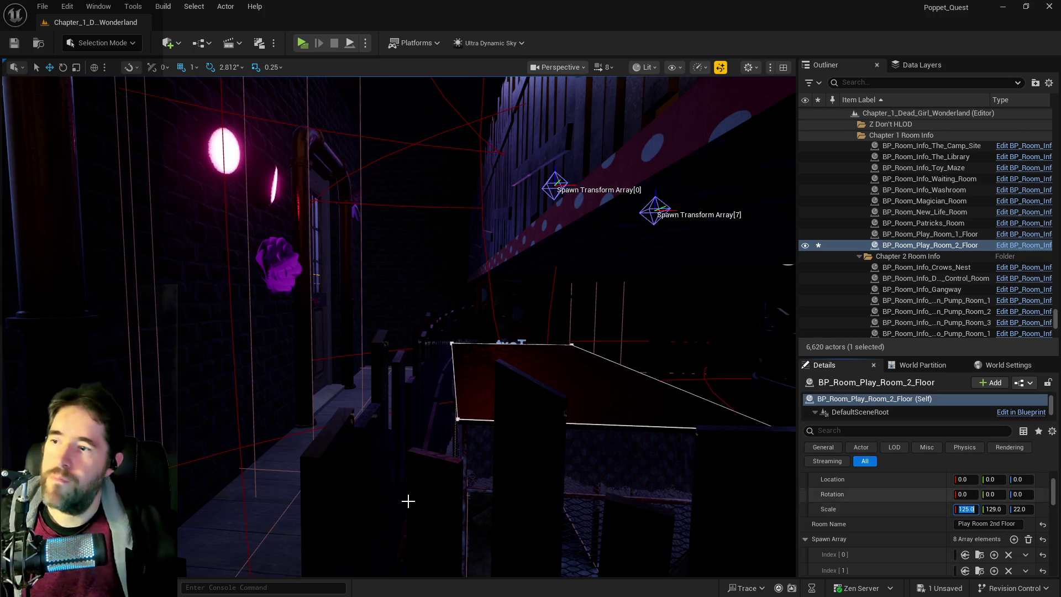
key("f")
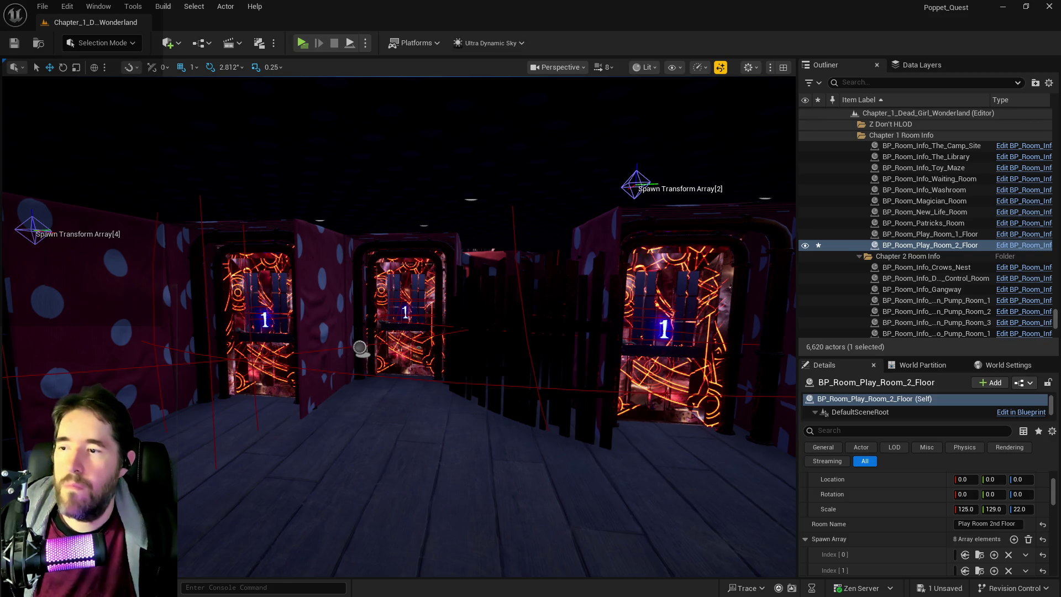
double_click(930, 234)
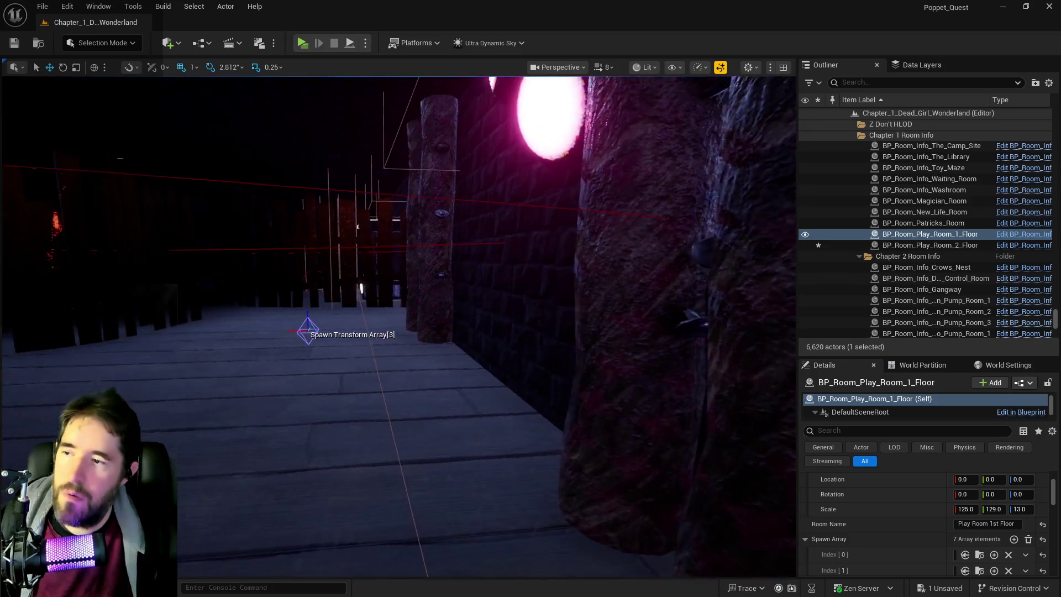
key("ctrl+s")
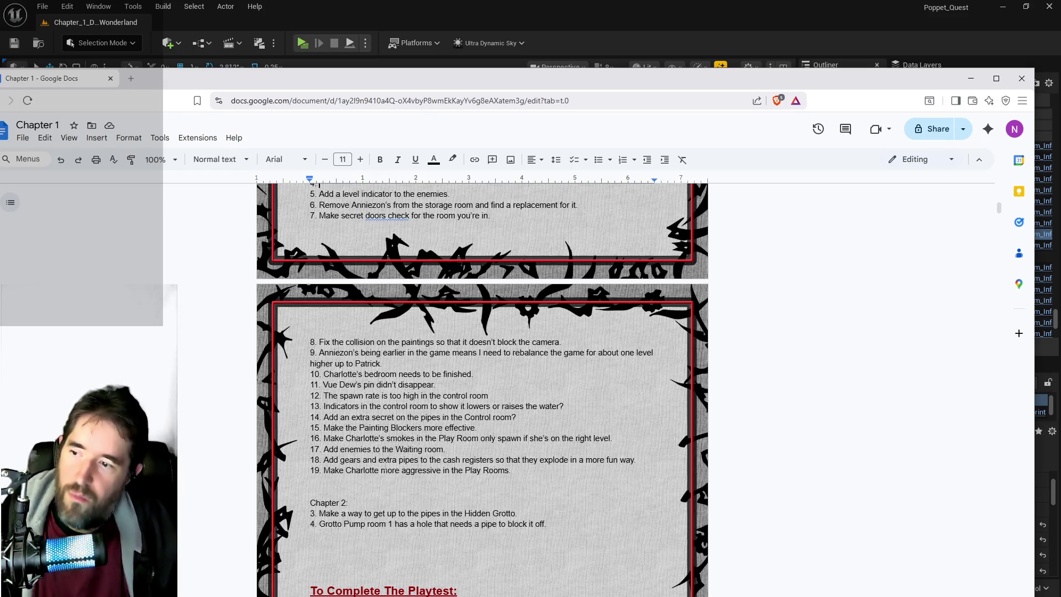
- Delete note 19 and the smokes note in item 16 from the playtest list
left_click_drag(512, 471, 330, 470)
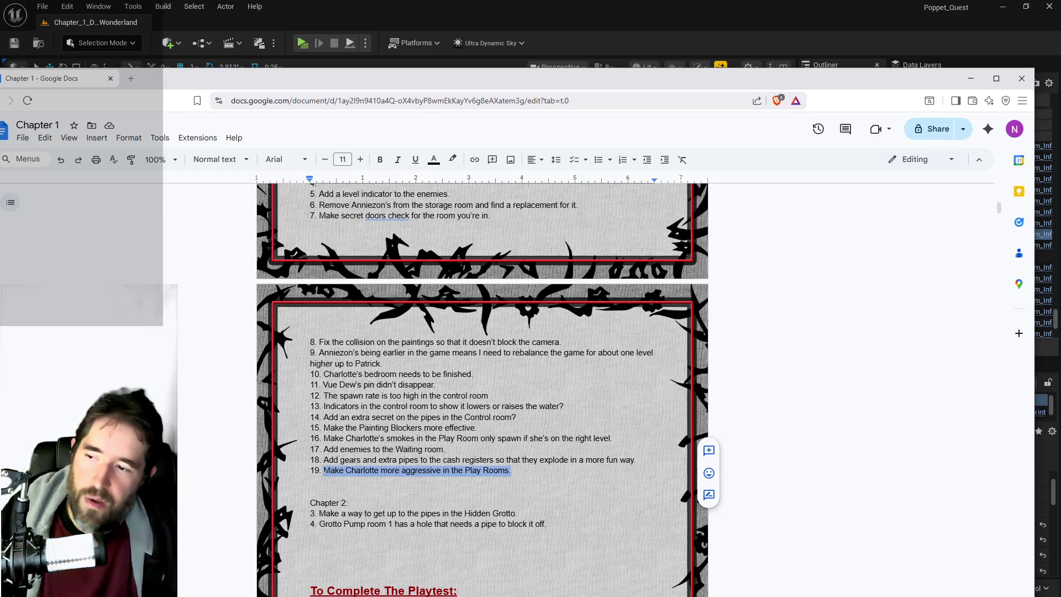
key("BackSpace")
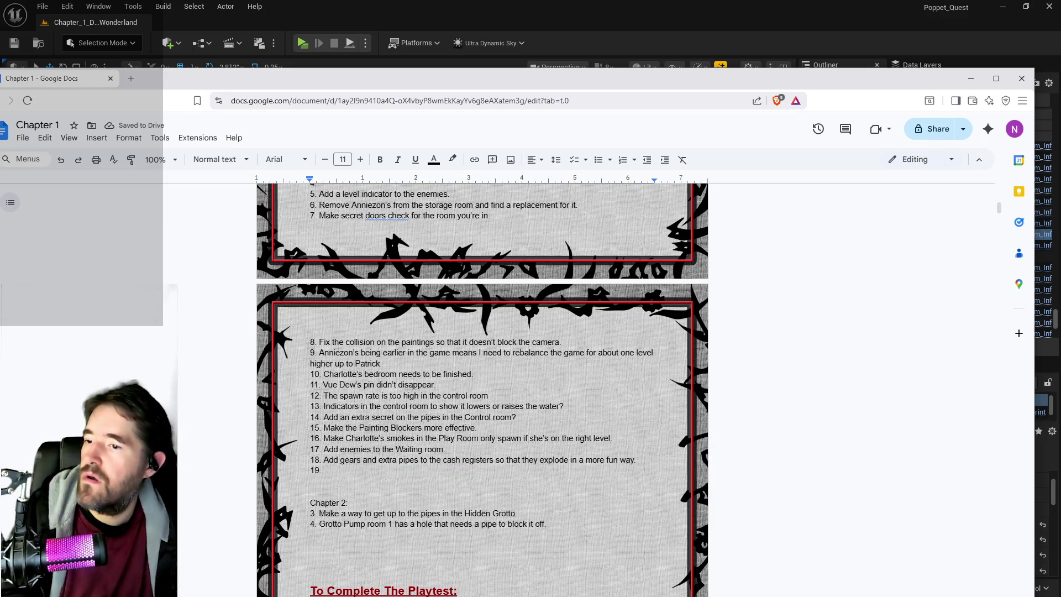
mouse_move(613, 438)
left_mouse_down()
mouse_move(342, 429)
mouse_move(323, 438)
left_mouse_up()
key("BackSpace")
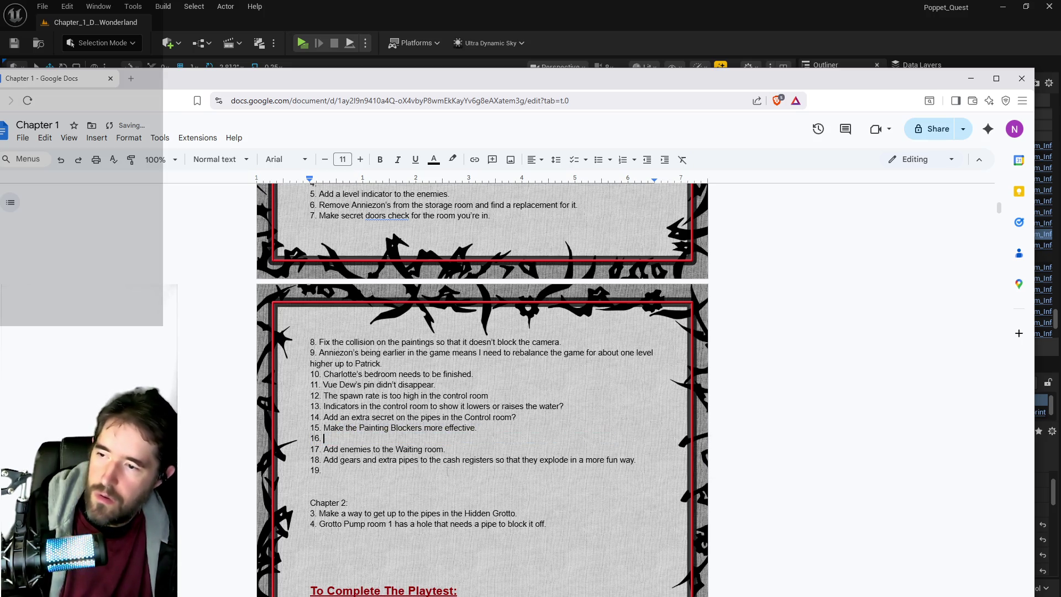
scroll(468, 462, "up", 4)
scroll(498, 462, "down", 3)
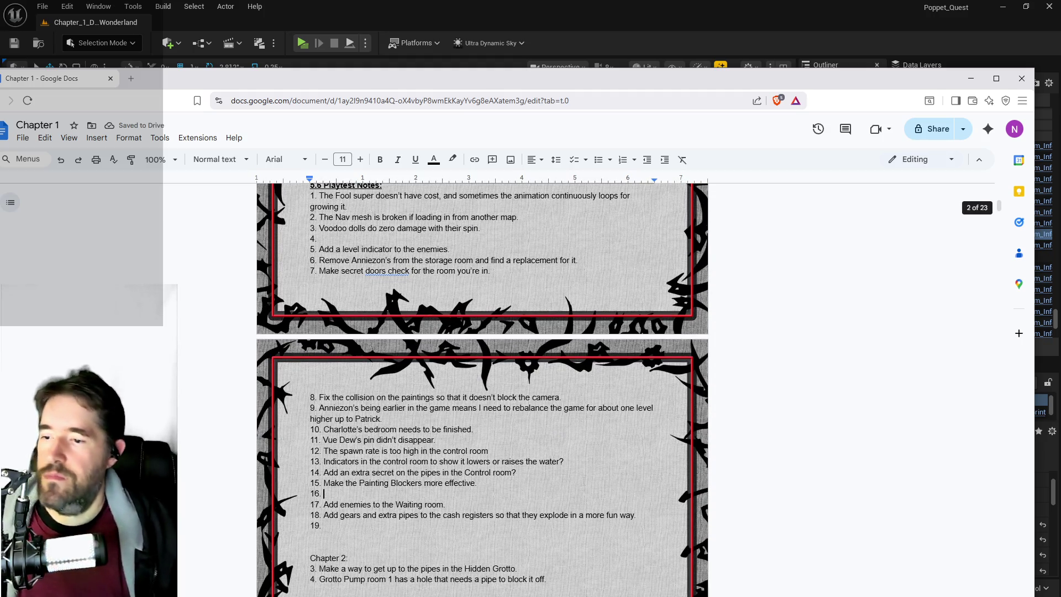
- Move the cash-register note into empty item 4 and remove the empty items so the list ends at 16
mouse_move(645, 516)
left_mouse_down()
mouse_move(332, 510)
mouse_move(341, 517)
left_mouse_up()
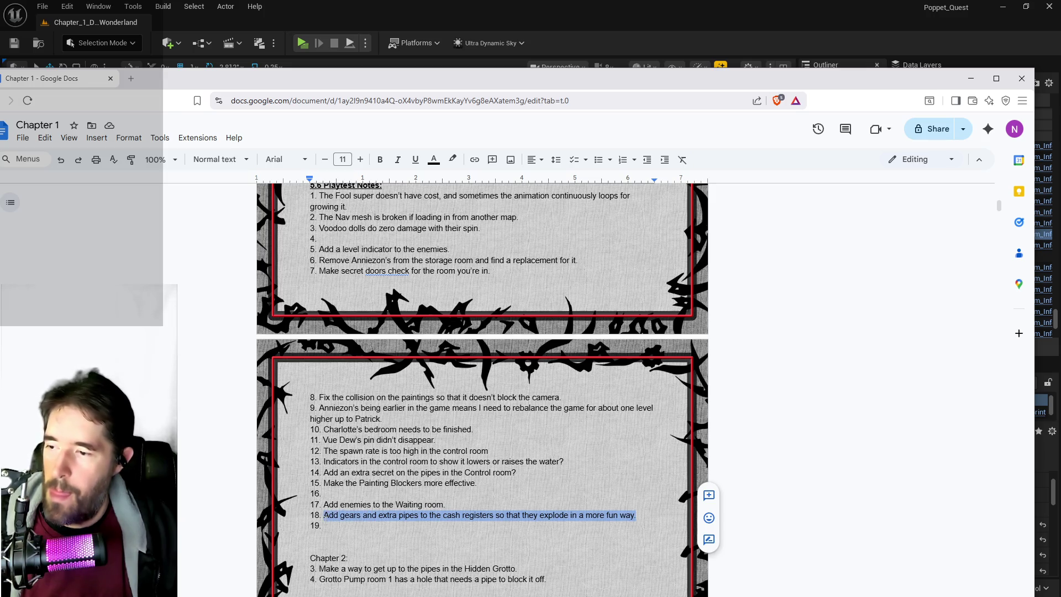
key("BackSpace")
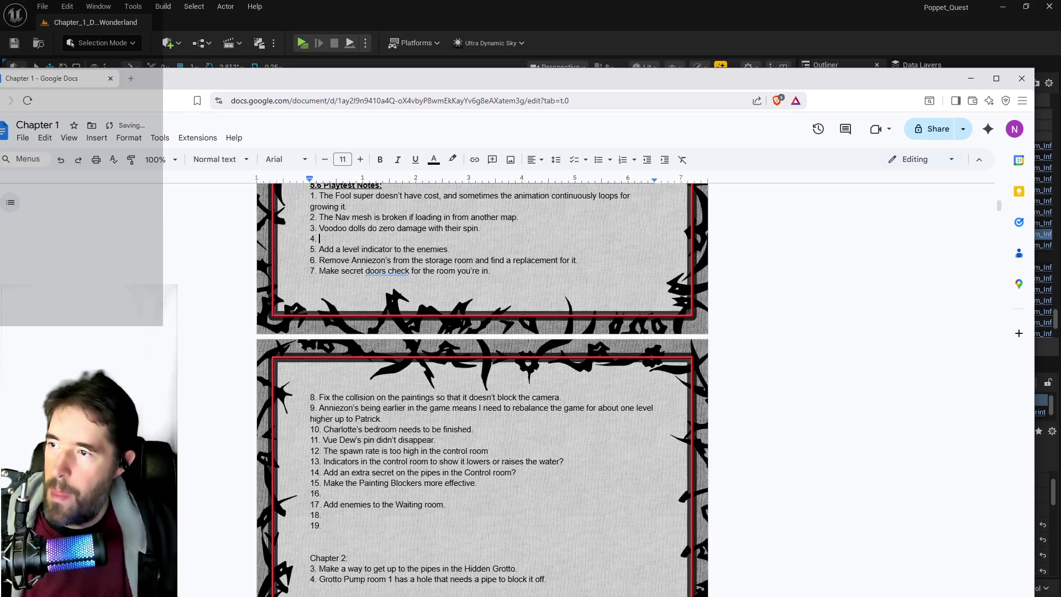
type("Add gears and extra pipes to the cash registers so that they explode in a more fun way.")
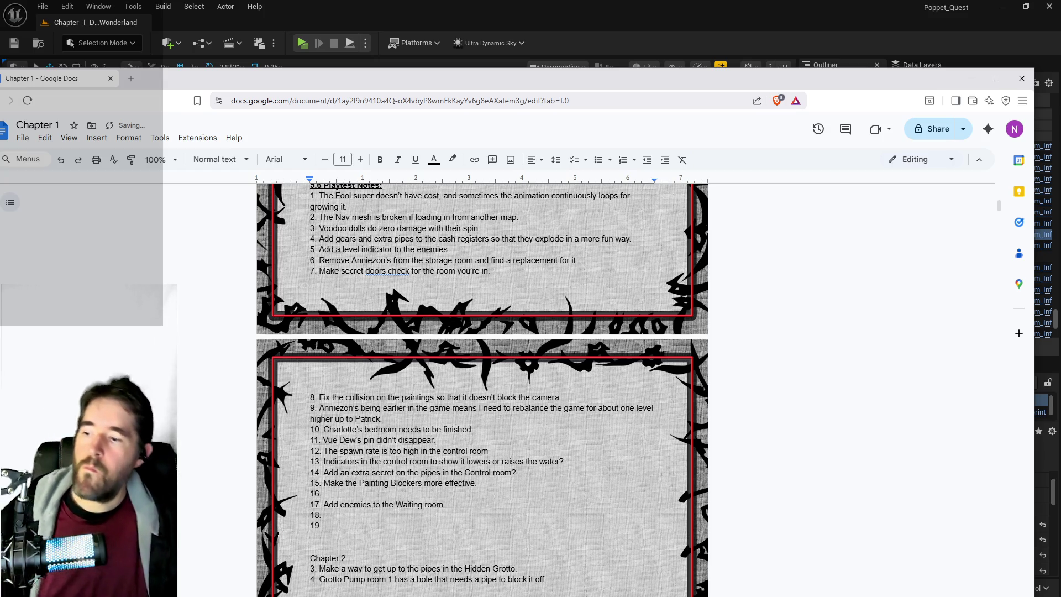
left_click_drag(355, 528, 290, 520)
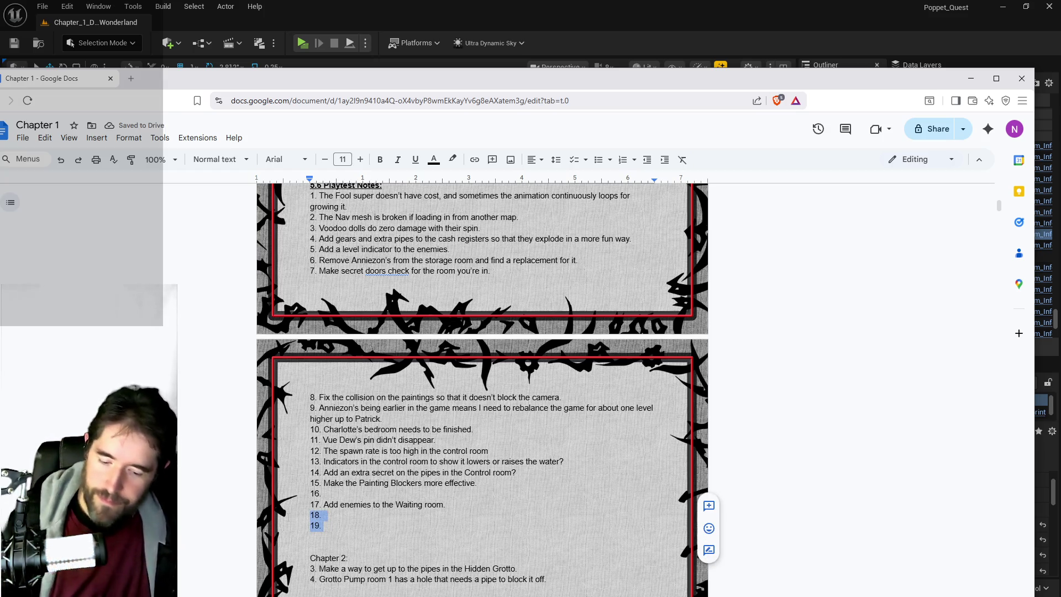
key("BackSpace")
mouse_move(442, 507)
left_mouse_down()
mouse_move(313, 514)
mouse_move(324, 506)
left_mouse_up()
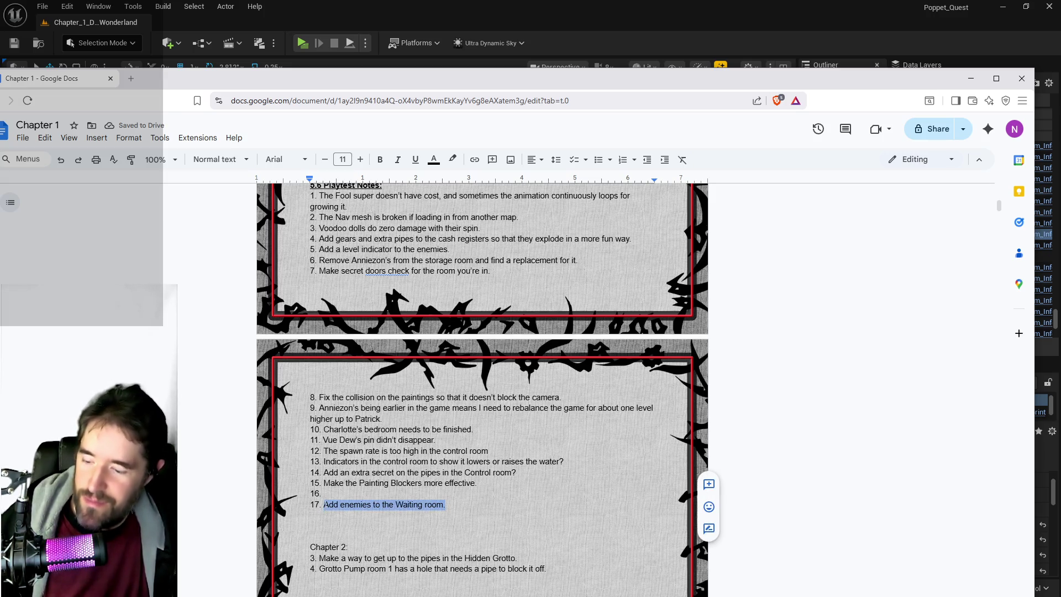
key("BackSpace")
left_click(325, 504)
key("BackSpace")
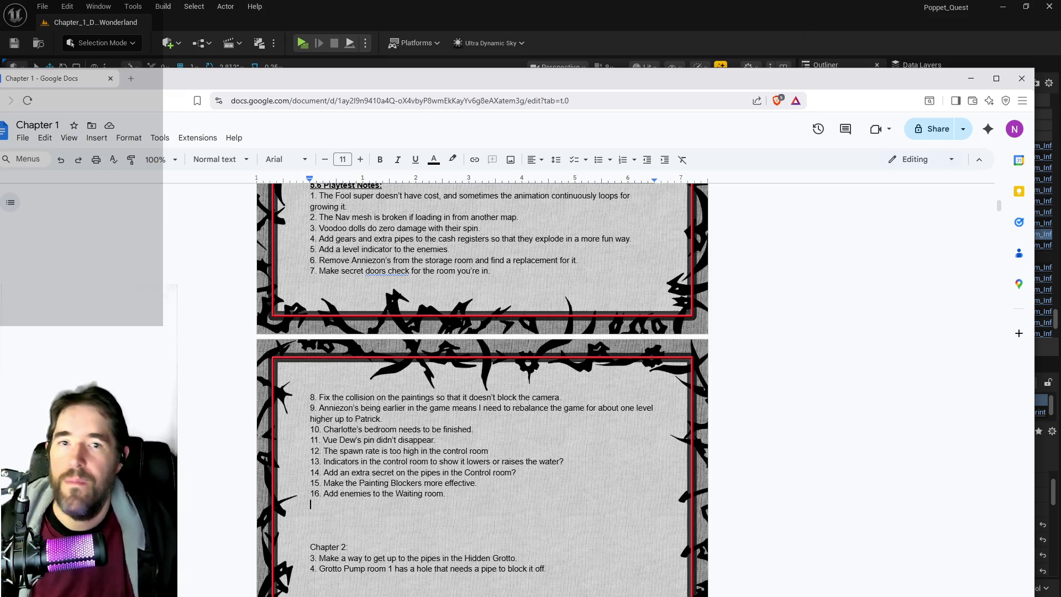
key("alt+Tab")
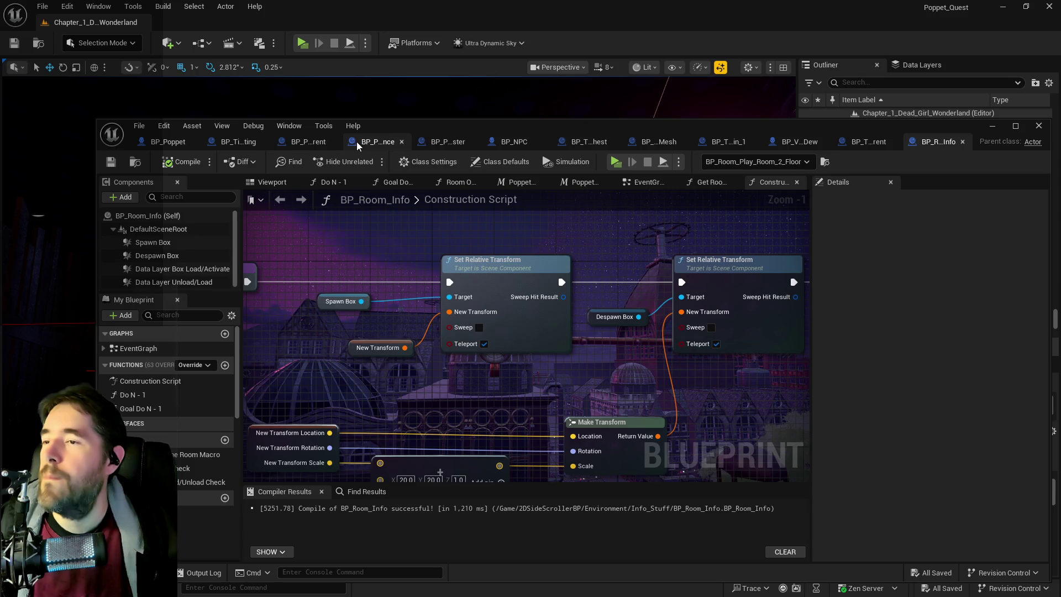
- Close the BP_Projectile_Parent and BP_Projectile_Temperance tabs and bring up BP_Puppet_Master
left_click(331, 142)
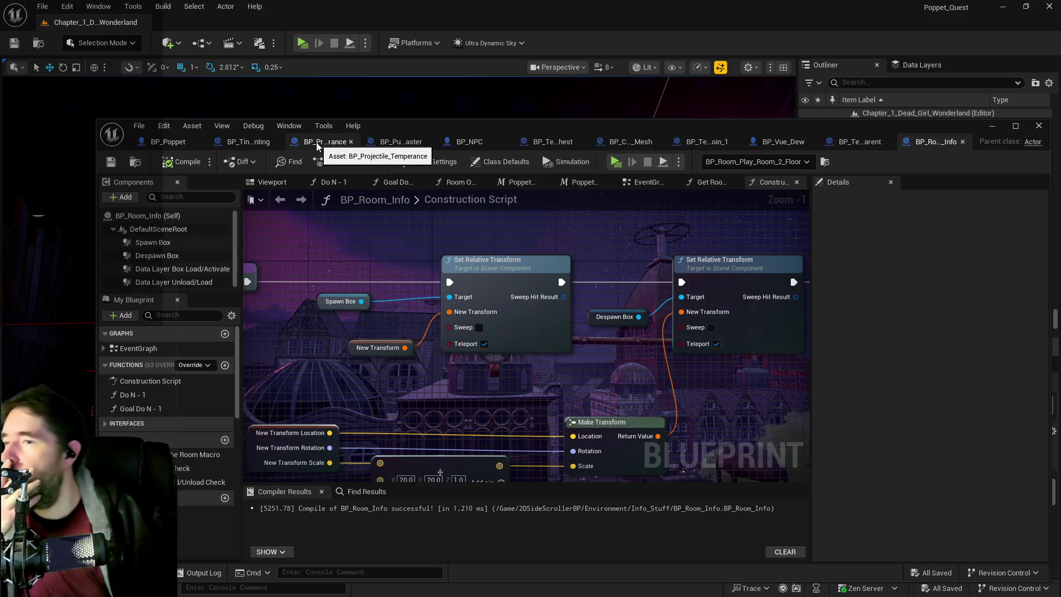
middle_click(318, 145)
left_click(318, 143)
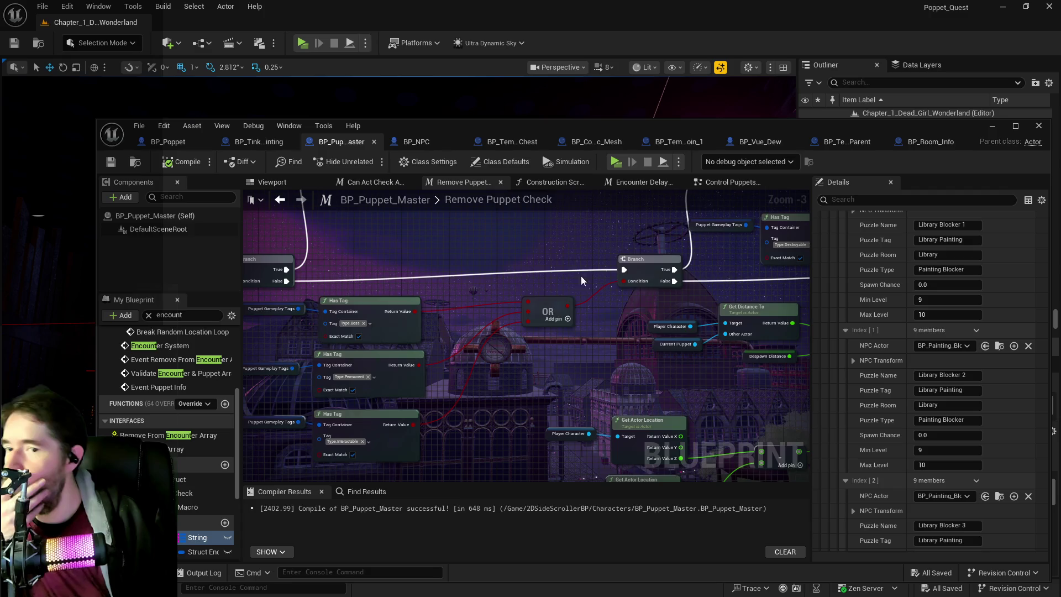
scroll(919, 423, "up", 10)
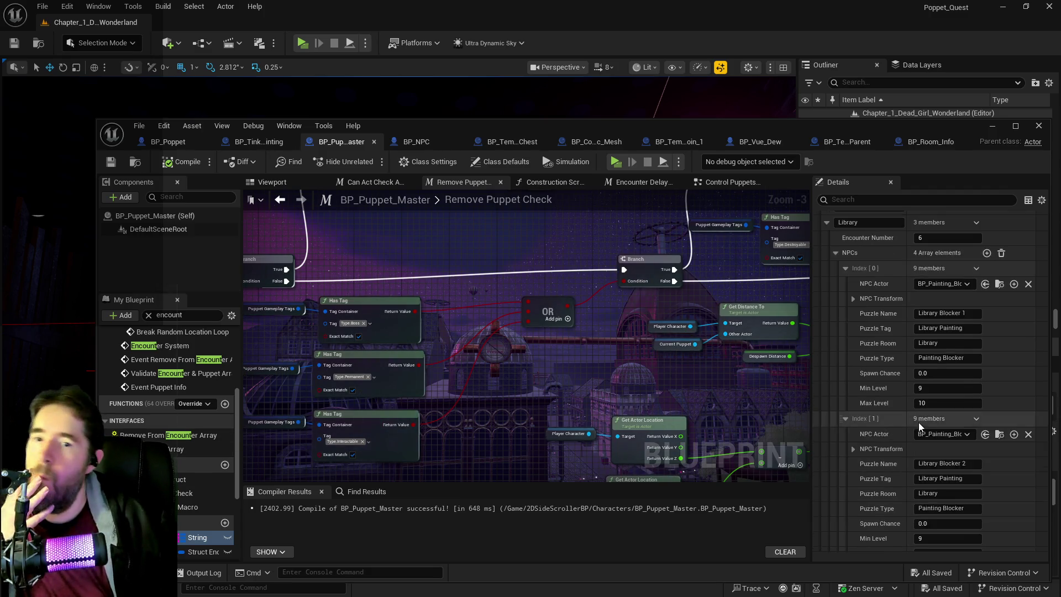
- Set the Control Room encounter number to 3 and the first spawn chance to 30
left_click(827, 374)
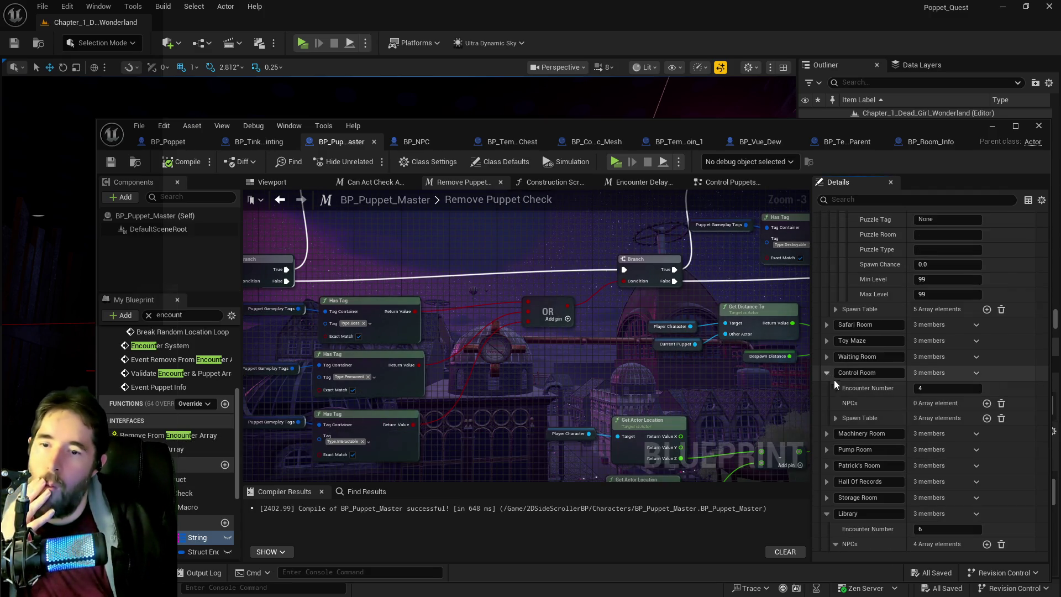
left_click(835, 419)
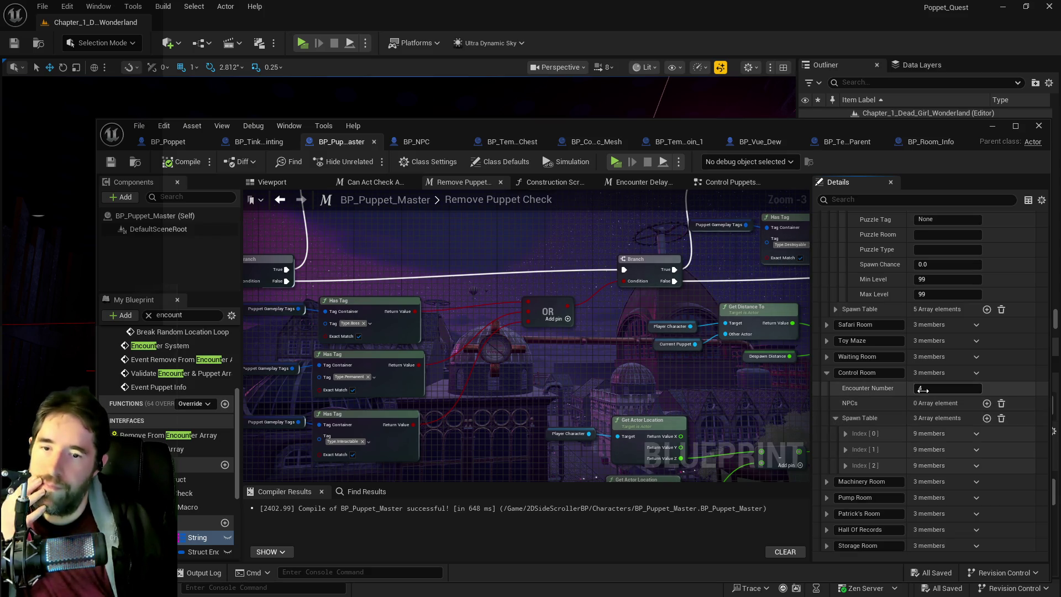
type("3")
key("Return")
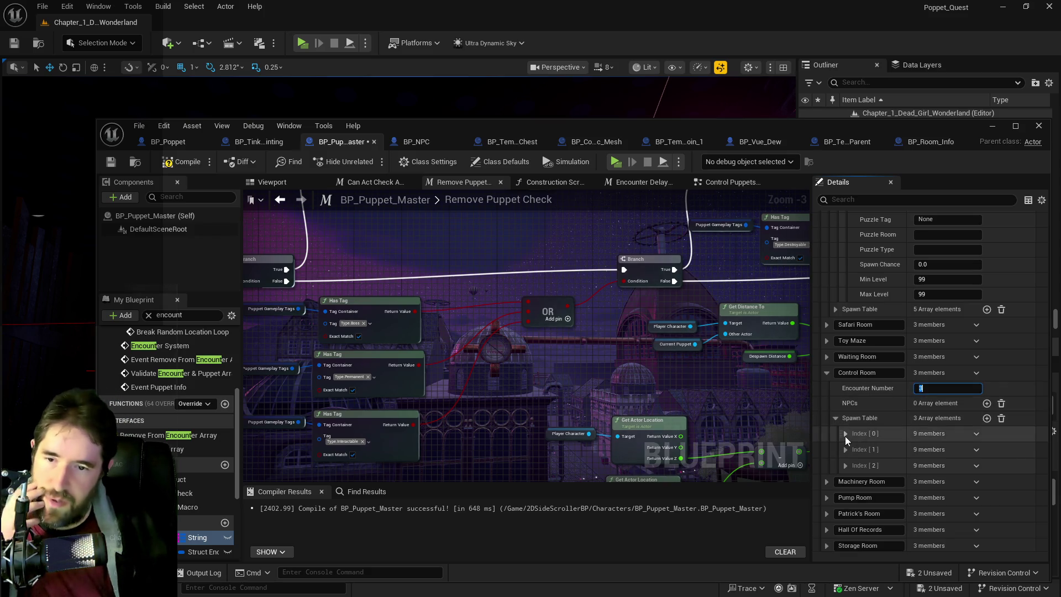
left_click(845, 433)
scroll(886, 485, "down", 2)
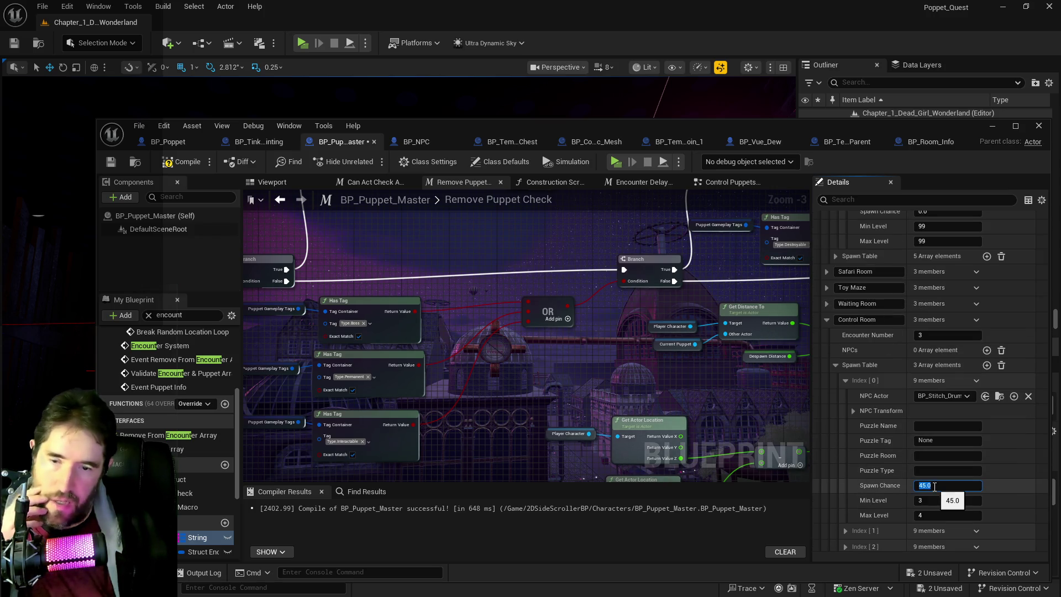
type("30")
key("Return")
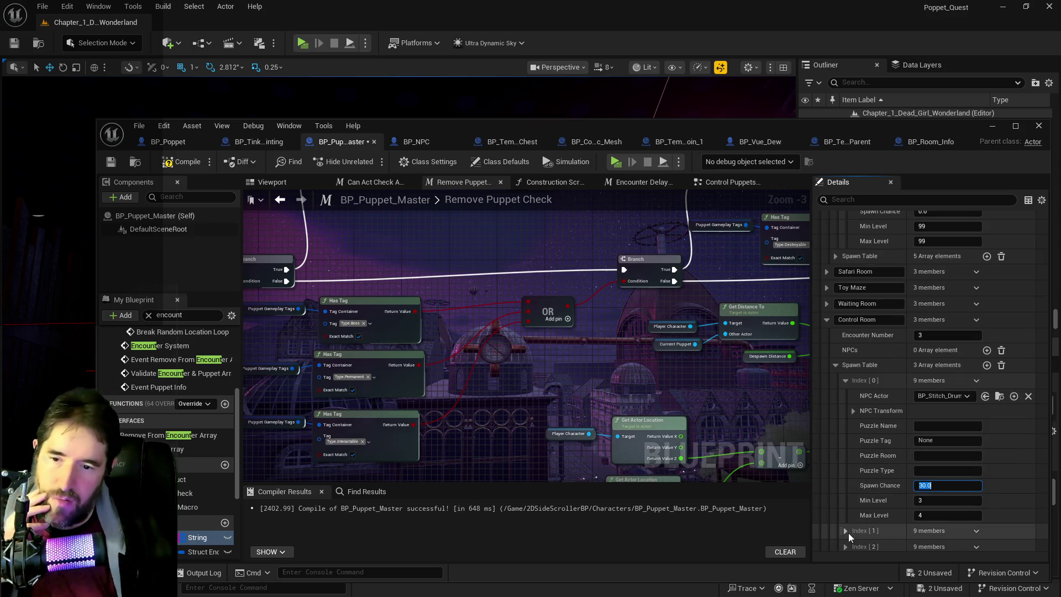
- Adjust the remaining Control Room spawn table entries and compile BP_Puppet_Master
left_click(846, 531)
scroll(857, 531, "down", 3)
scroll(904, 517, "down", 3)
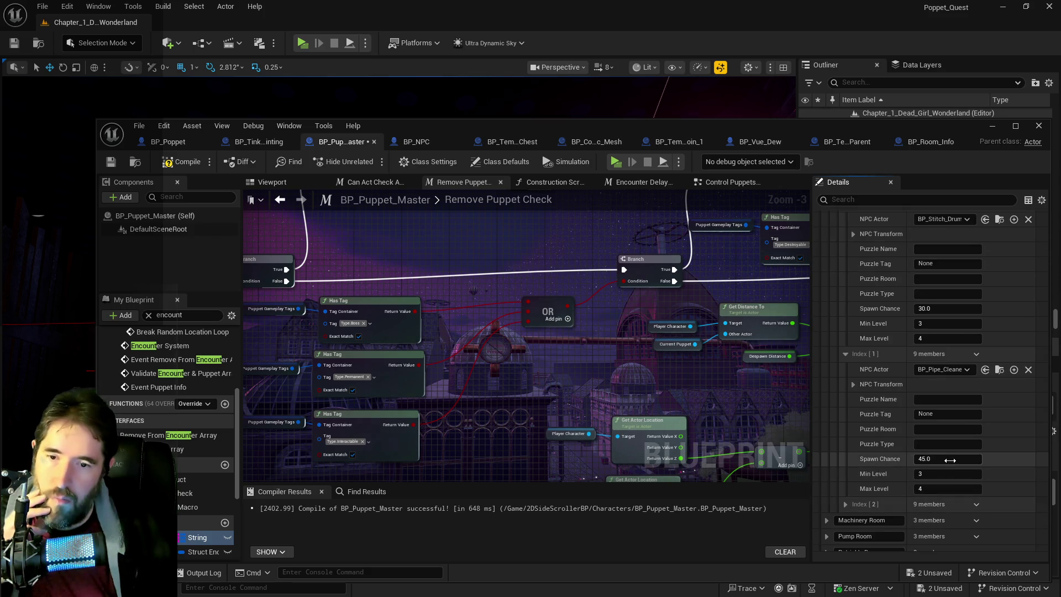
left_click(846, 503)
scroll(863, 503, "down", 5)
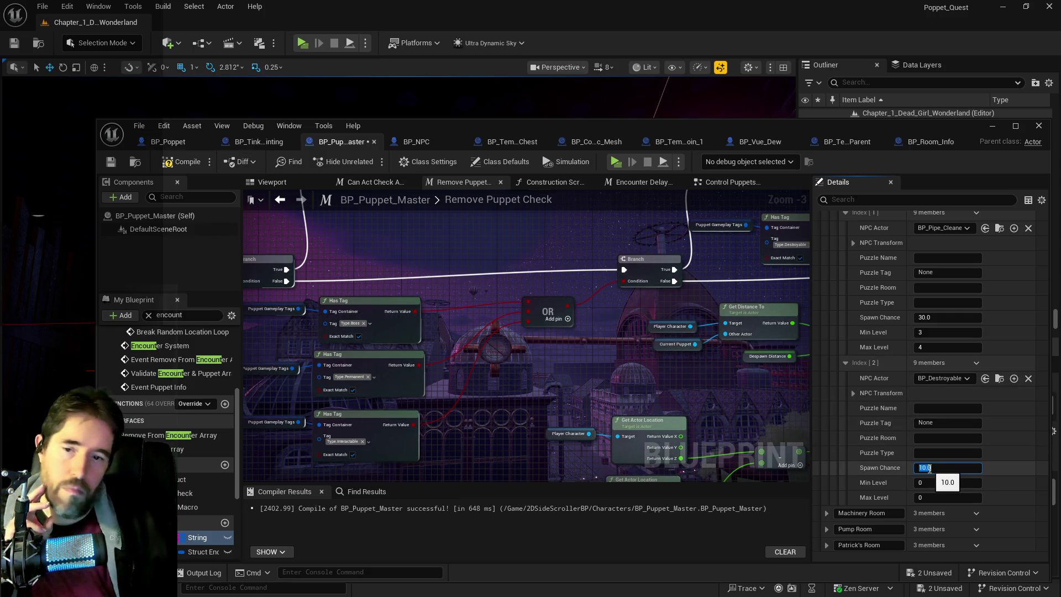
scroll(871, 428, "up", 3)
scroll(871, 428, "up", 3)
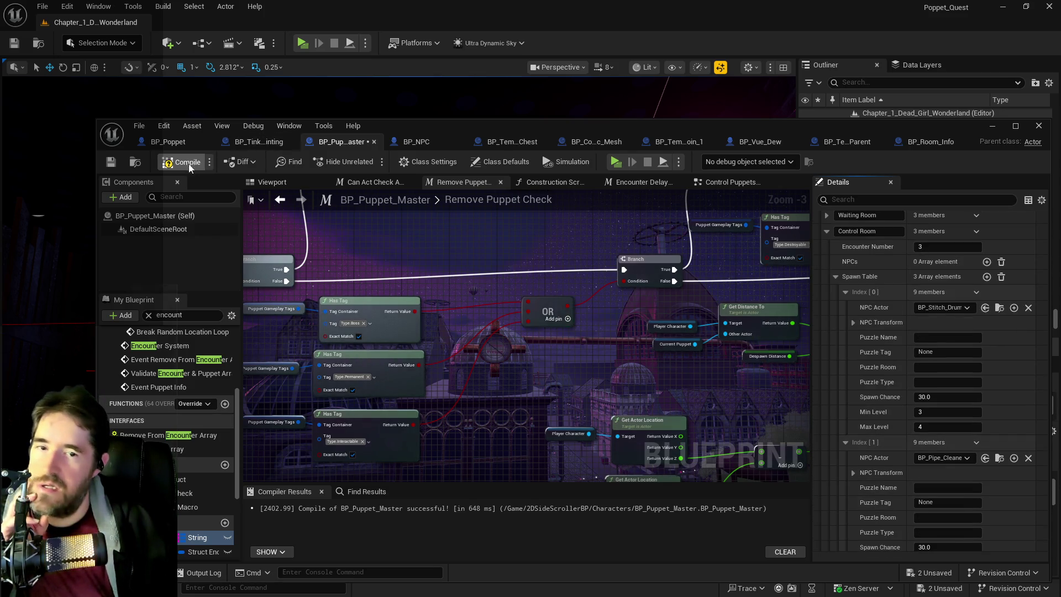
left_click(112, 162)
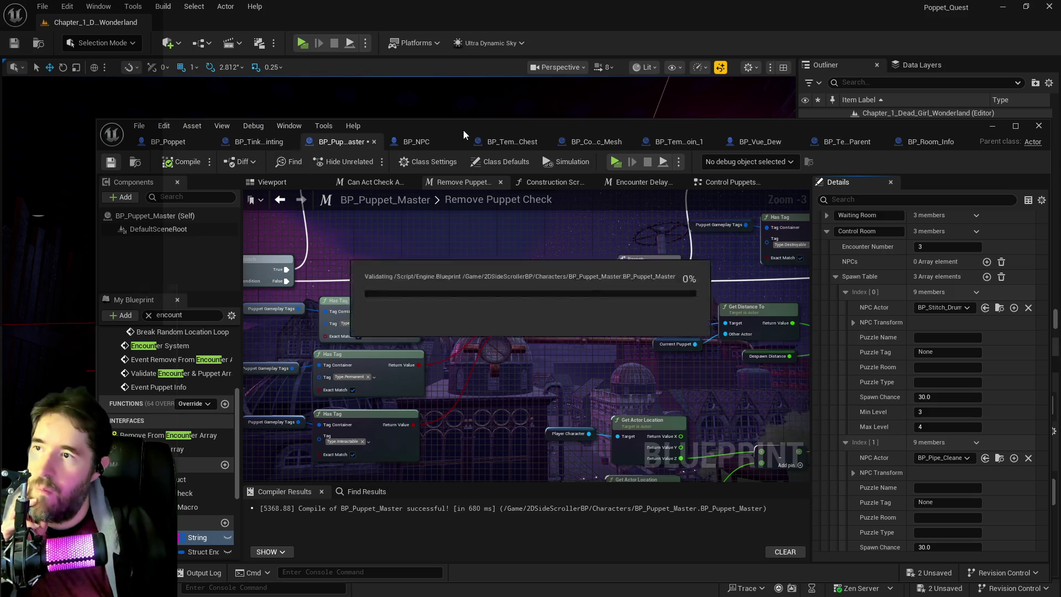
key("alt+Tab")
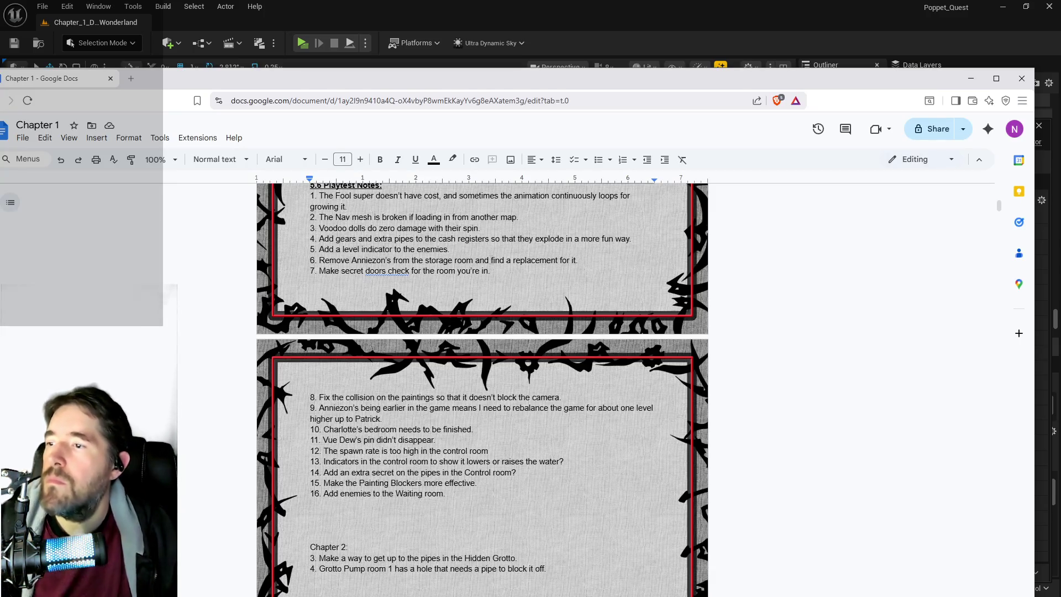
- Delete item 12's note about the Control Room spawn rate being too high
left_click_drag(488, 451, 324, 451)
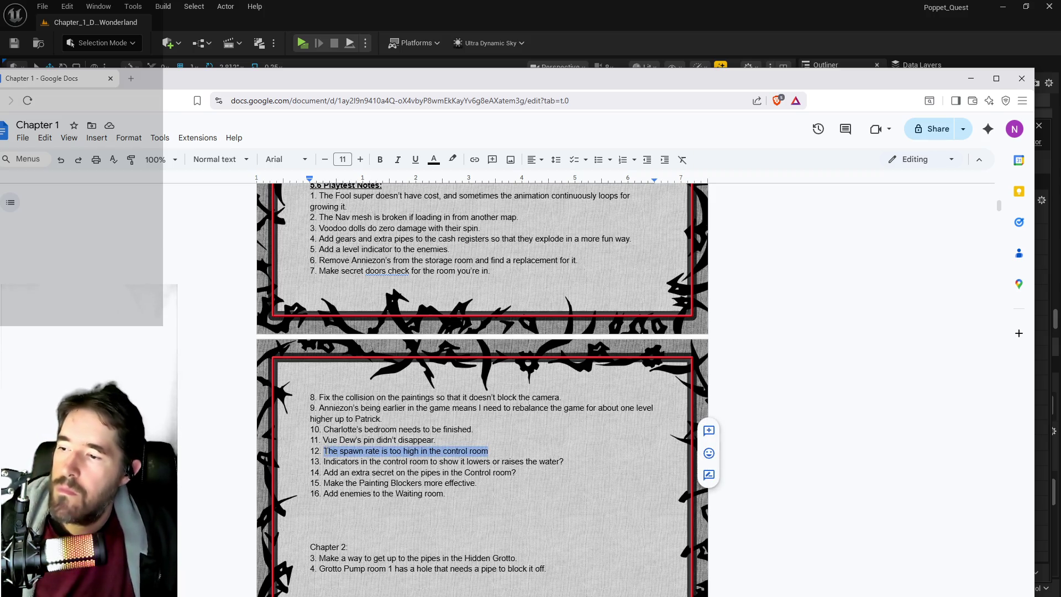
key("BackSpace")
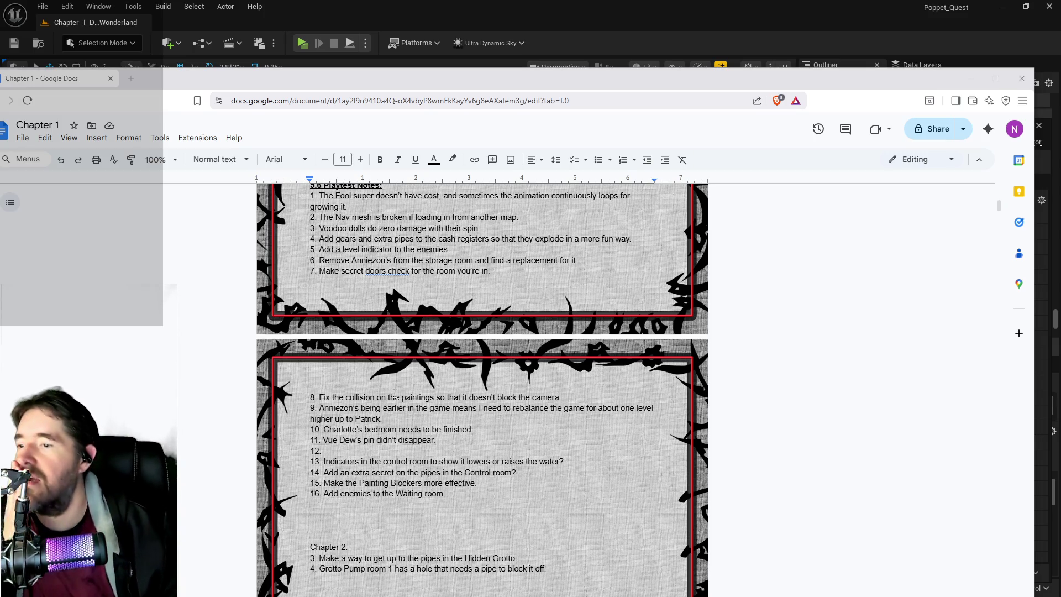
left_click_drag(382, 419, 320, 408)
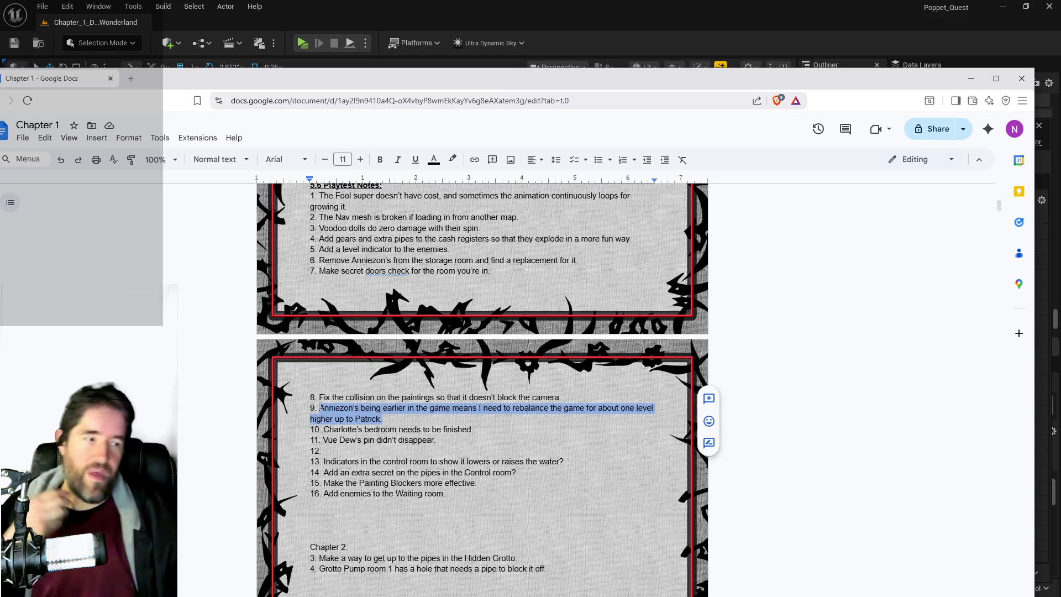